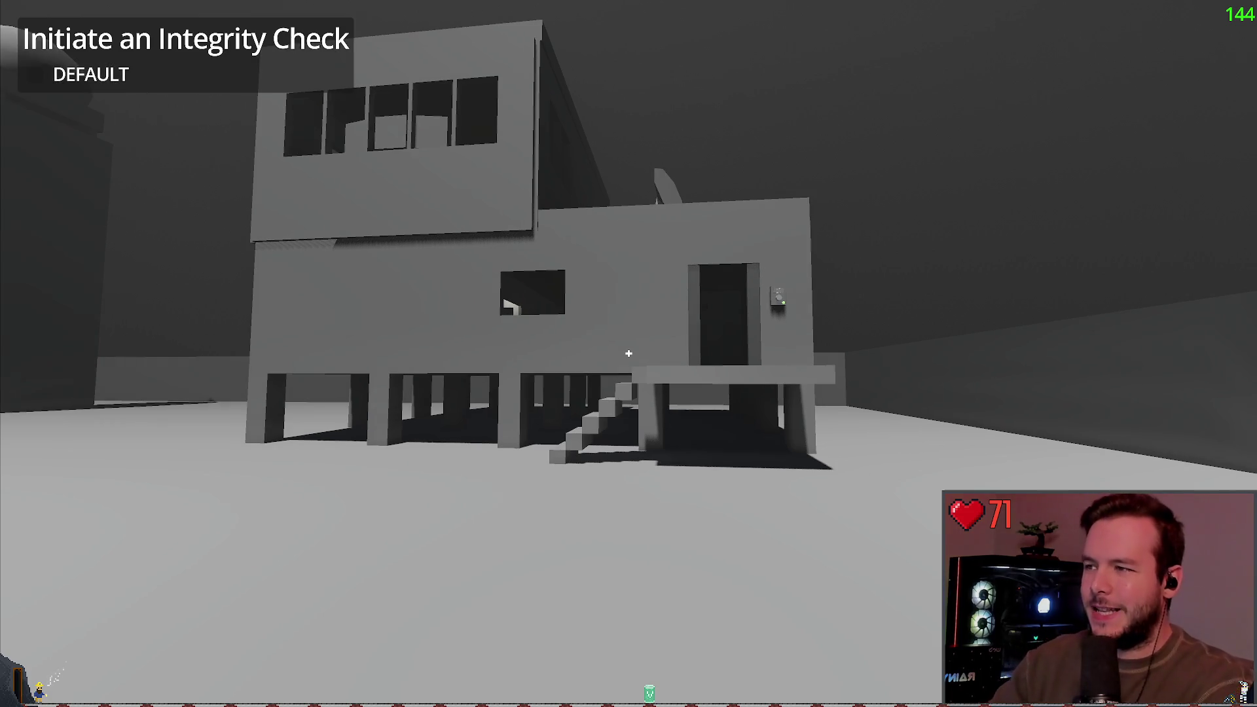
Walk from the yard onto the porch and through the bunk room to the staircase.
{"action": "mouse_move", "coordinate": [628, 354]}
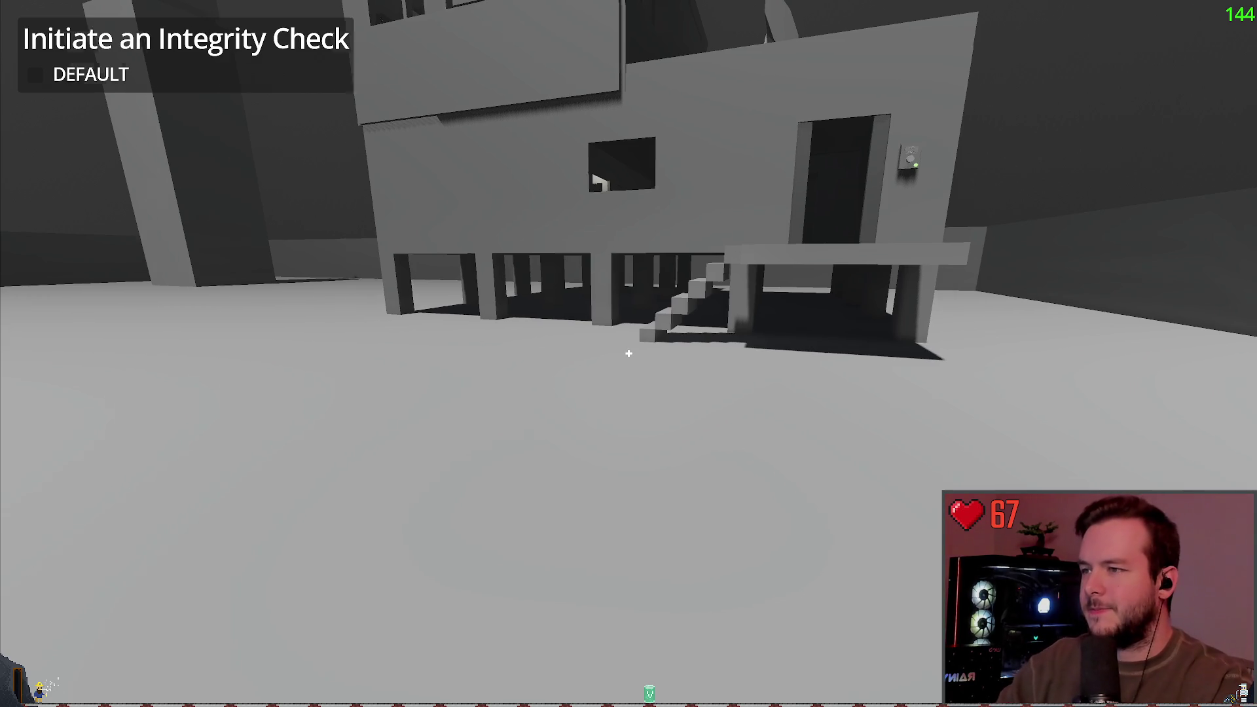
{"action": "key", "text": "s"}
{"action": "key", "text": "w"}
{"action": "key", "text": "s"}
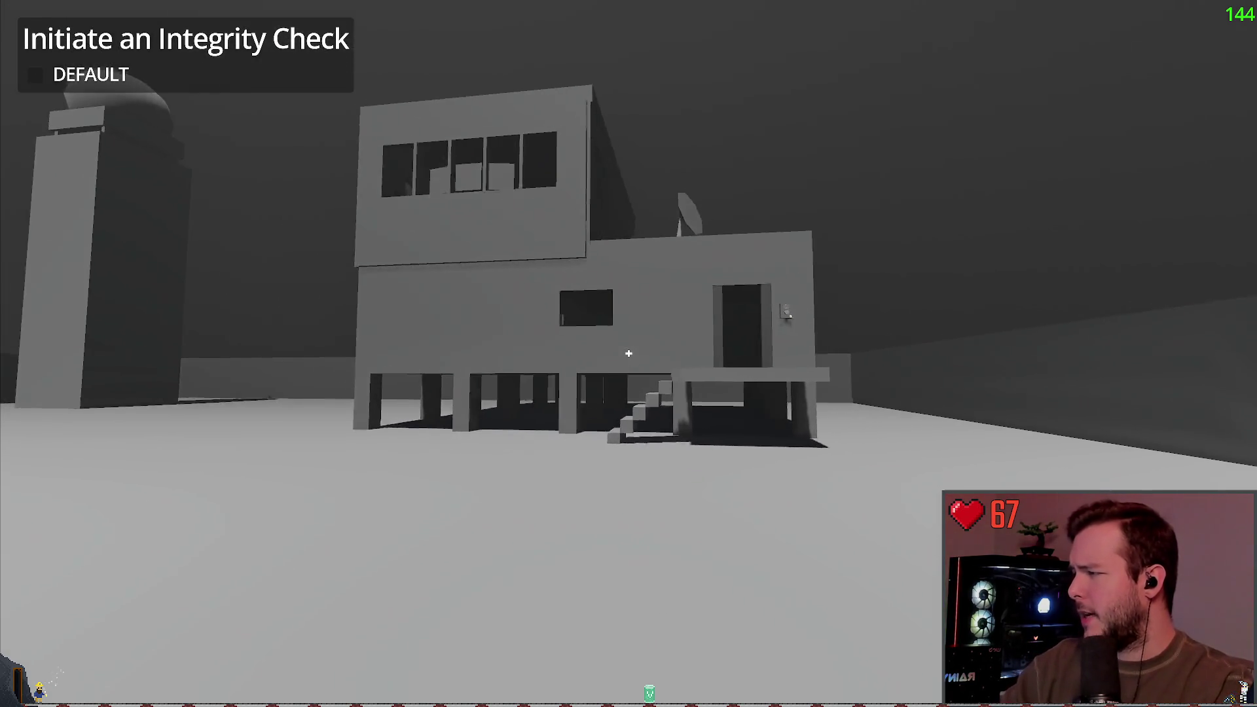
{"action": "key", "text": "w"}
{"action": "key", "text": "w"}
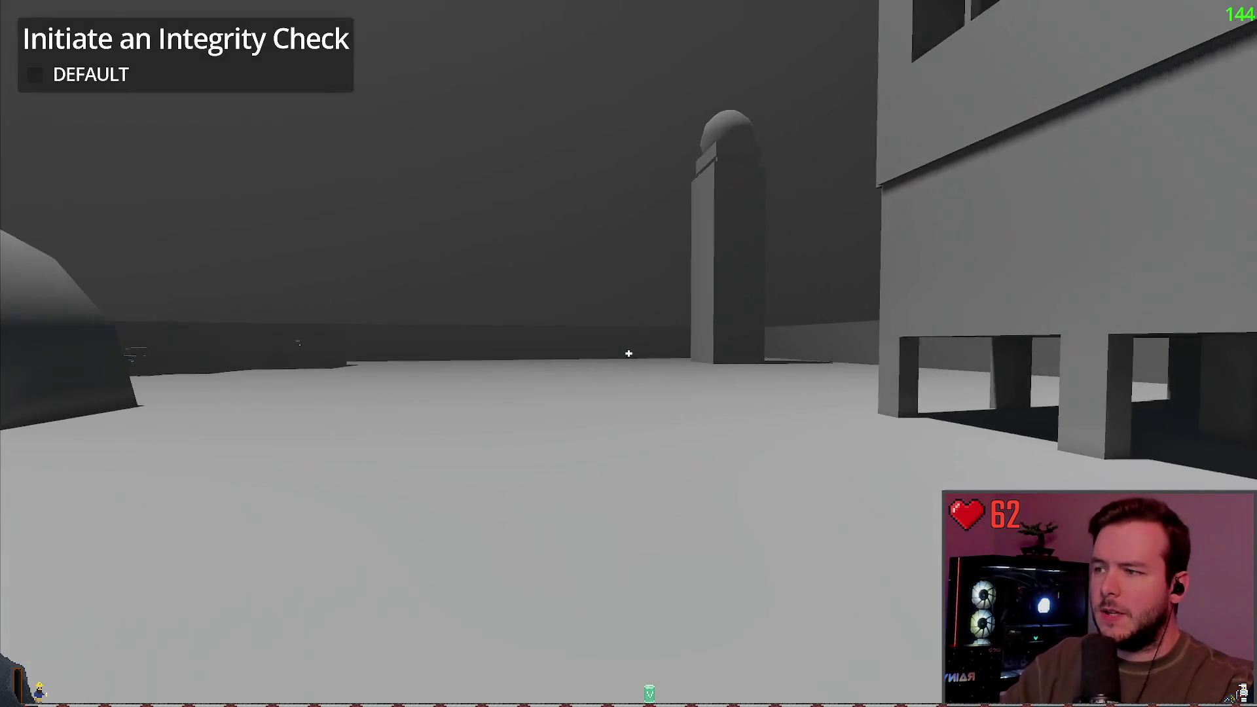
{"action": "key", "text": "w"}
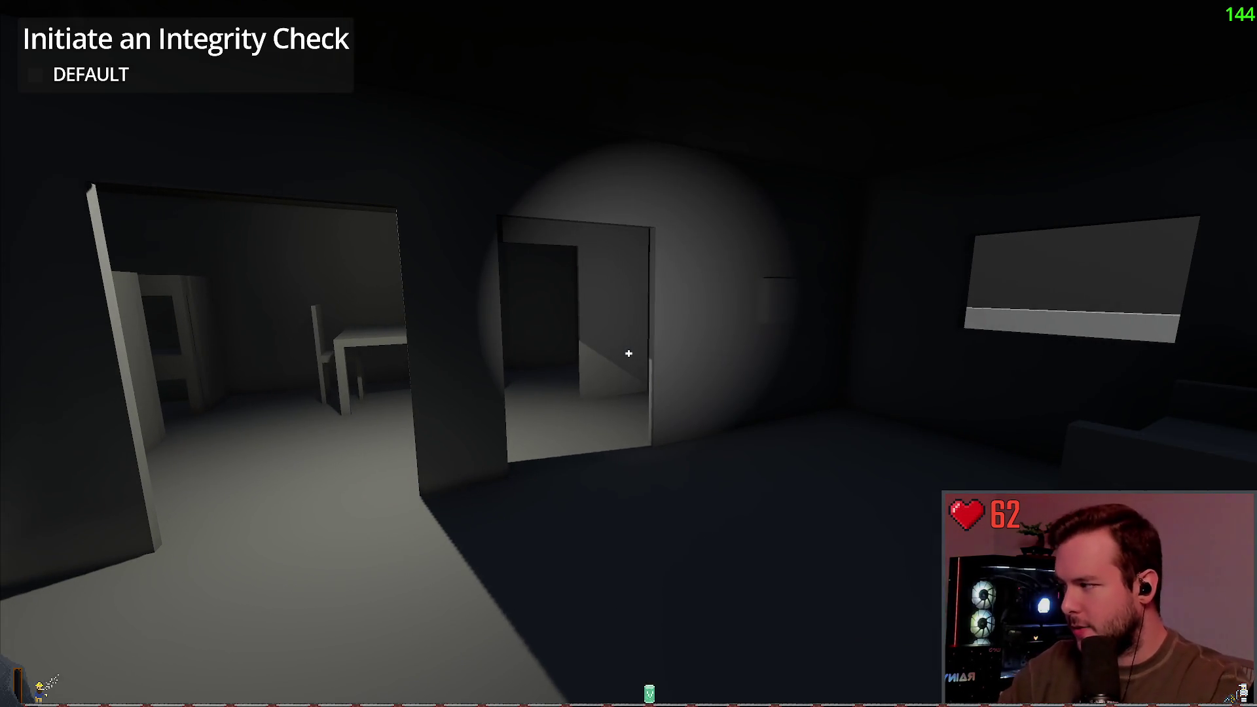
{"action": "key", "text": "w"}
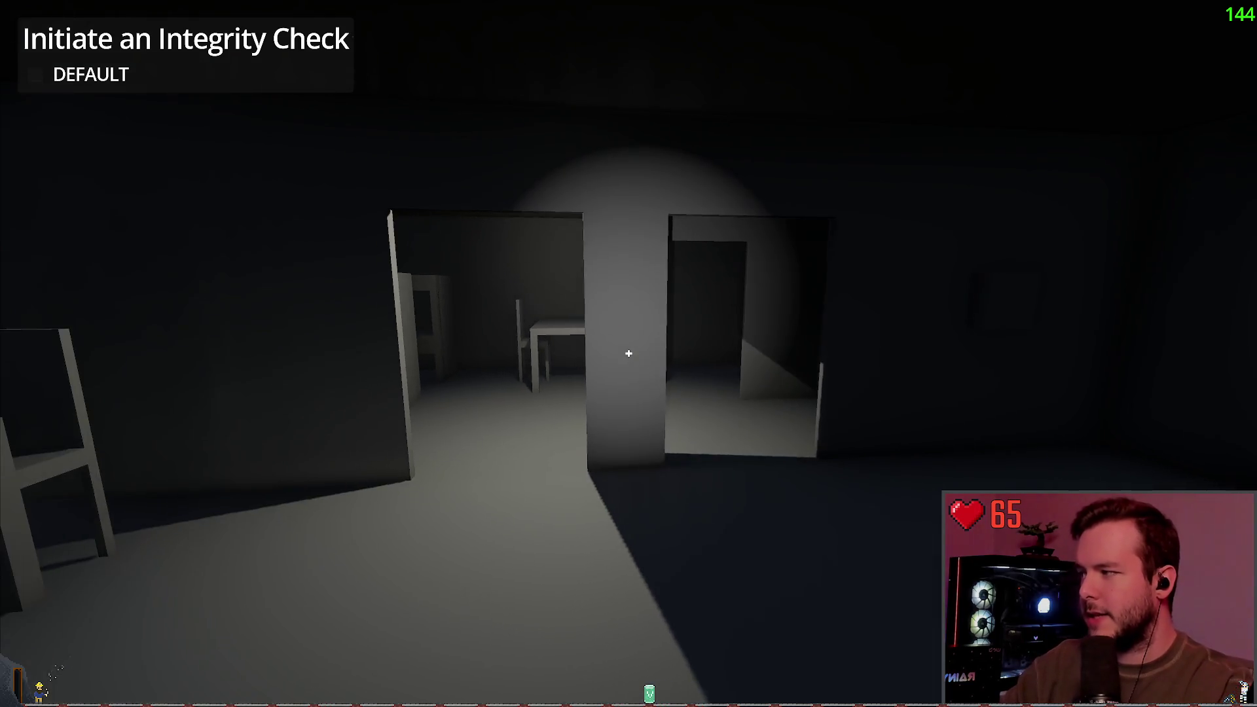
{"action": "key", "text": "w"}
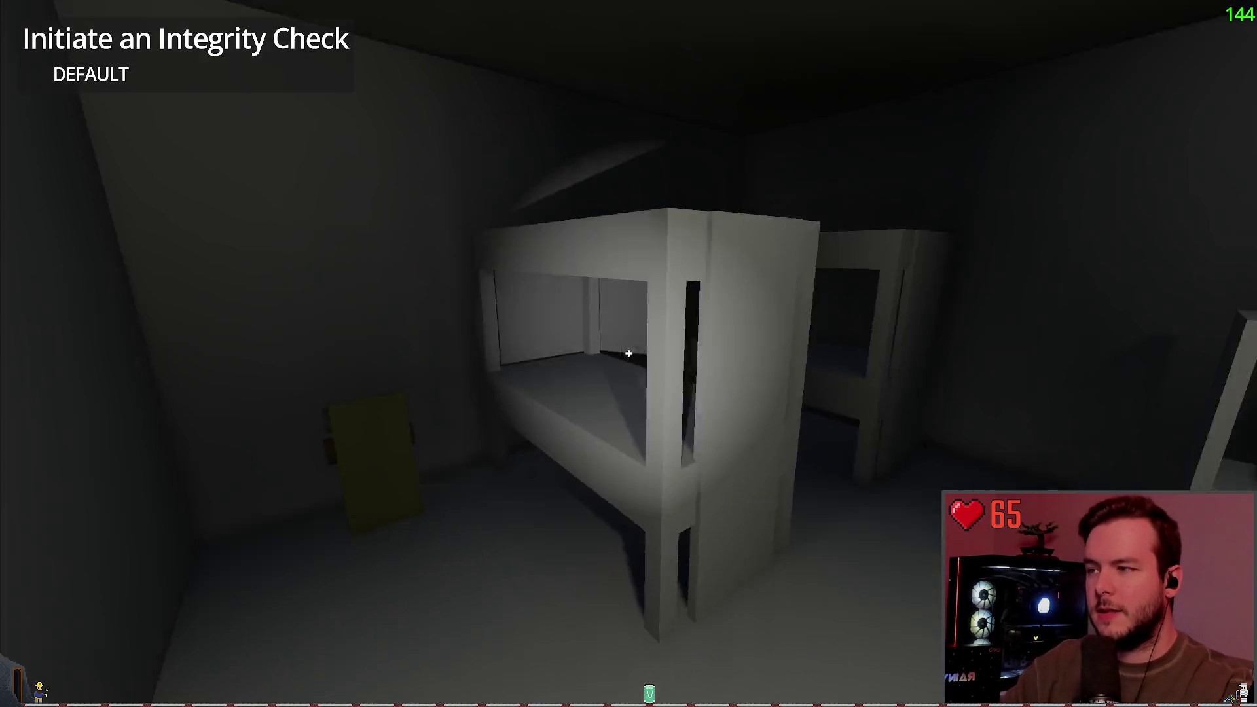
{"action": "key", "text": "w"}
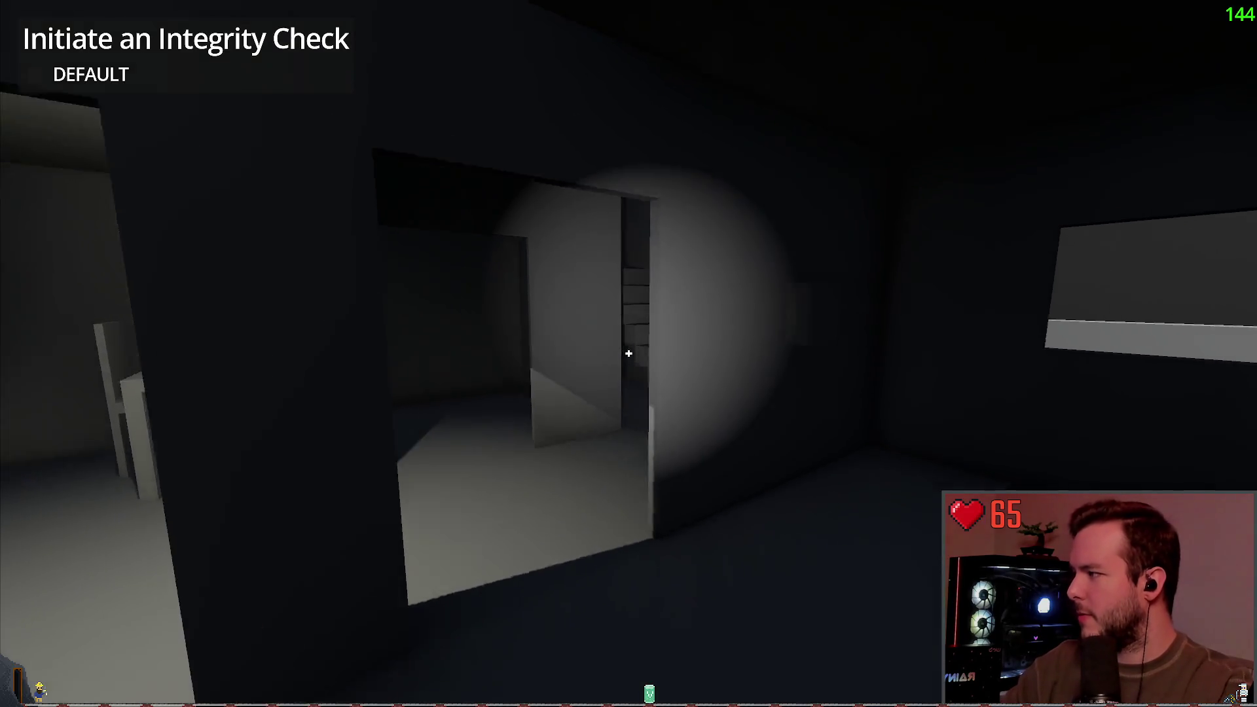
Climb upstairs to inspect the computer terminal, wall breaker box and adjoining room.
{"action": "key", "text": "w"}
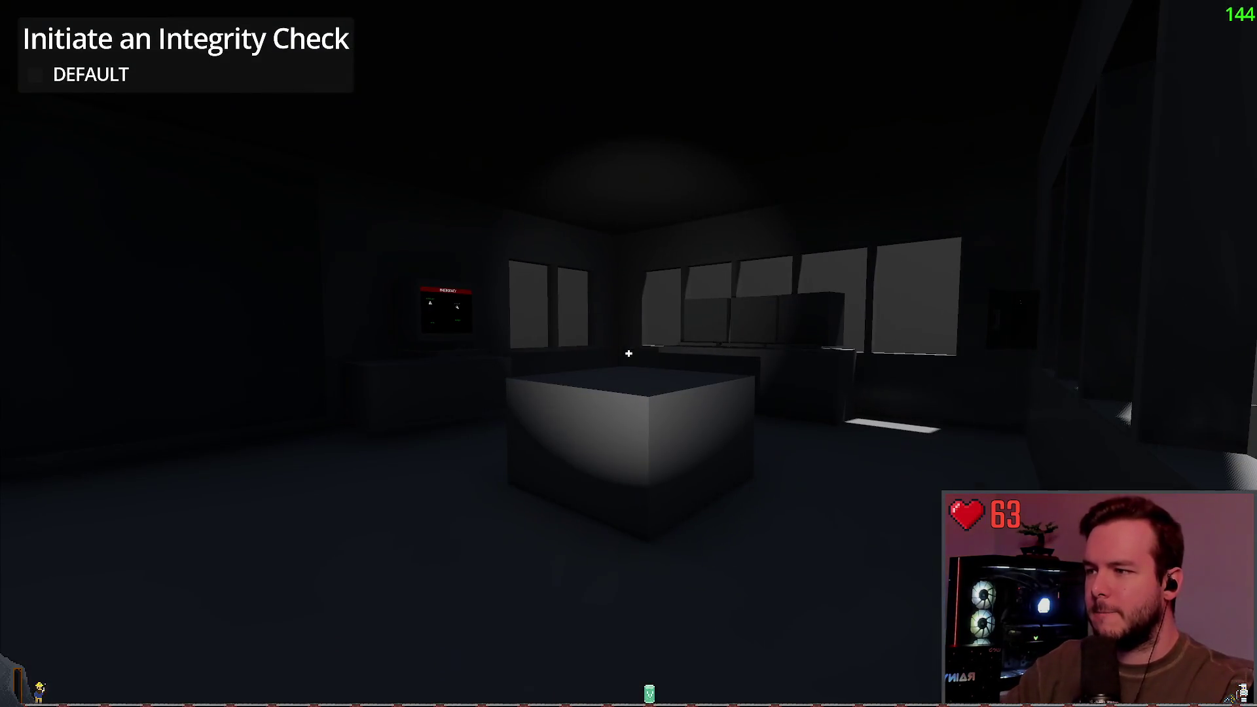
{"action": "key", "text": "w"}
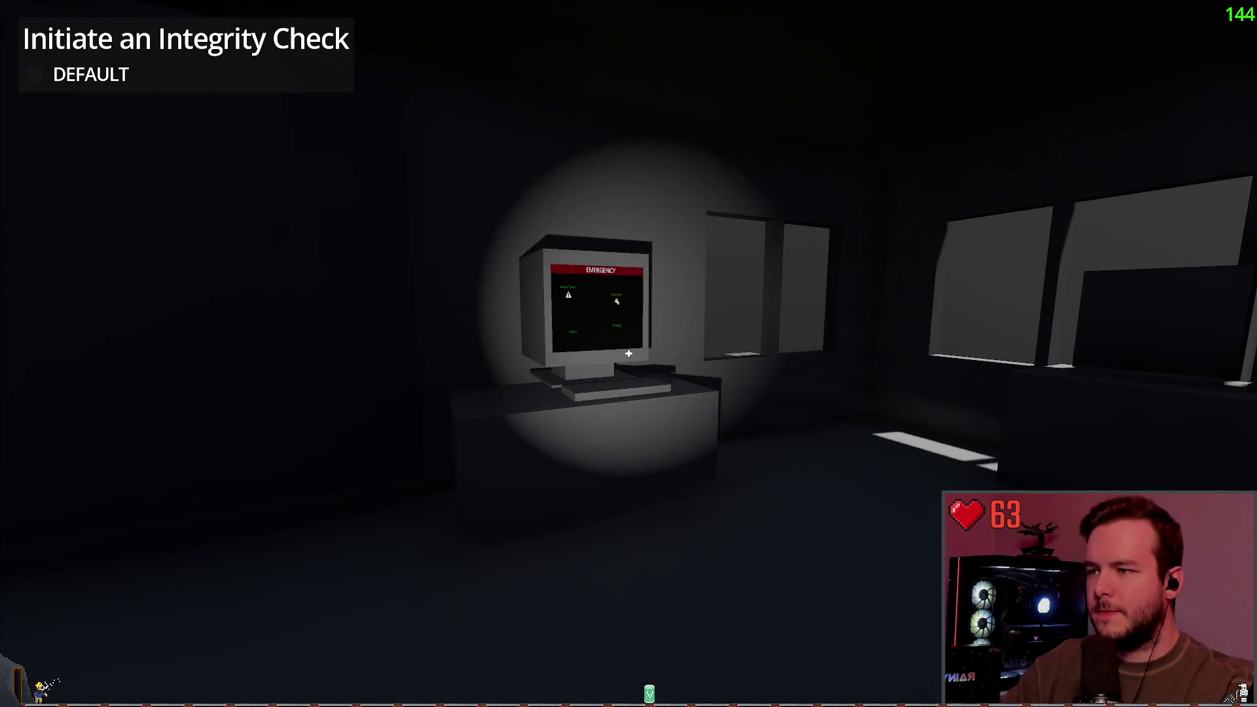
{"action": "key", "text": "w"}
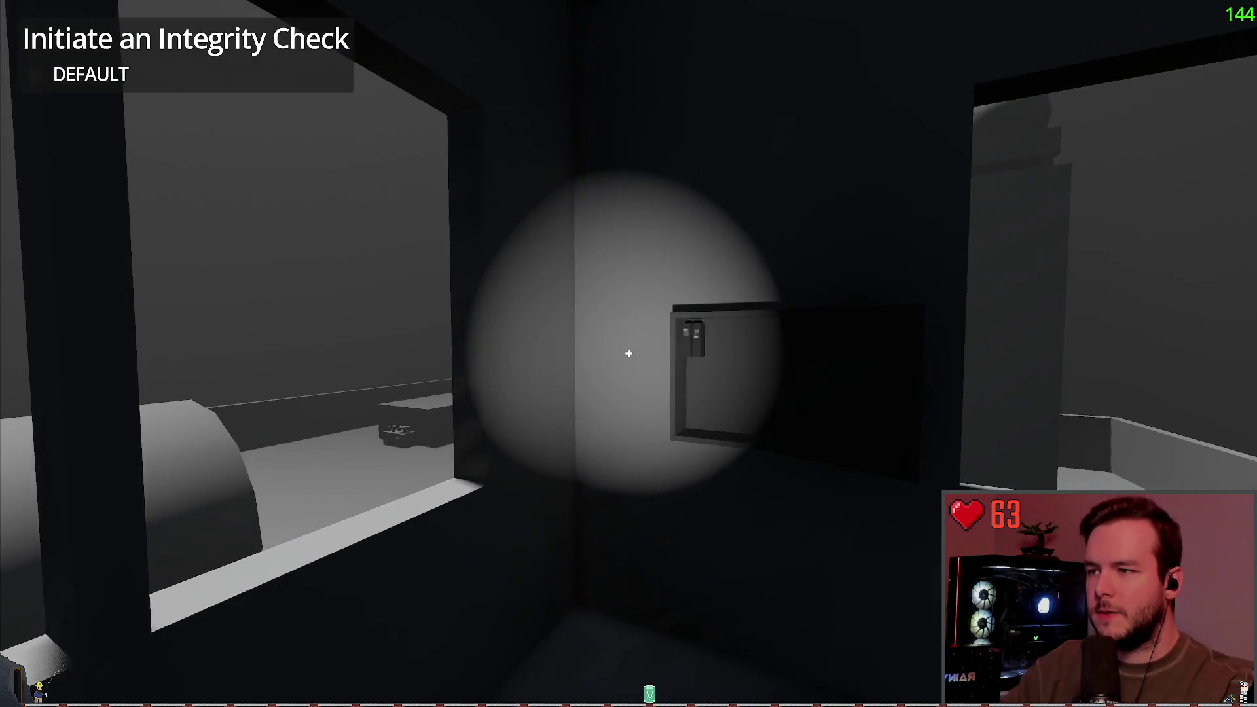
{"action": "key", "text": "w"}
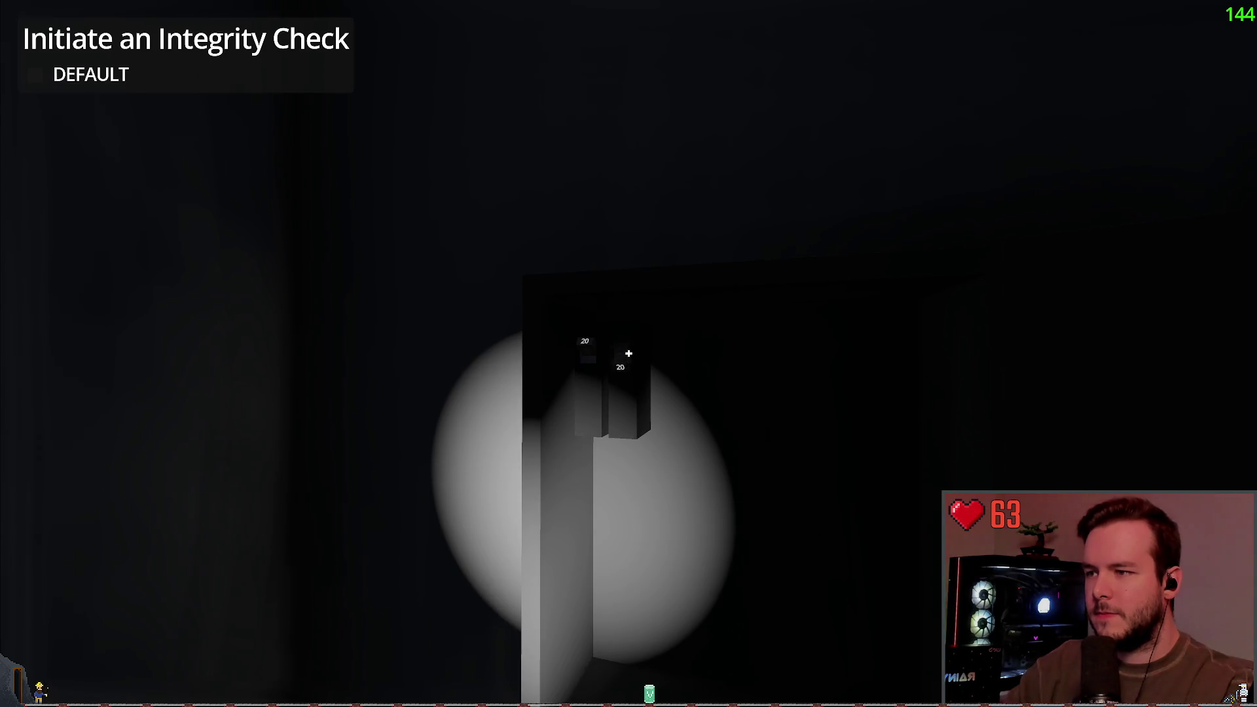
{"action": "key", "text": "w"}
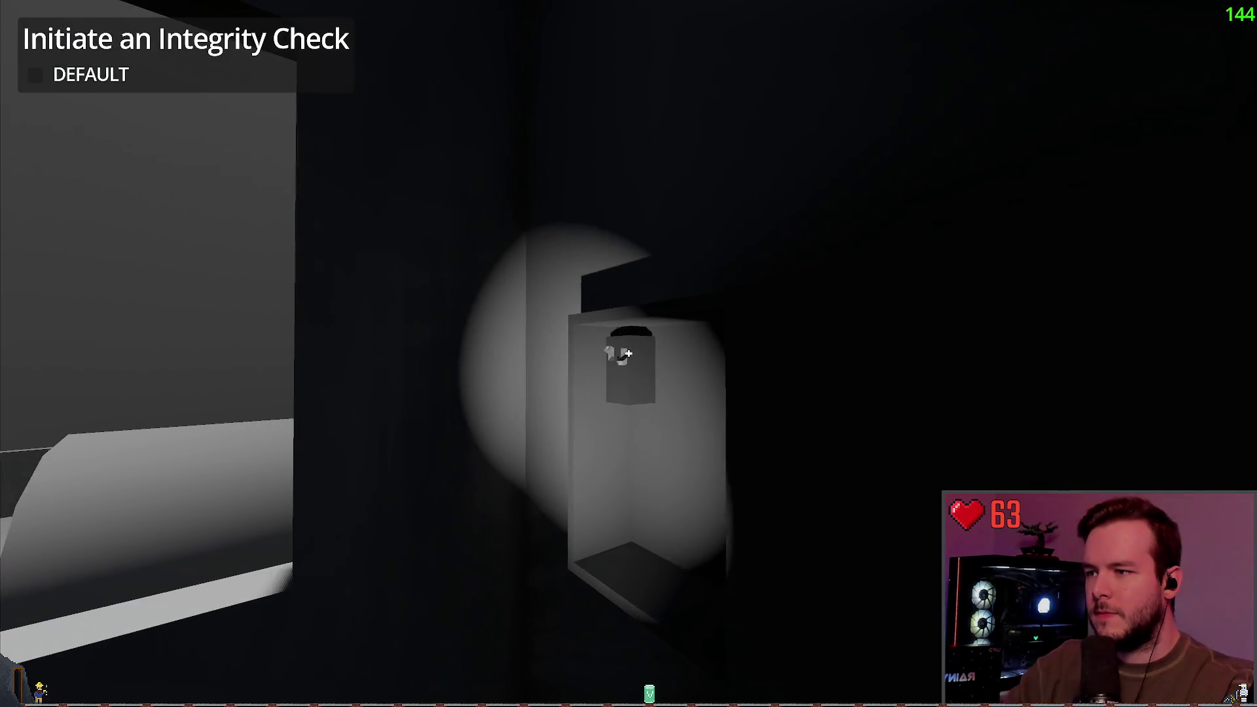
{"action": "key", "text": "w"}
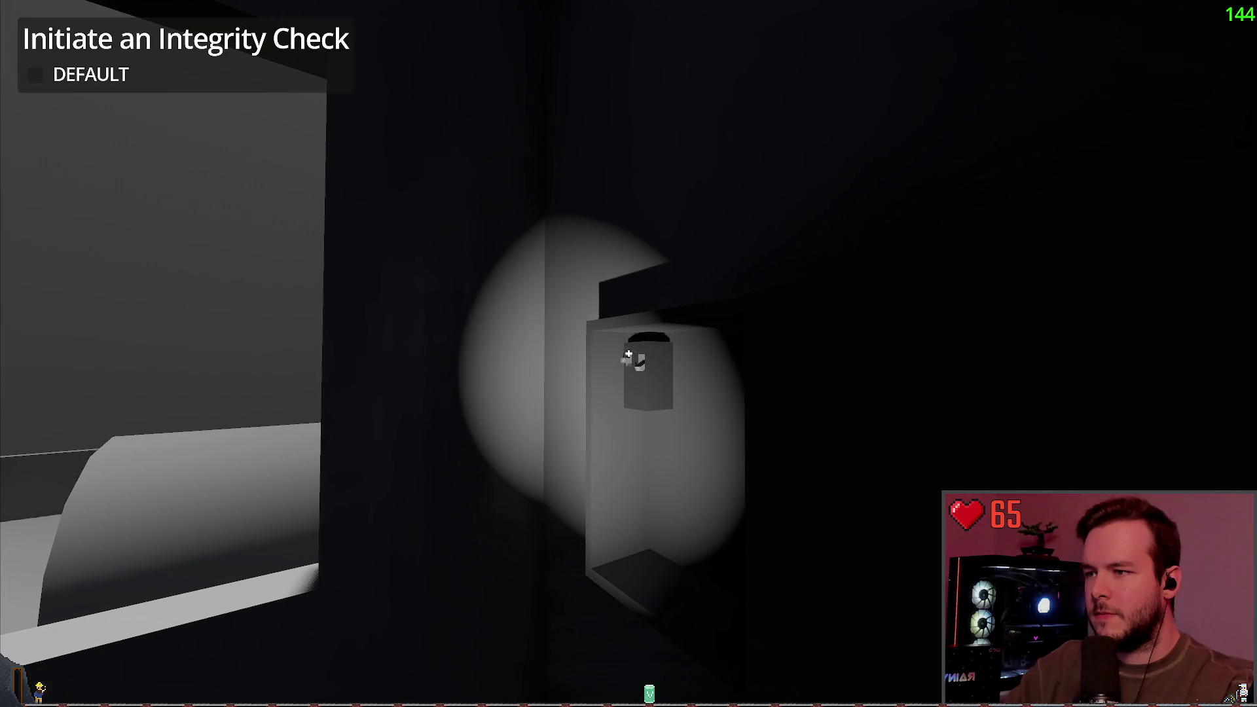
{"action": "key", "text": "w"}
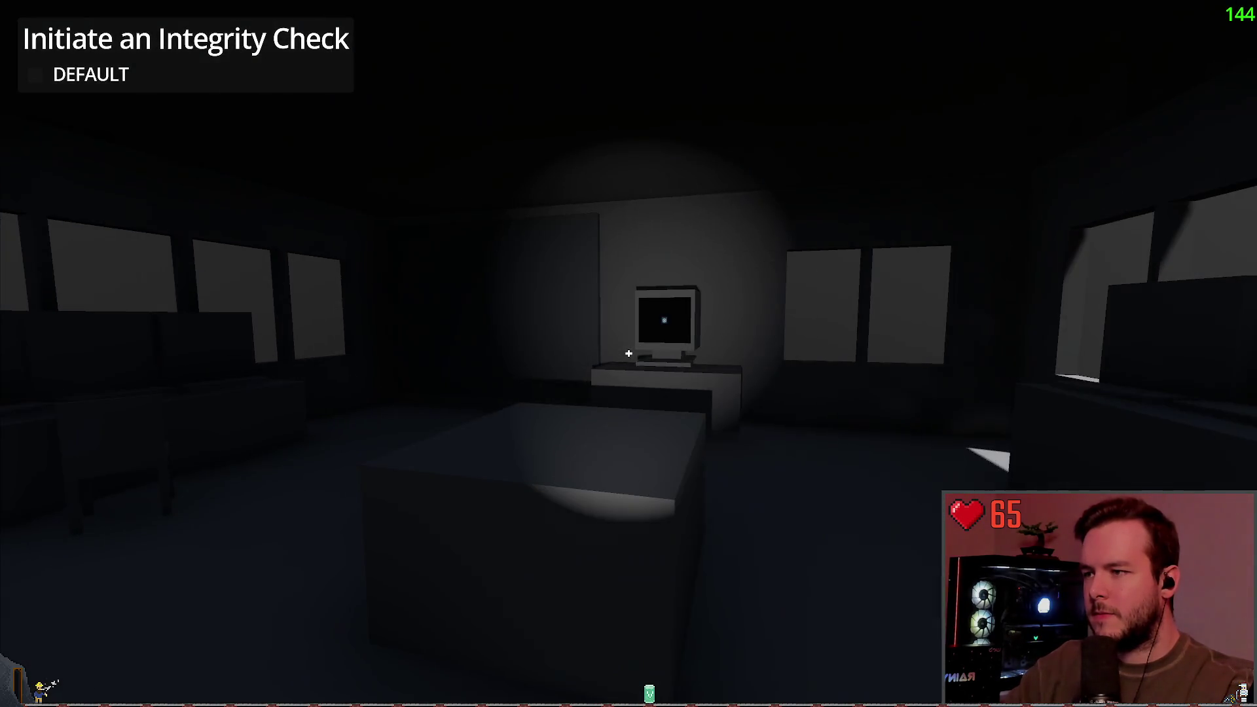
Walk up to the EMERGENCY desk monitor, then leave the building into the yard.
{"action": "key", "text": "w"}
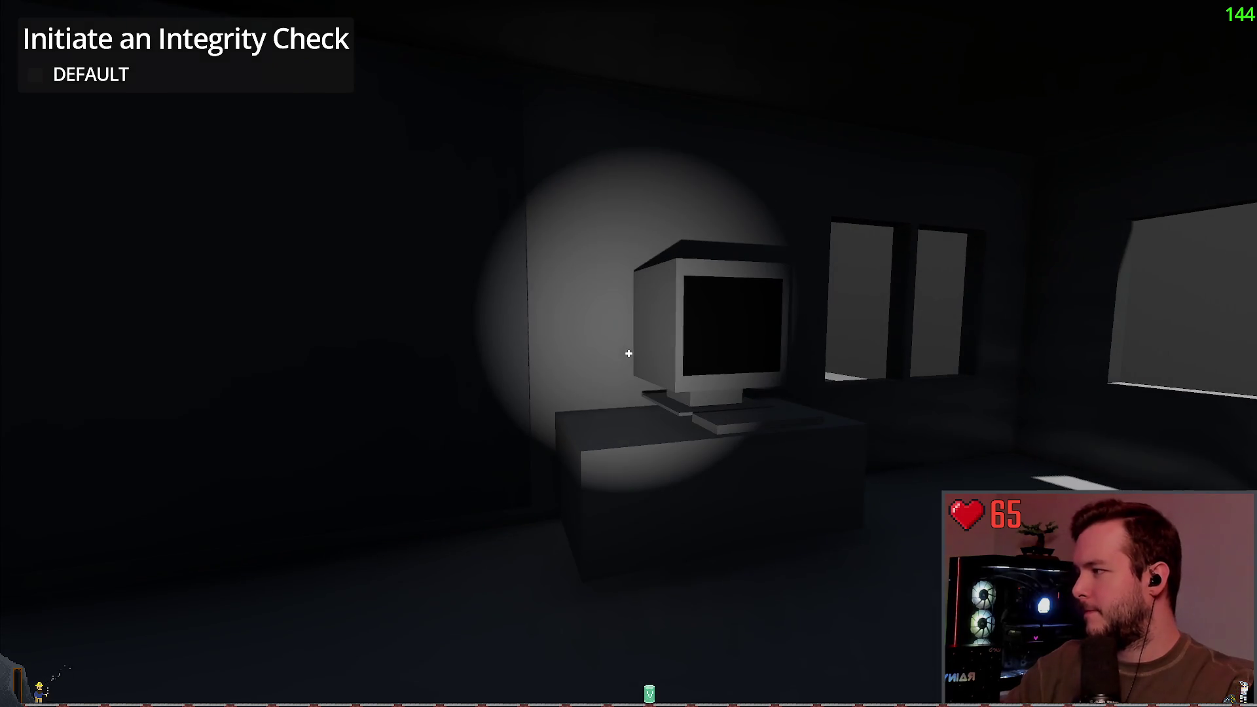
{"action": "key", "text": "w"}
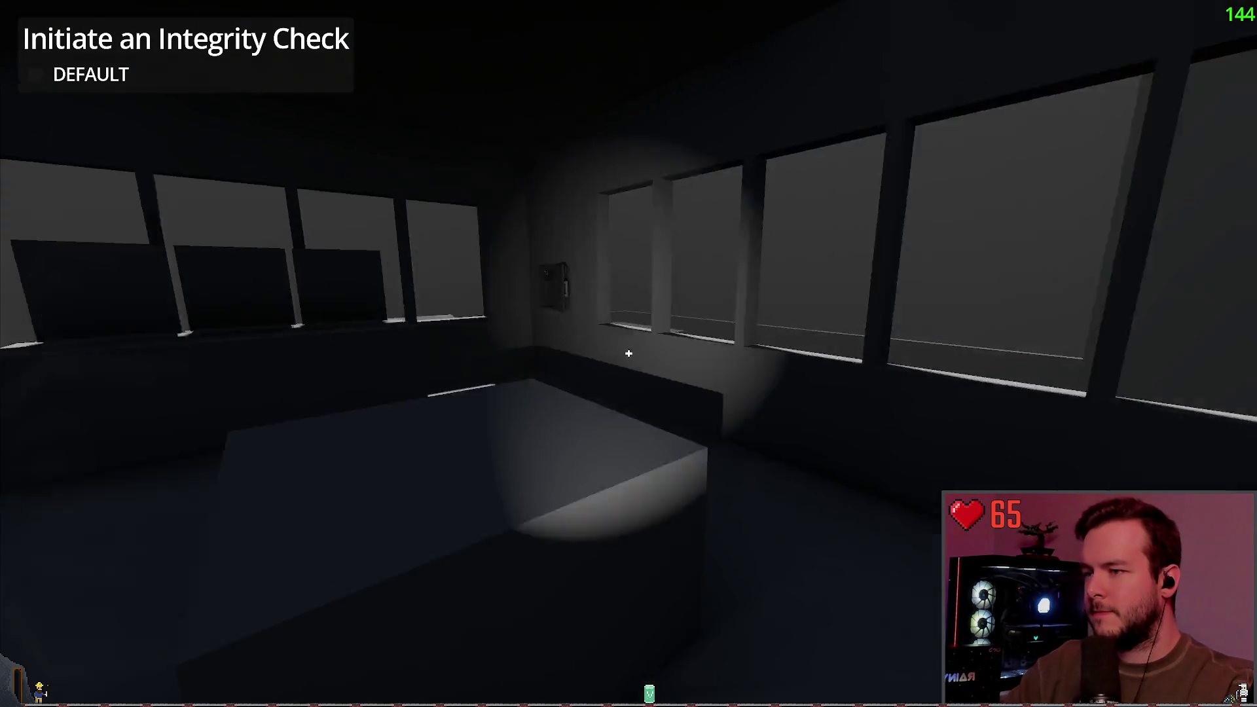
{"action": "key", "text": "w"}
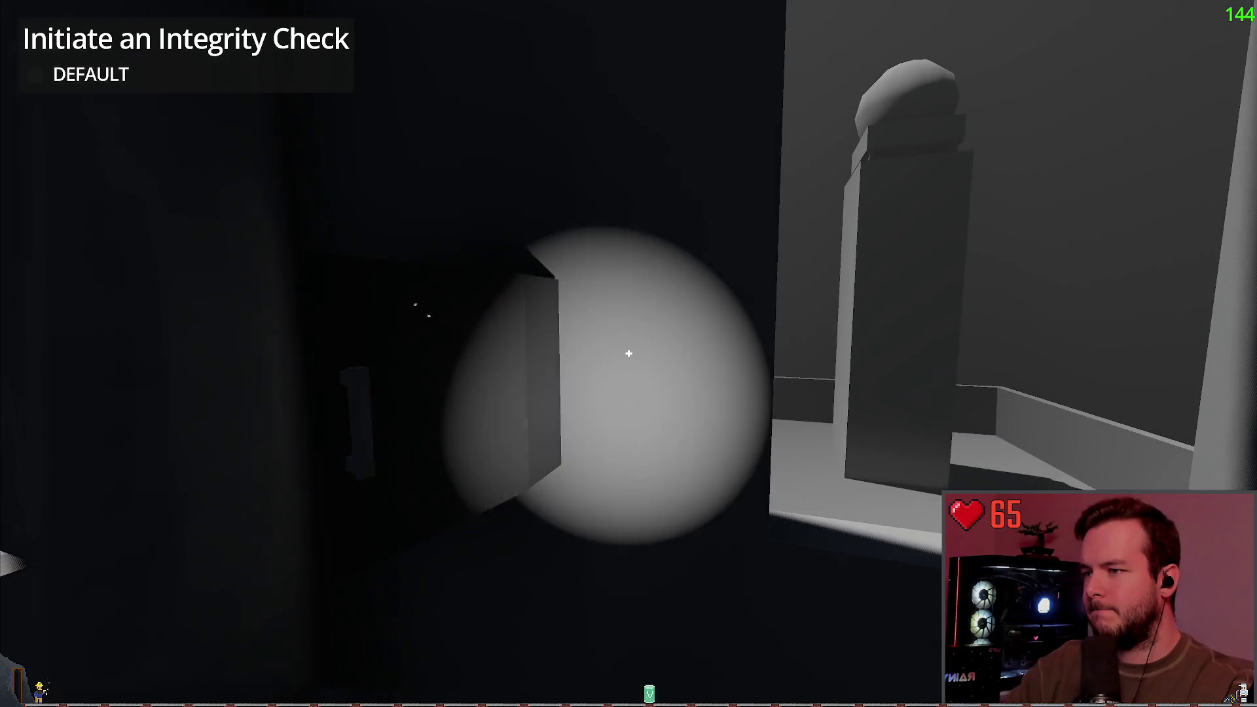
{"action": "key", "text": "w"}
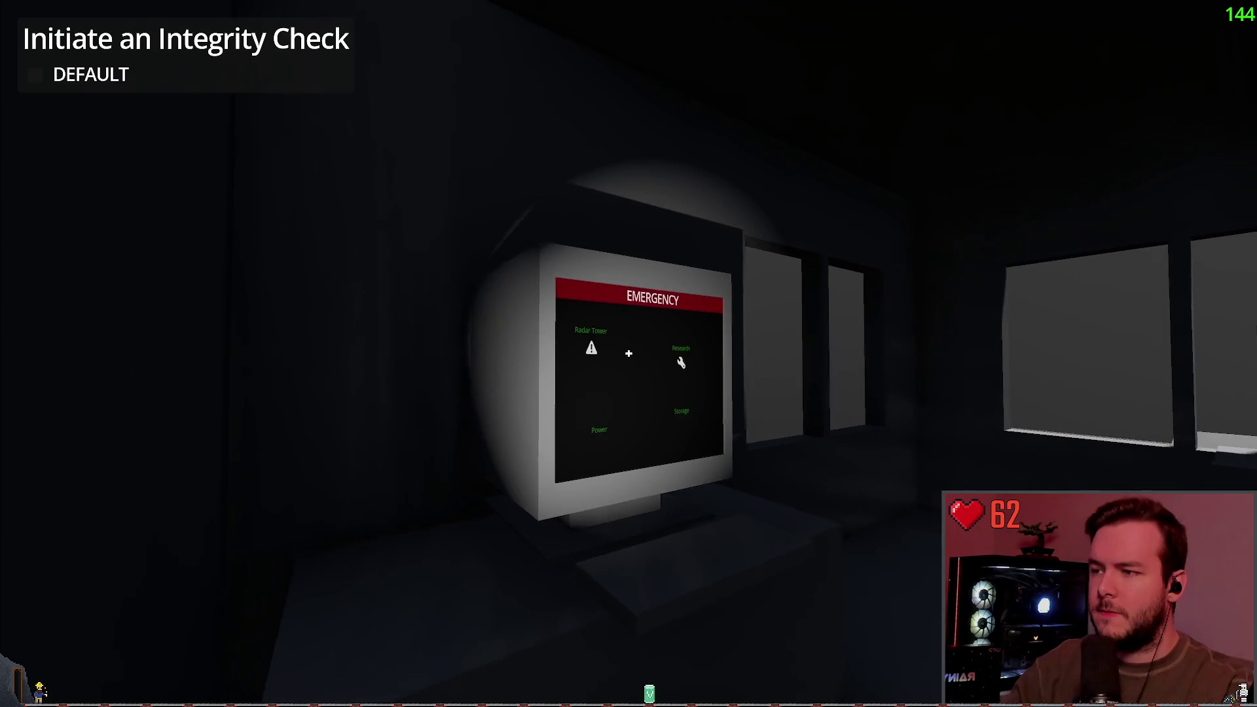
{"action": "key", "text": "w"}
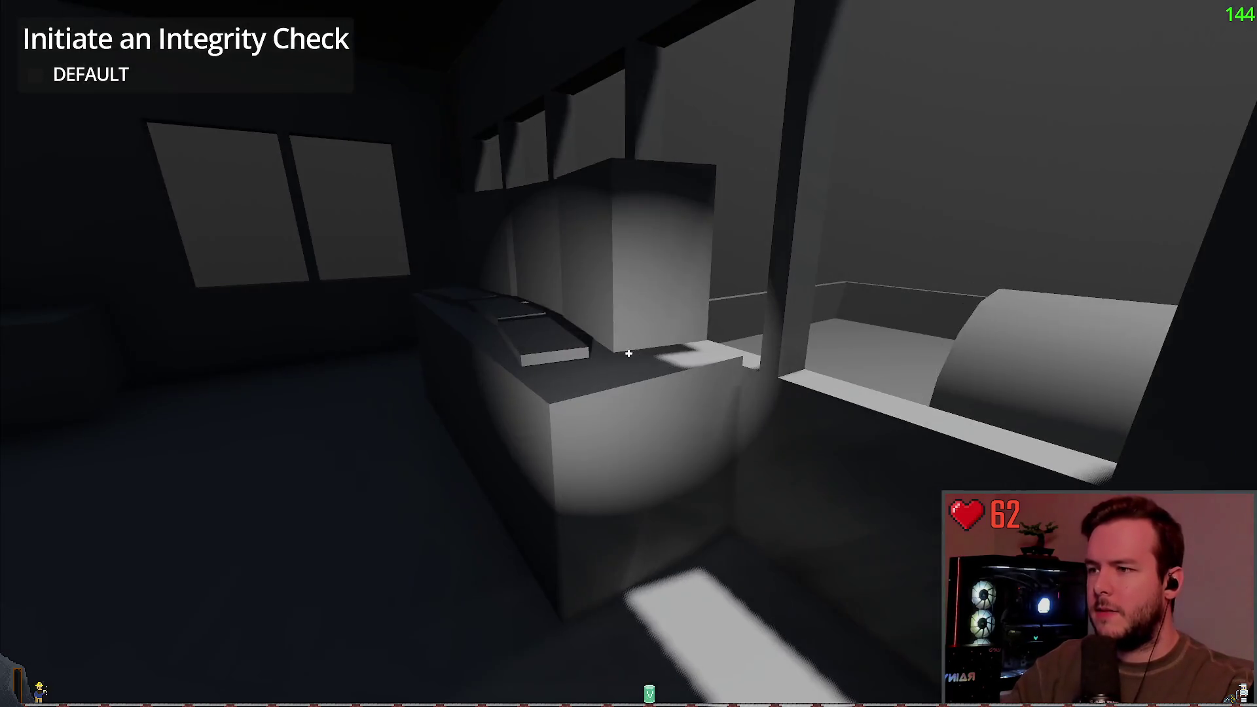
{"action": "key", "text": "w"}
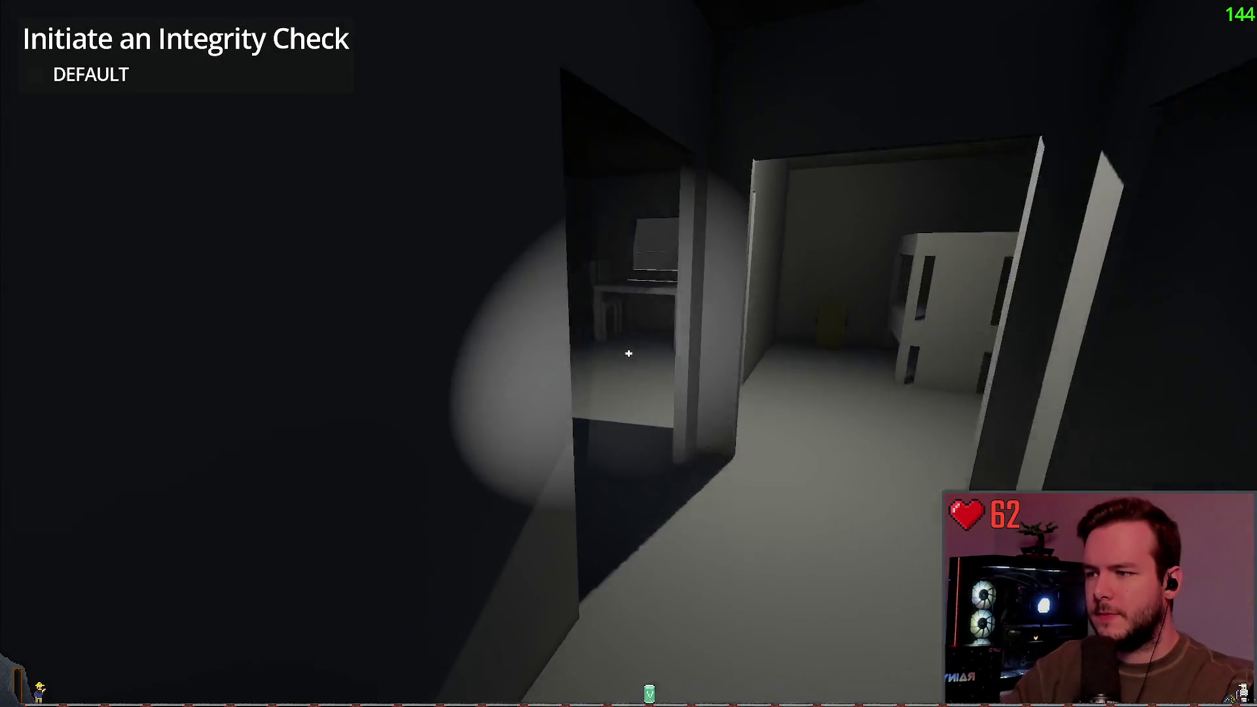
{"action": "key", "text": "w"}
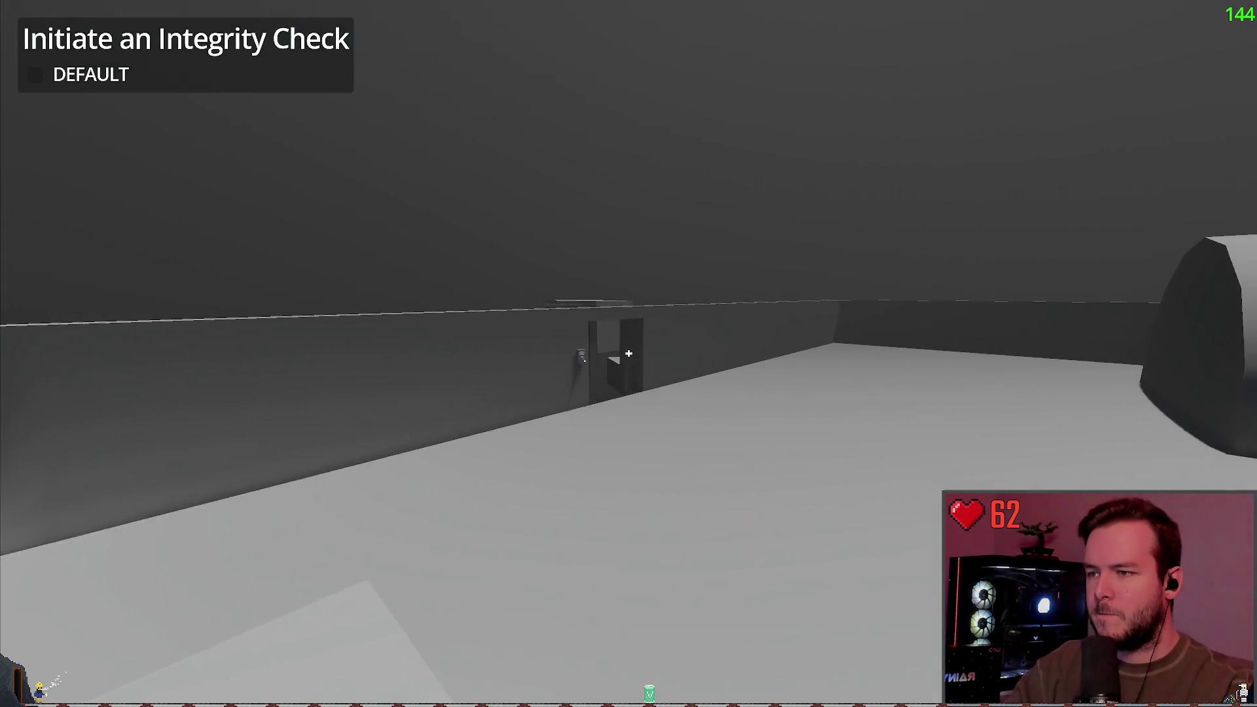
{"action": "key", "text": "w"}
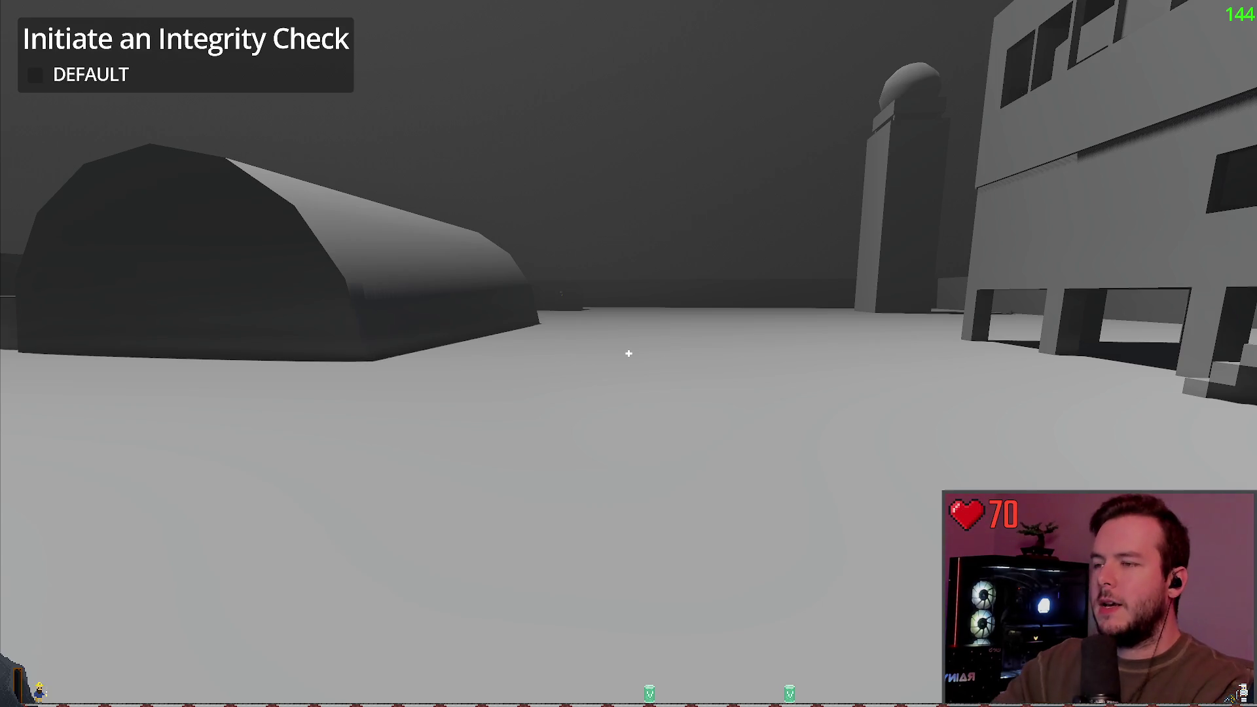
Back away from the hangar past the dome, then walk toward the station building.
{"action": "key", "text": "s"}
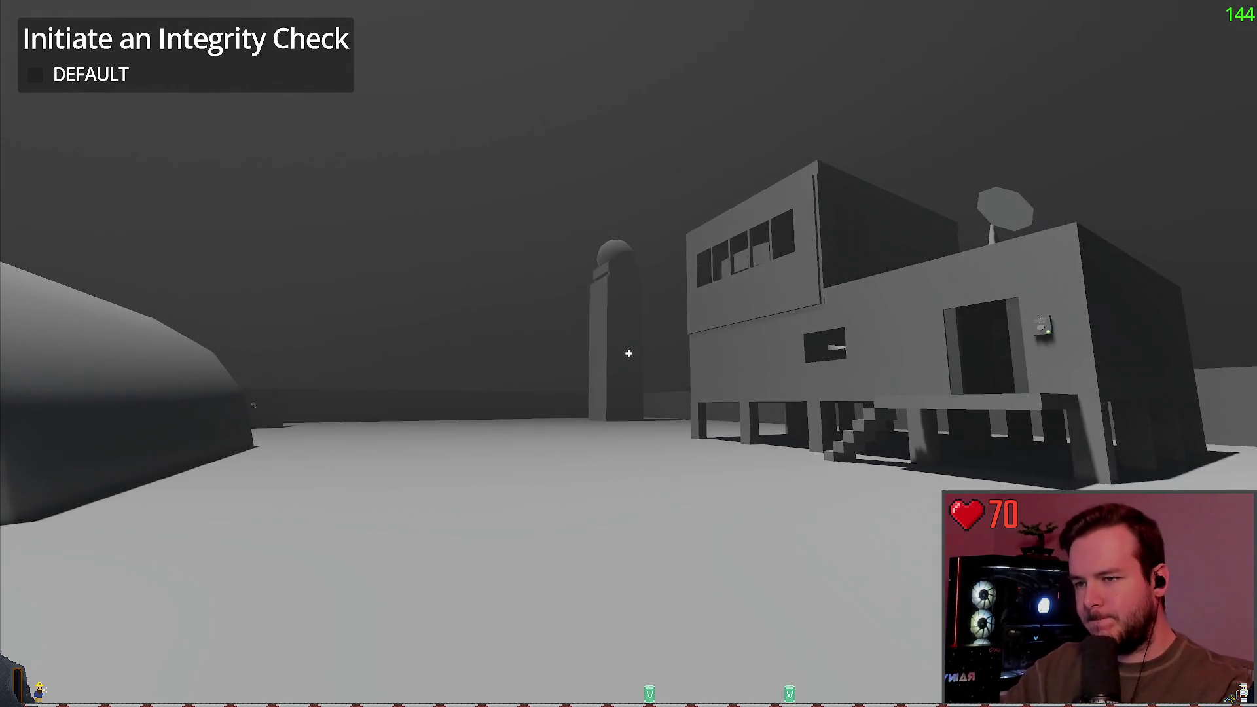
{"action": "key", "text": "s"}
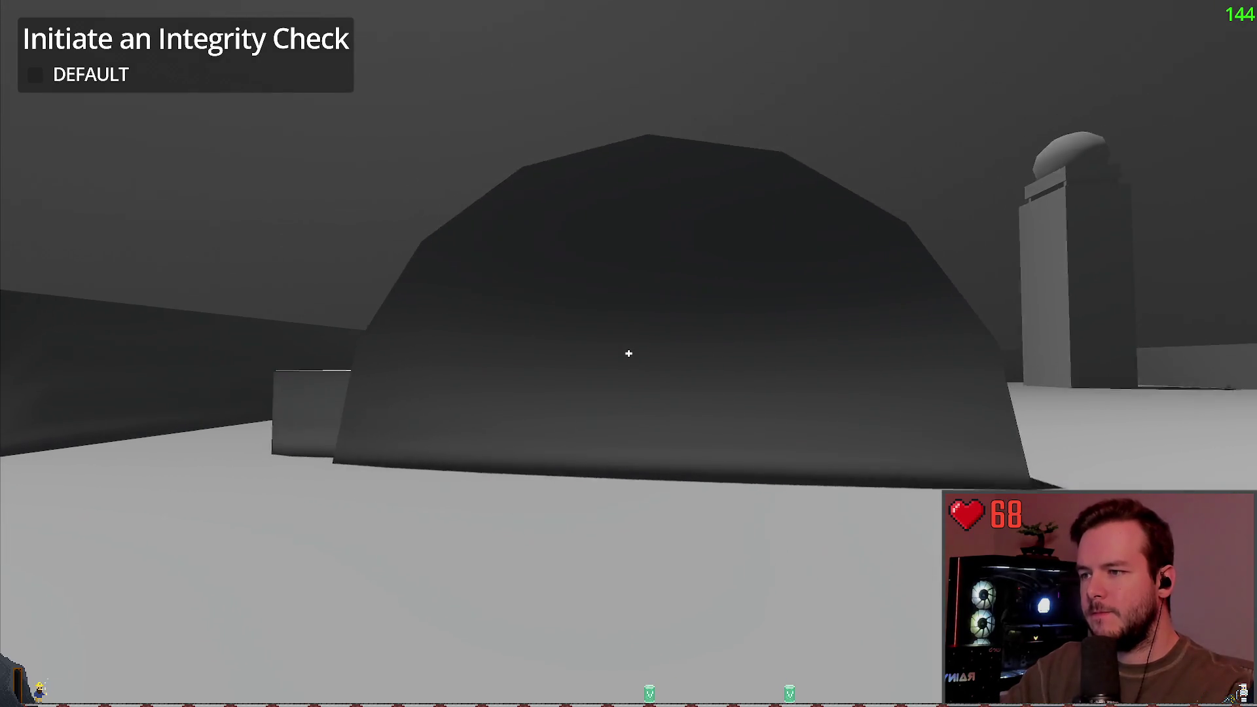
{"action": "key", "text": "s"}
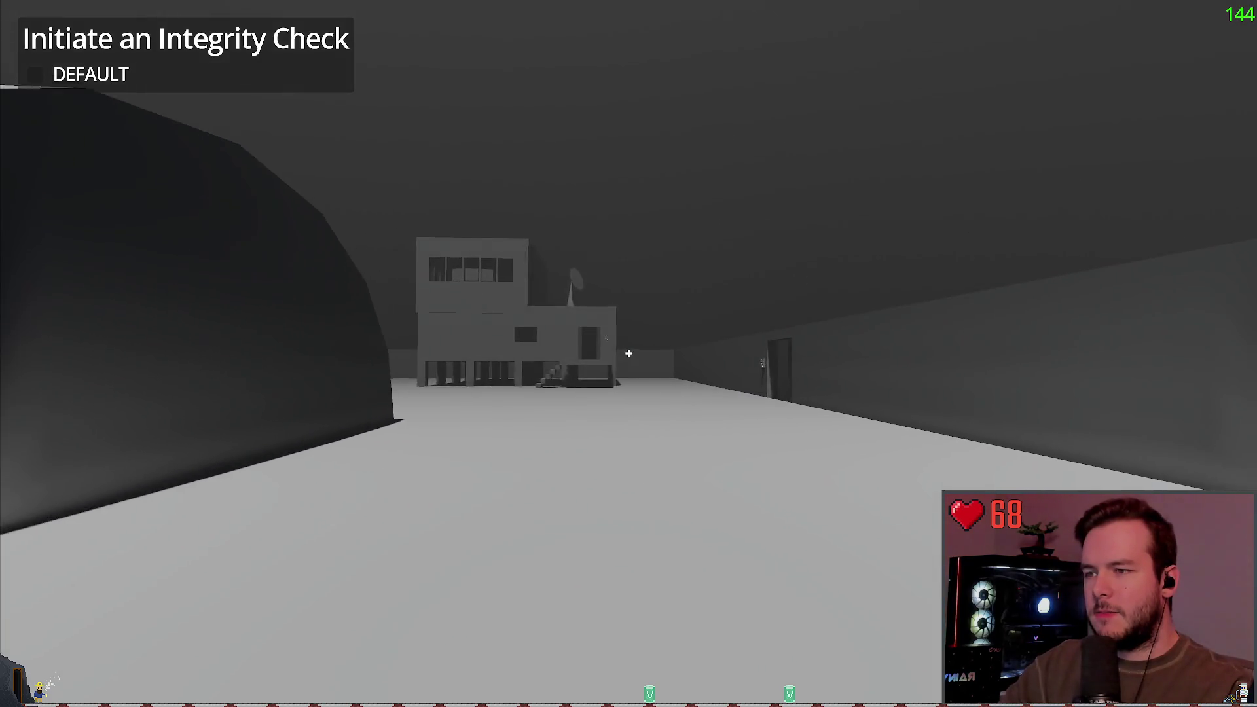
{"action": "key", "text": "w"}
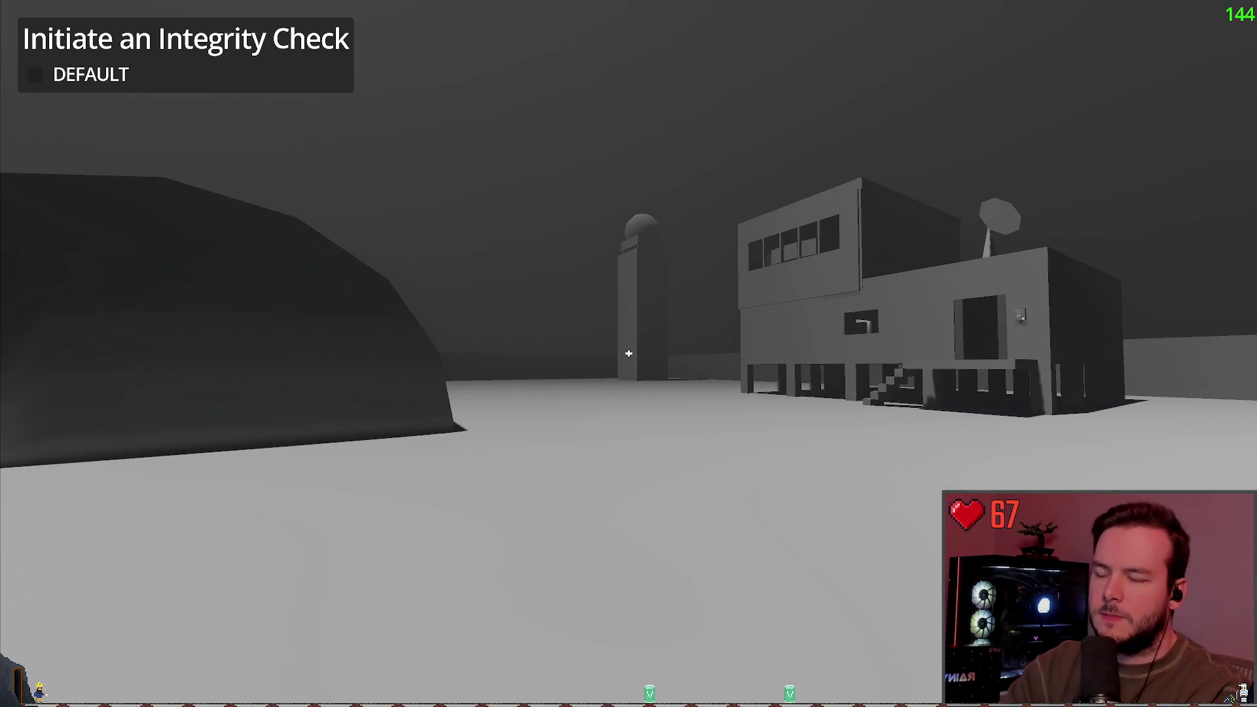
{"action": "key", "text": "w"}
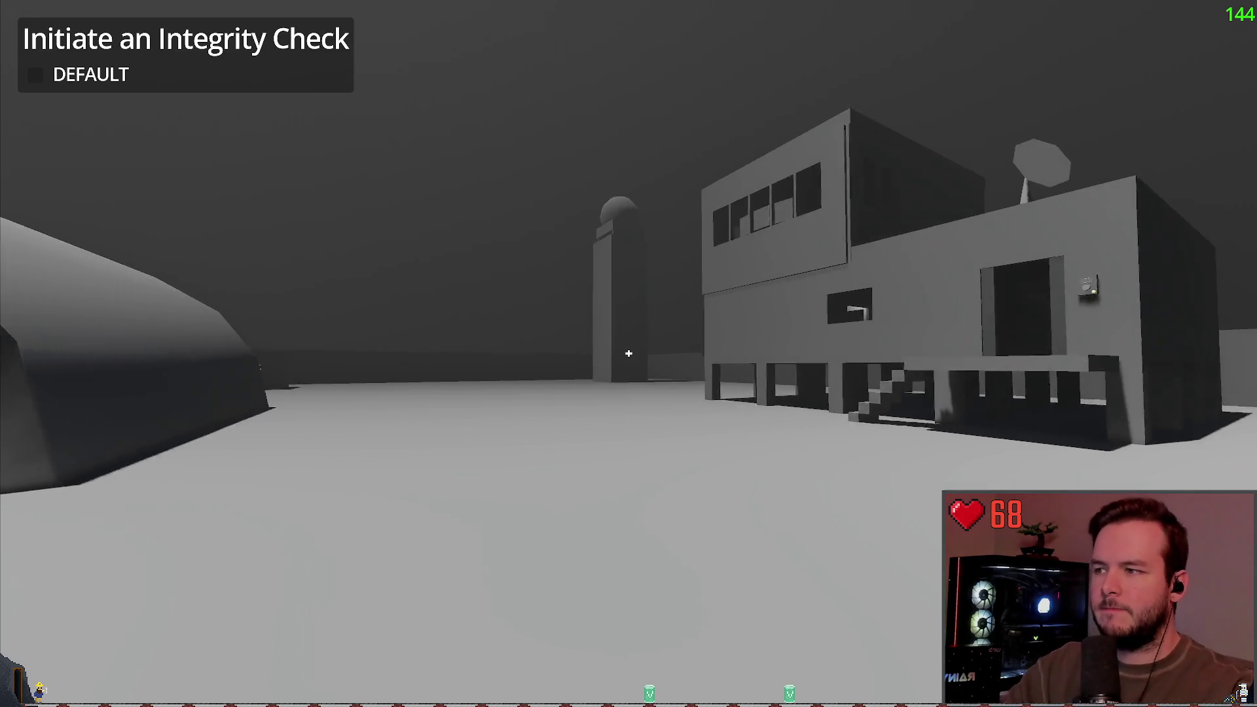
Quit the game through the pause menu's Dev Quit, confirm, and switch to Obsidian.
{"action": "mouse_move", "coordinate": [628, 354]}
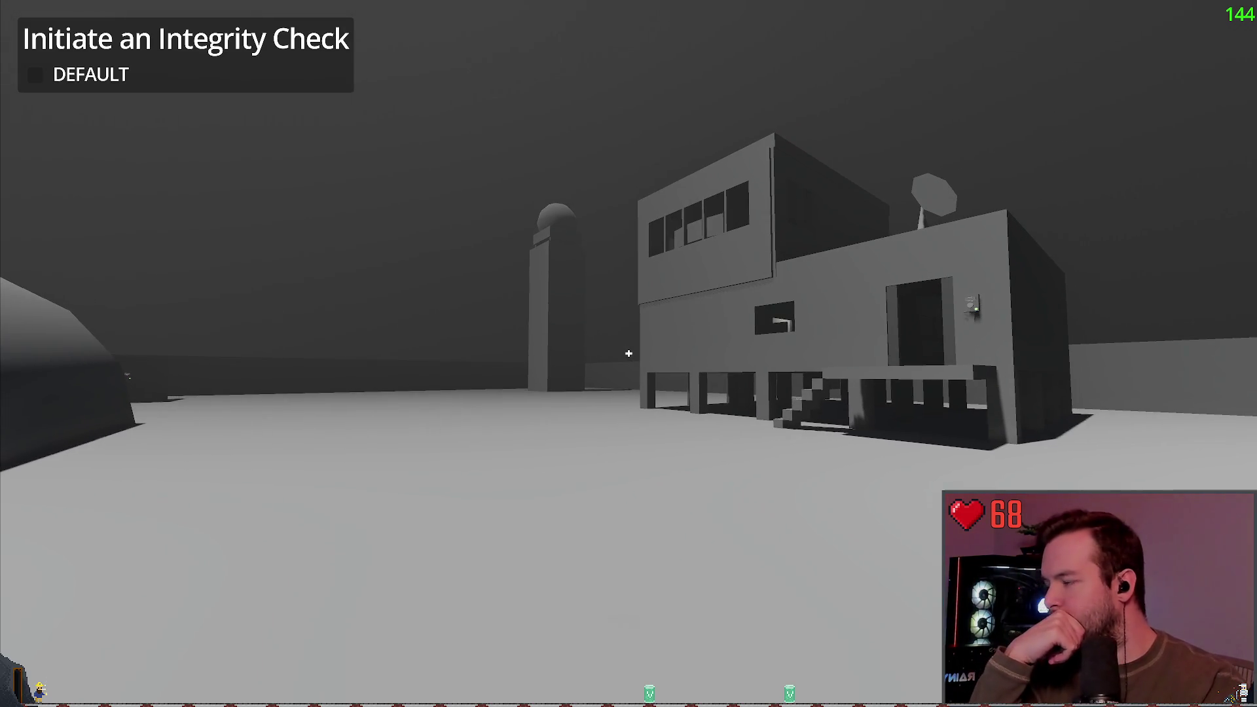
{"action": "key", "text": "Escape"}
{"action": "left_click", "coordinate": [61, 450]}
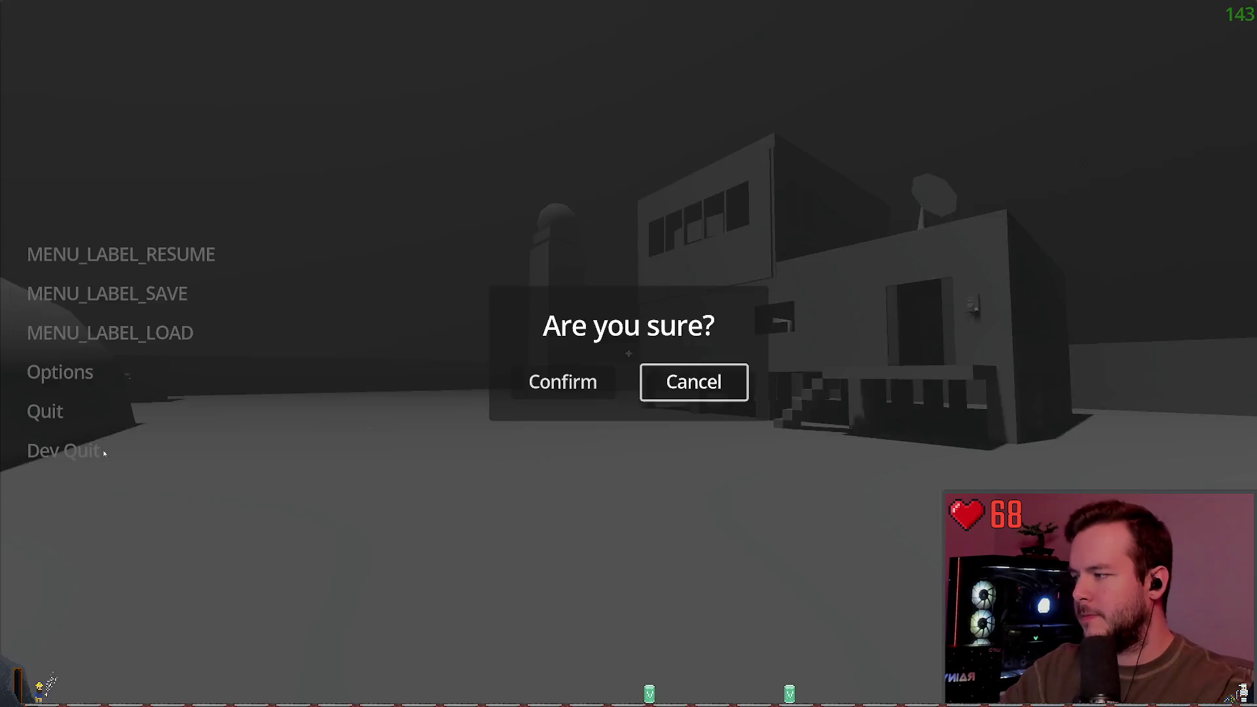
{"action": "left_click", "coordinate": [561, 379]}
{"action": "key", "text": "alt+Tab"}
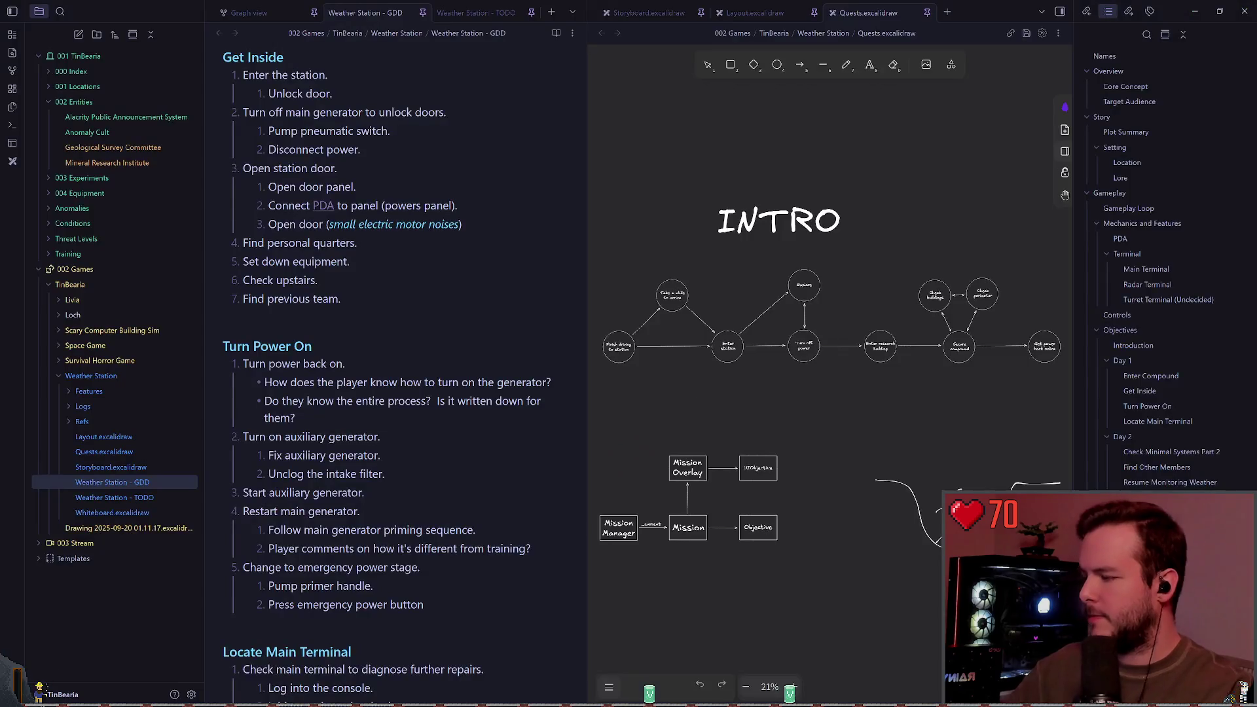
{"action": "left_click", "coordinate": [480, 398]}
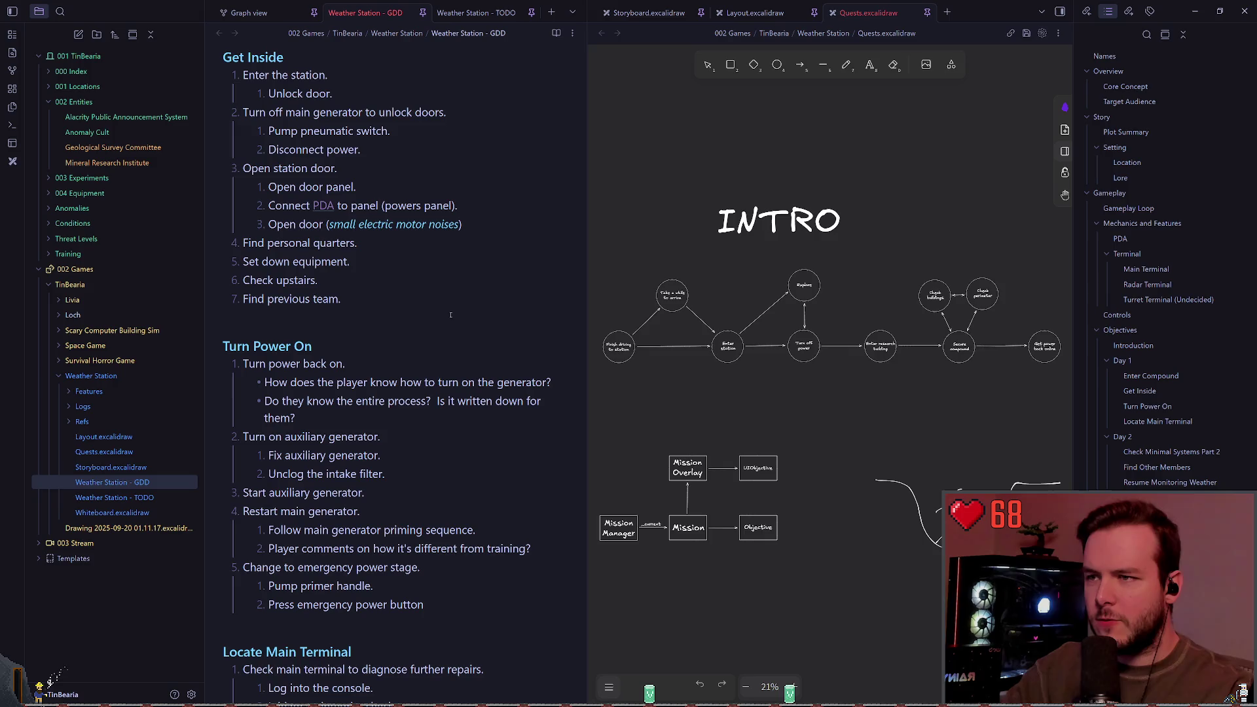
{"action": "scroll", "coordinate": [320, 320], "scroll_direction": "down", "scroll_amount": 1}
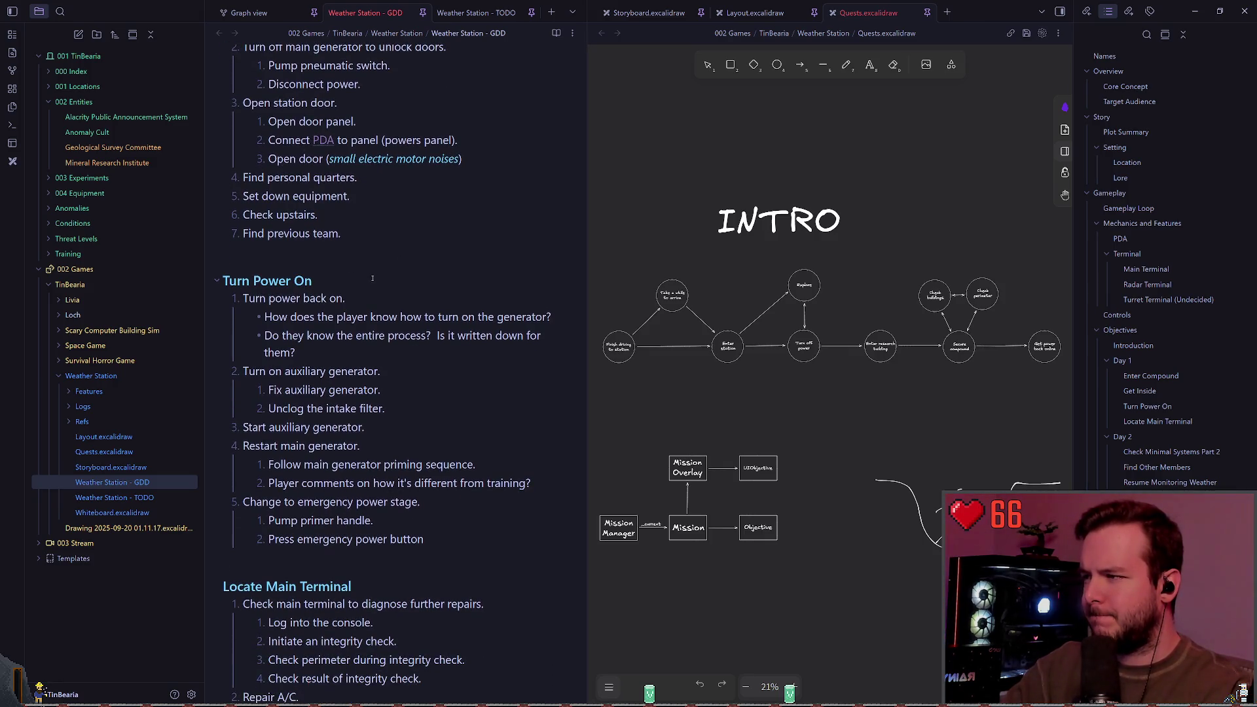
{"action": "scroll", "coordinate": [372, 279], "scroll_direction": "up", "scroll_amount": 3}
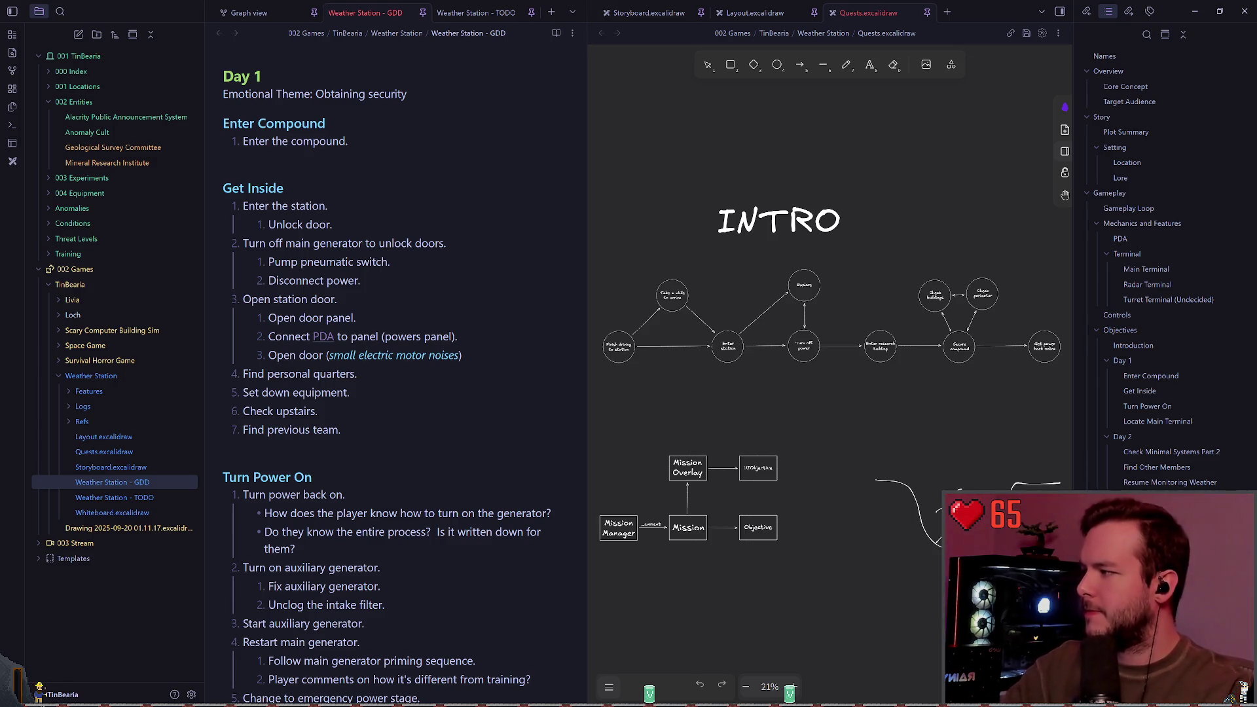
{"action": "left_click", "coordinate": [369, 188]}
{"action": "left_click", "coordinate": [369, 206]}
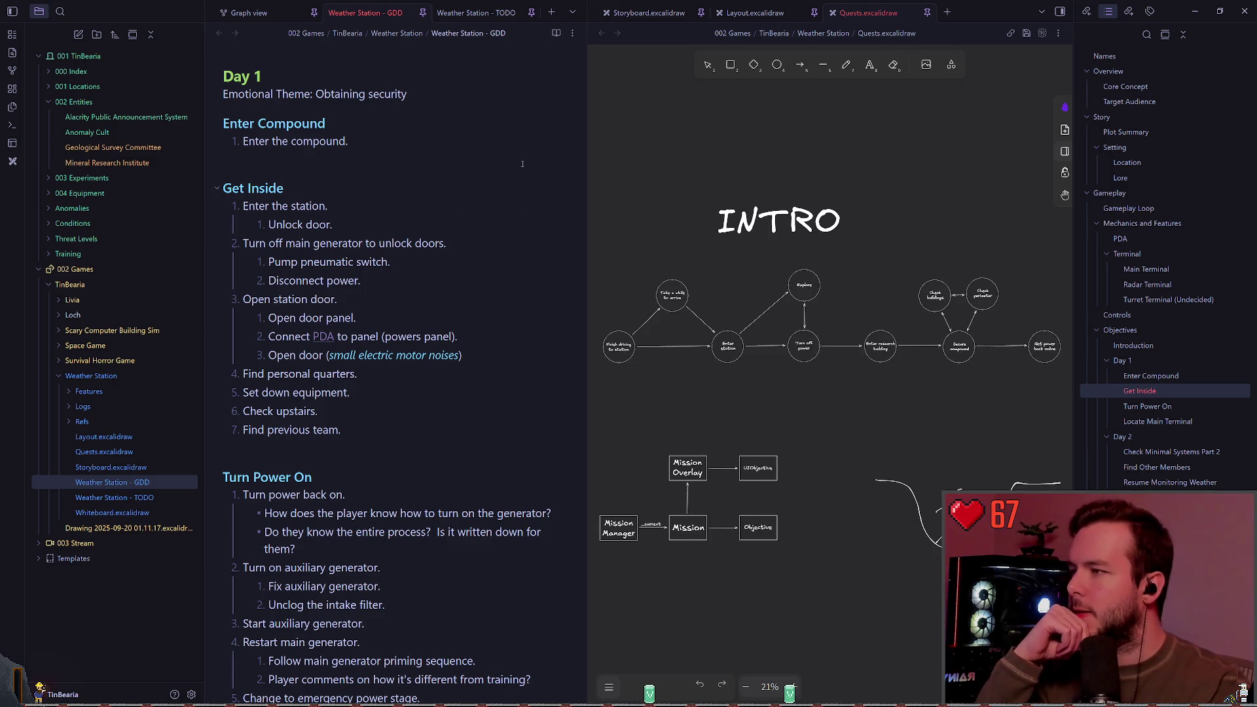
{"action": "left_click", "coordinate": [648, 13]}
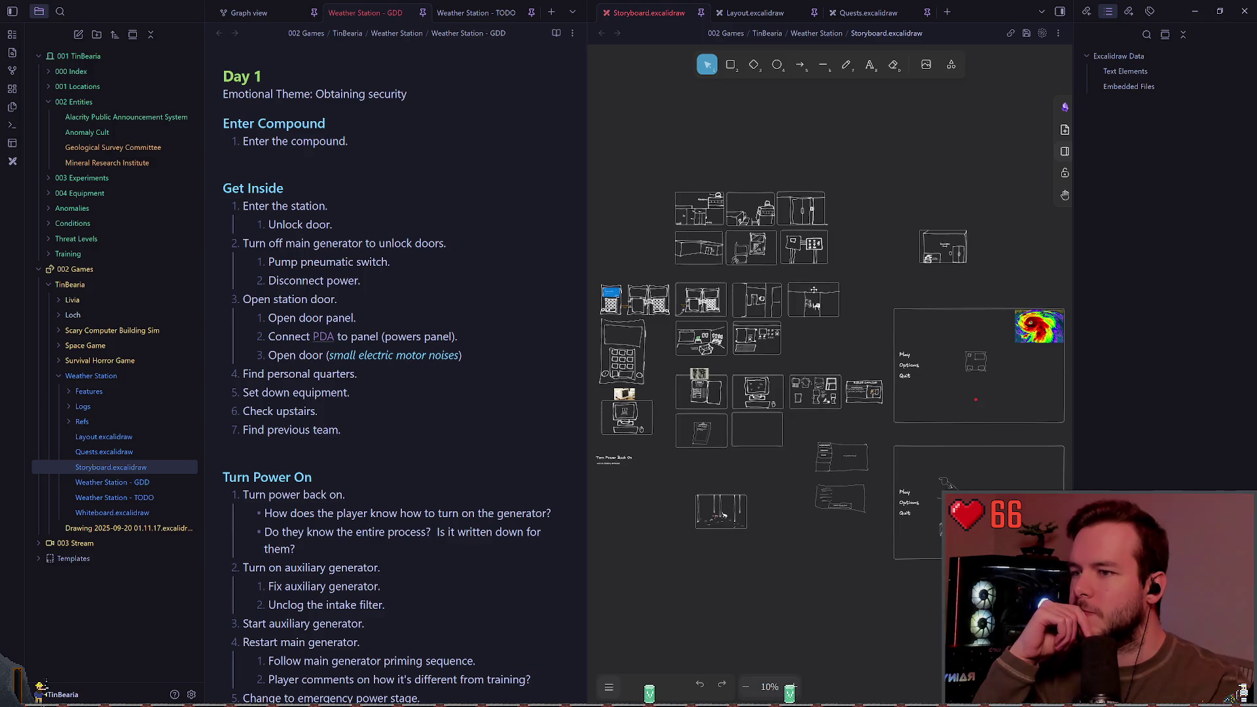
Pan the storyboard canvas, widen its pane leftward, then return to the GDD note.
{"action": "scroll", "coordinate": [889, 223], "scroll_direction": "left", "scroll_amount": 1}
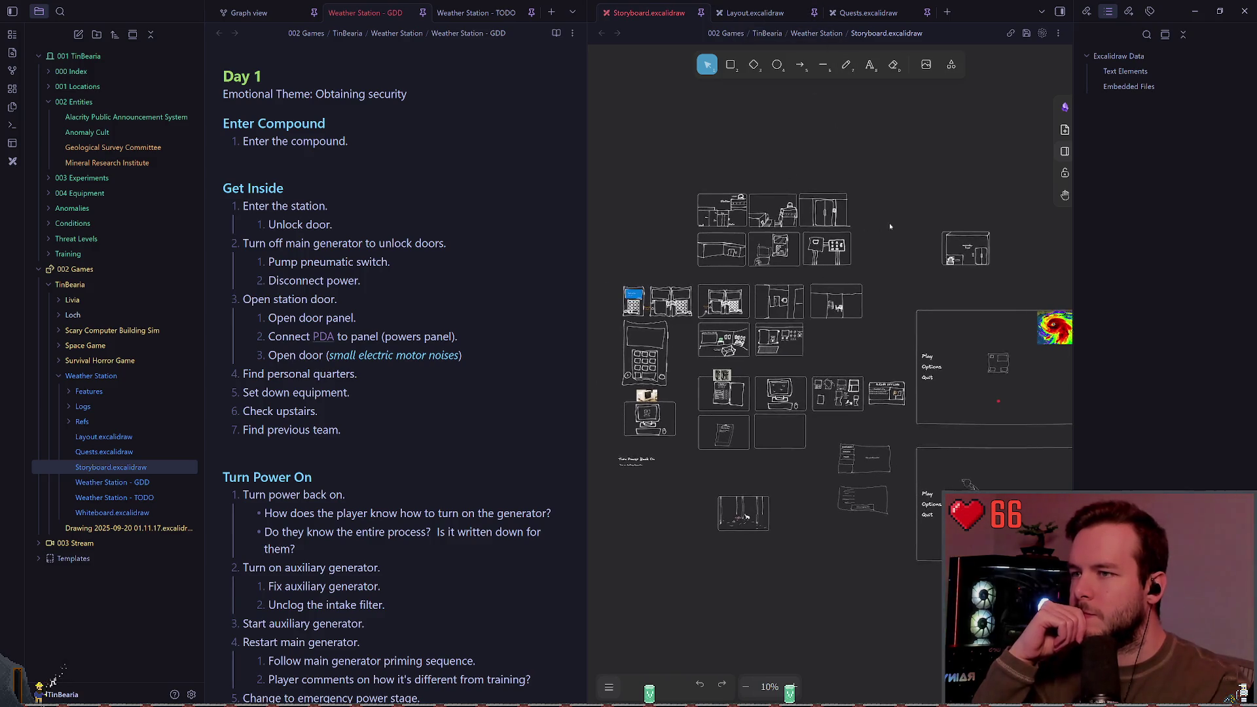
{"action": "scroll", "coordinate": [804, 200], "scroll_direction": "up", "scroll_amount": 5}
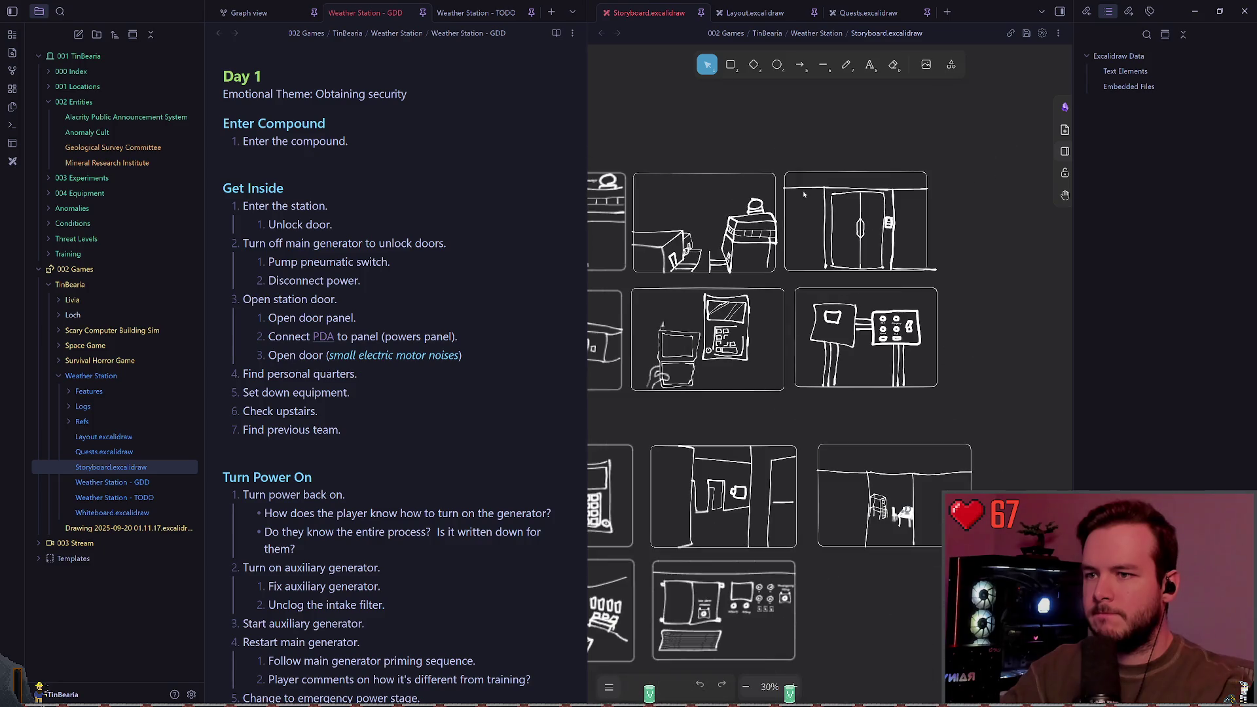
{"action": "scroll", "coordinate": [804, 194], "scroll_direction": "left", "scroll_amount": 3}
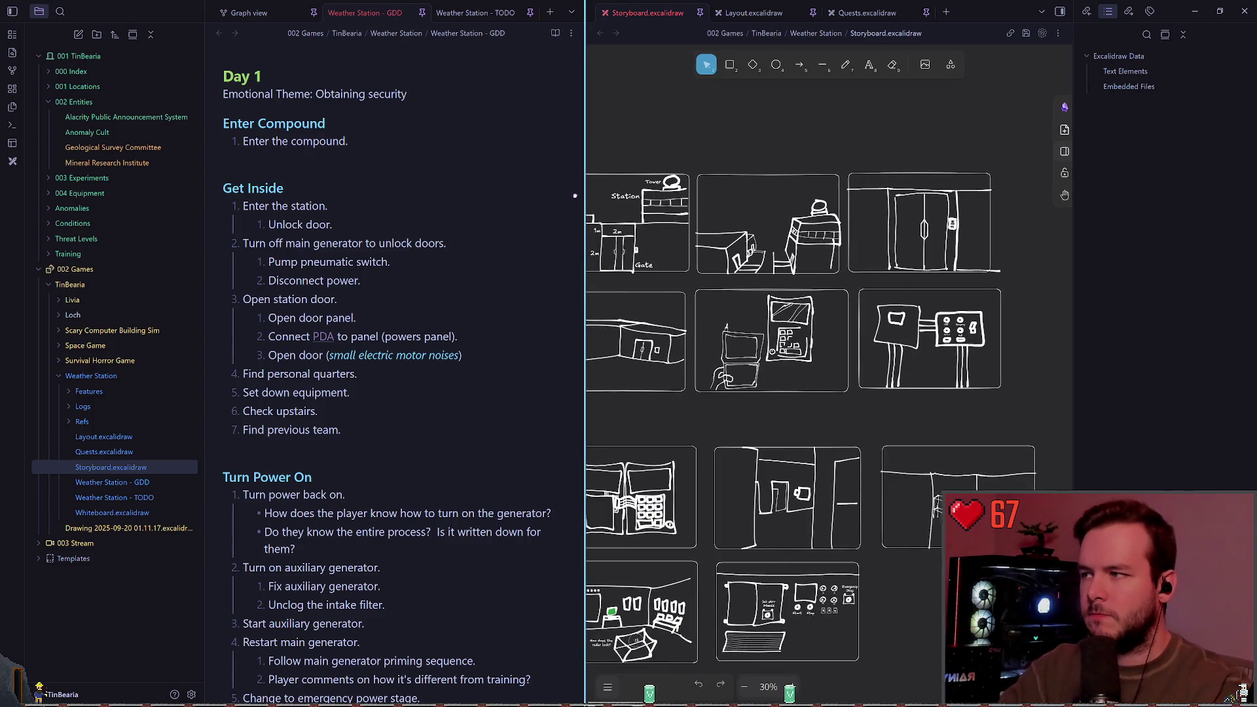
{"action": "left_click_drag", "start_coordinate": [575, 195], "coordinate": [503, 195]}
{"action": "scroll", "coordinate": [789, 205], "scroll_direction": "down", "scroll_amount": 3}
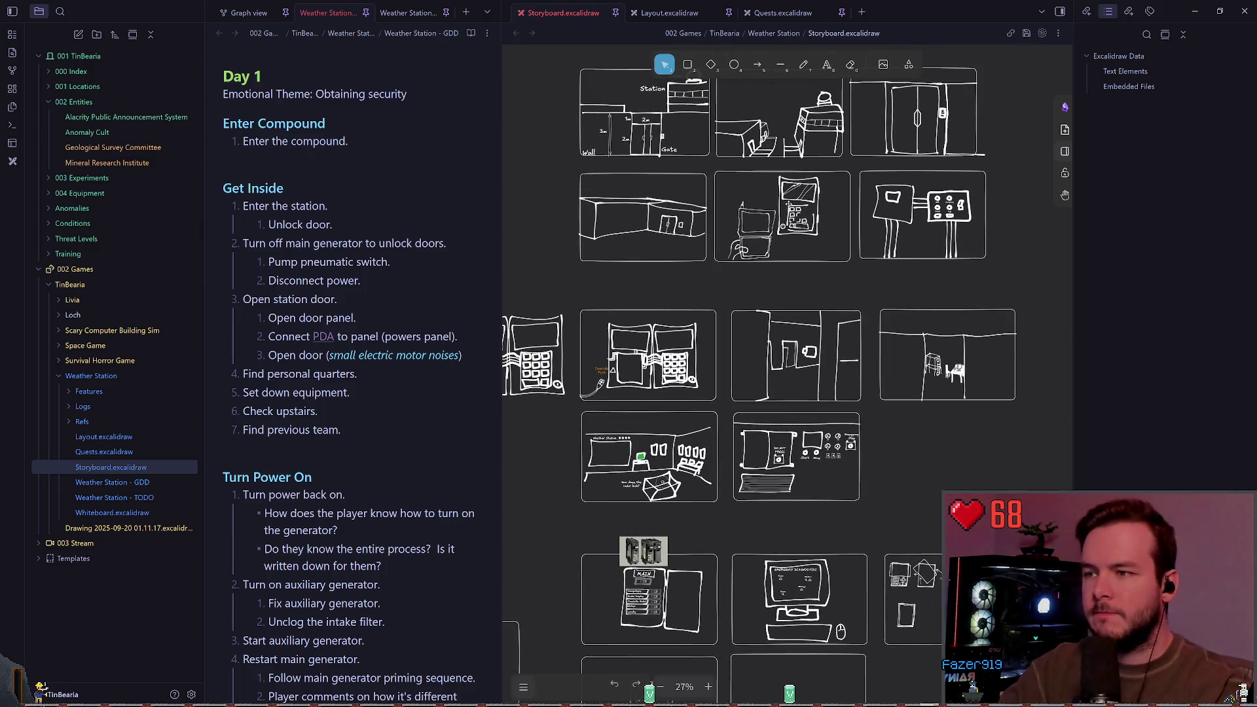
{"action": "scroll", "coordinate": [789, 205], "scroll_direction": "up", "scroll_amount": 1}
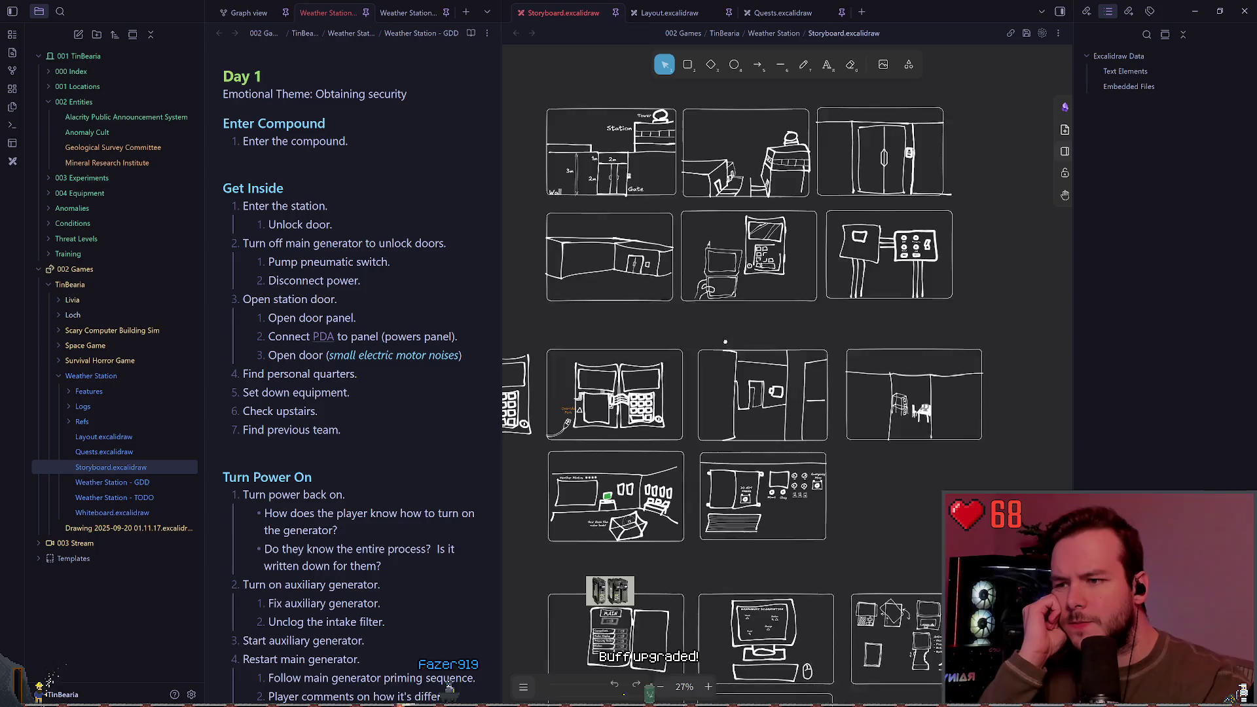
{"action": "scroll", "coordinate": [725, 341], "scroll_direction": "down", "scroll_amount": 2}
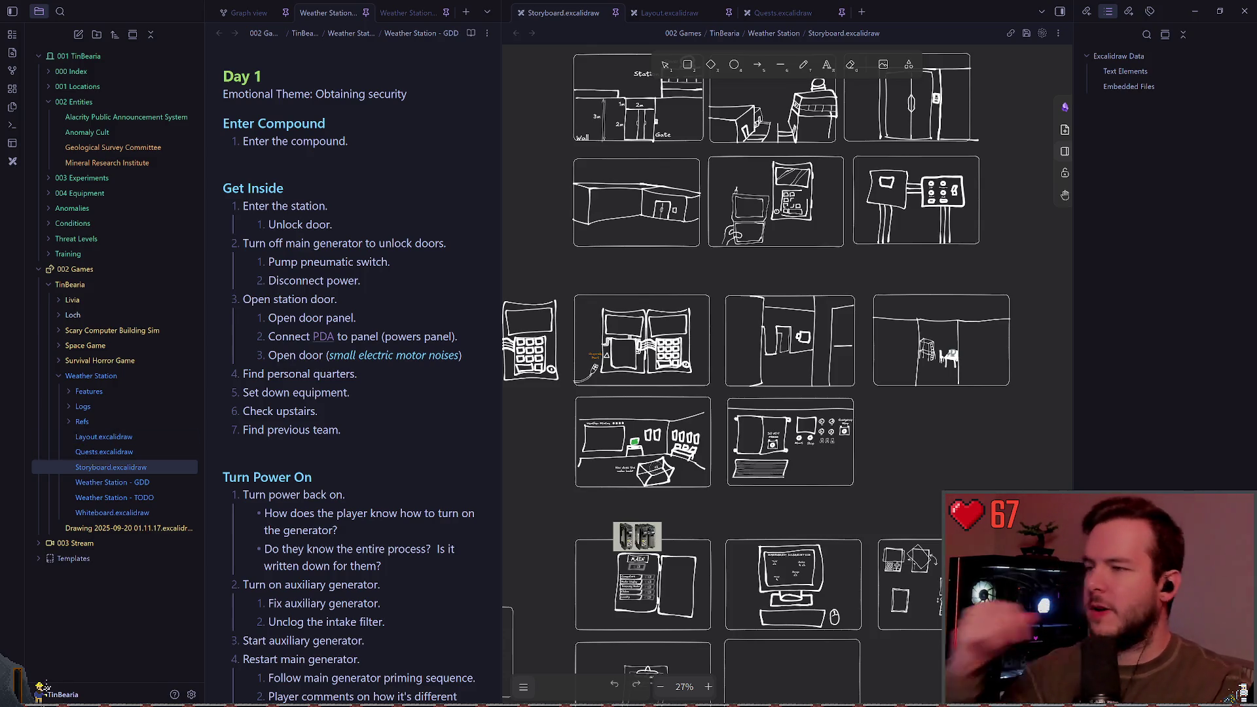
{"action": "left_click", "coordinate": [379, 417]}
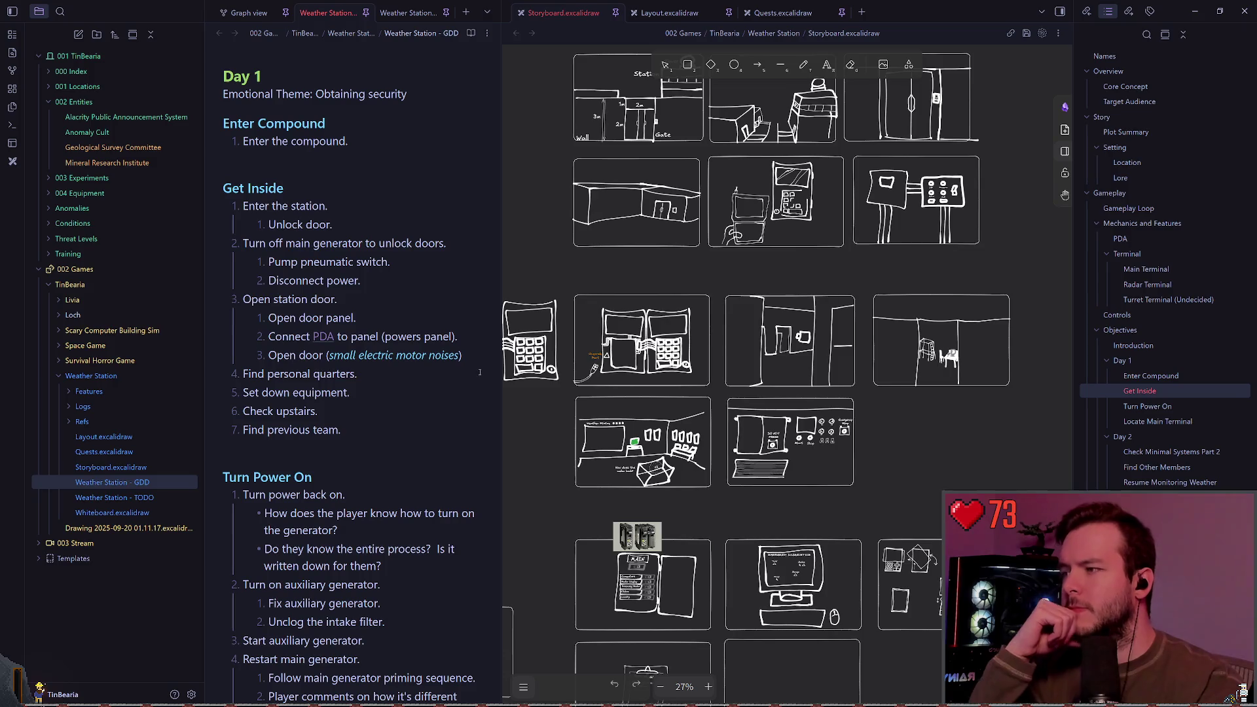
{"action": "scroll", "coordinate": [422, 387], "scroll_direction": "down", "scroll_amount": 1}
{"action": "scroll", "coordinate": [423, 387], "scroll_direction": "down", "scroll_amount": 1}
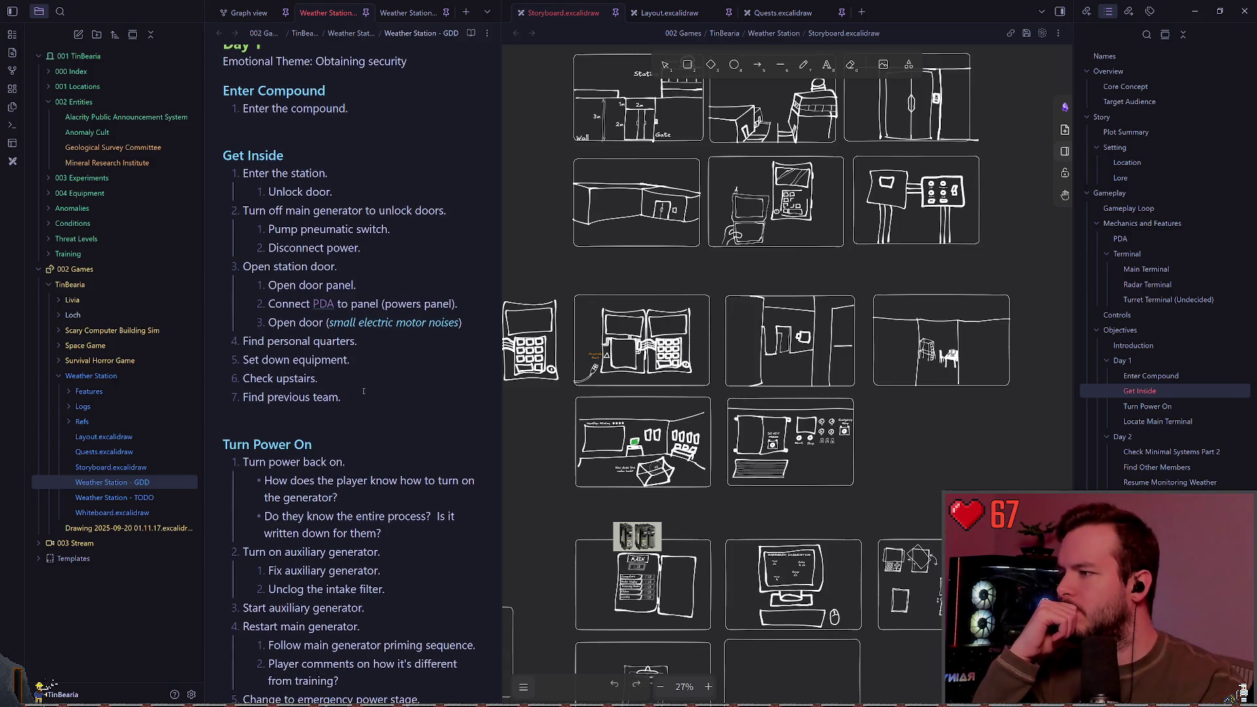
{"action": "key", "text": "Up"}
{"action": "key", "text": "Up"}
{"action": "key", "text": "Down"}
{"action": "key", "text": "Down"}
{"action": "key", "text": "Down"}
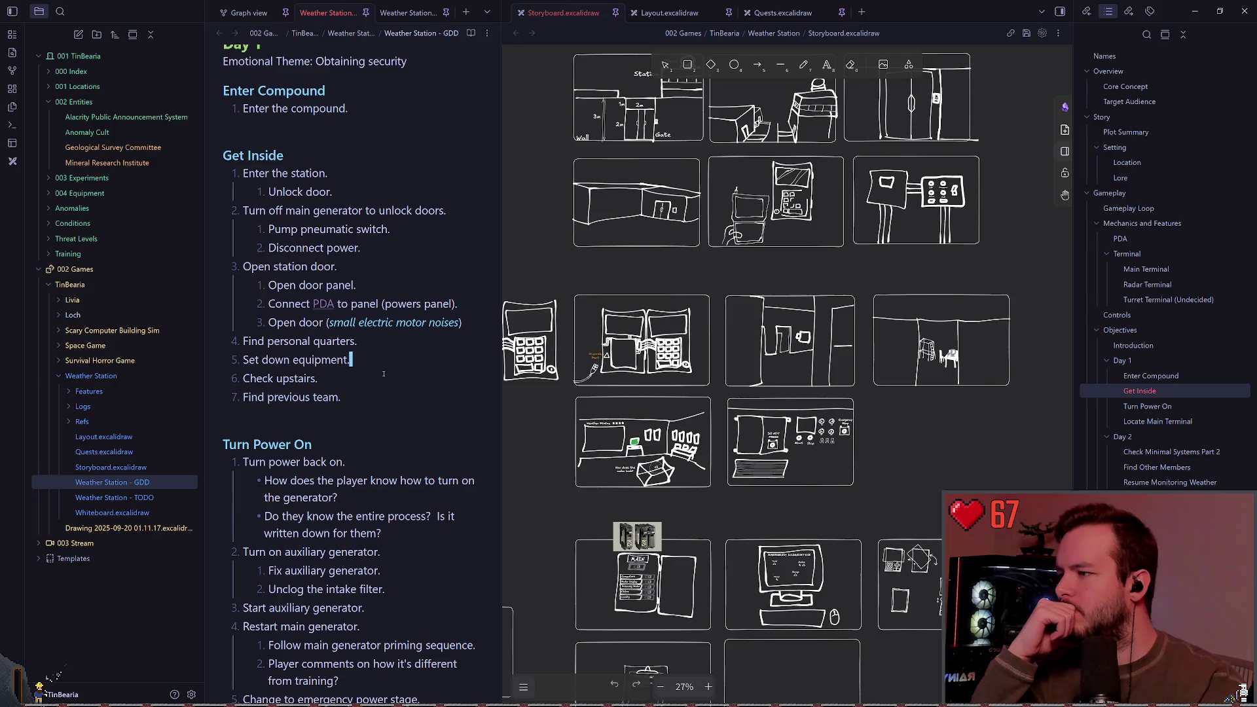
{"action": "scroll", "coordinate": [407, 386], "scroll_direction": "down", "scroll_amount": 1}
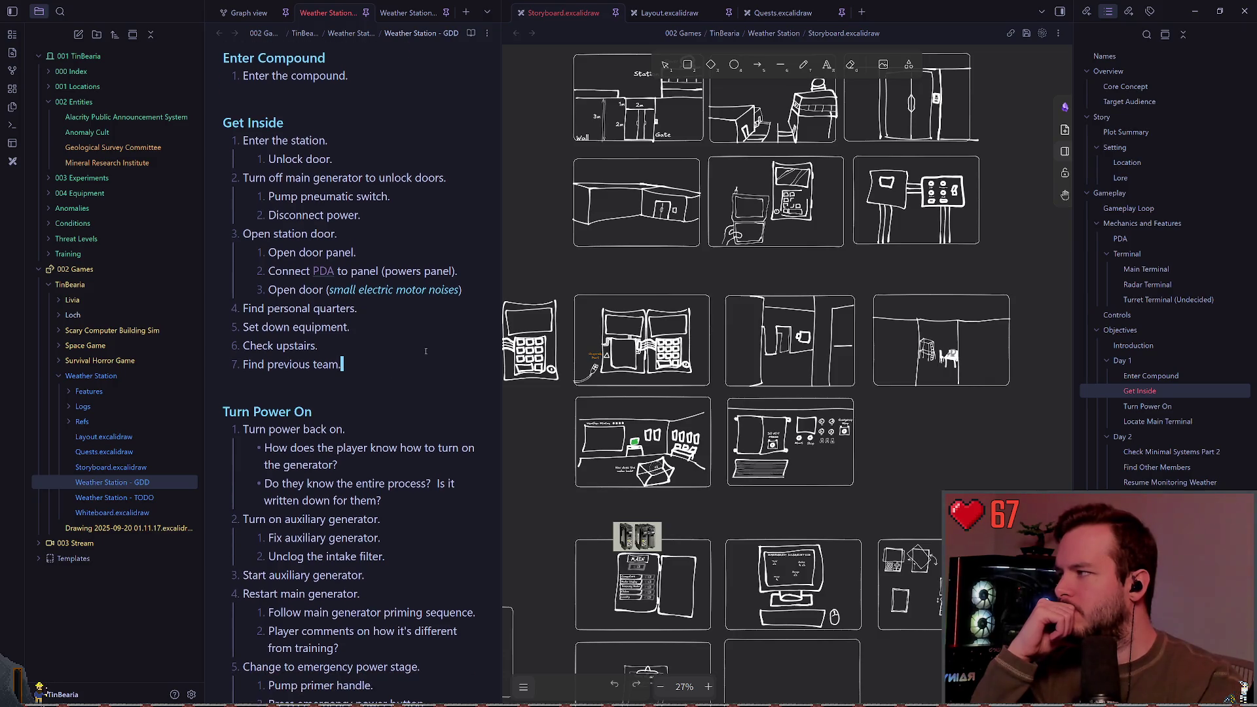
{"action": "left_click", "coordinate": [390, 352]}
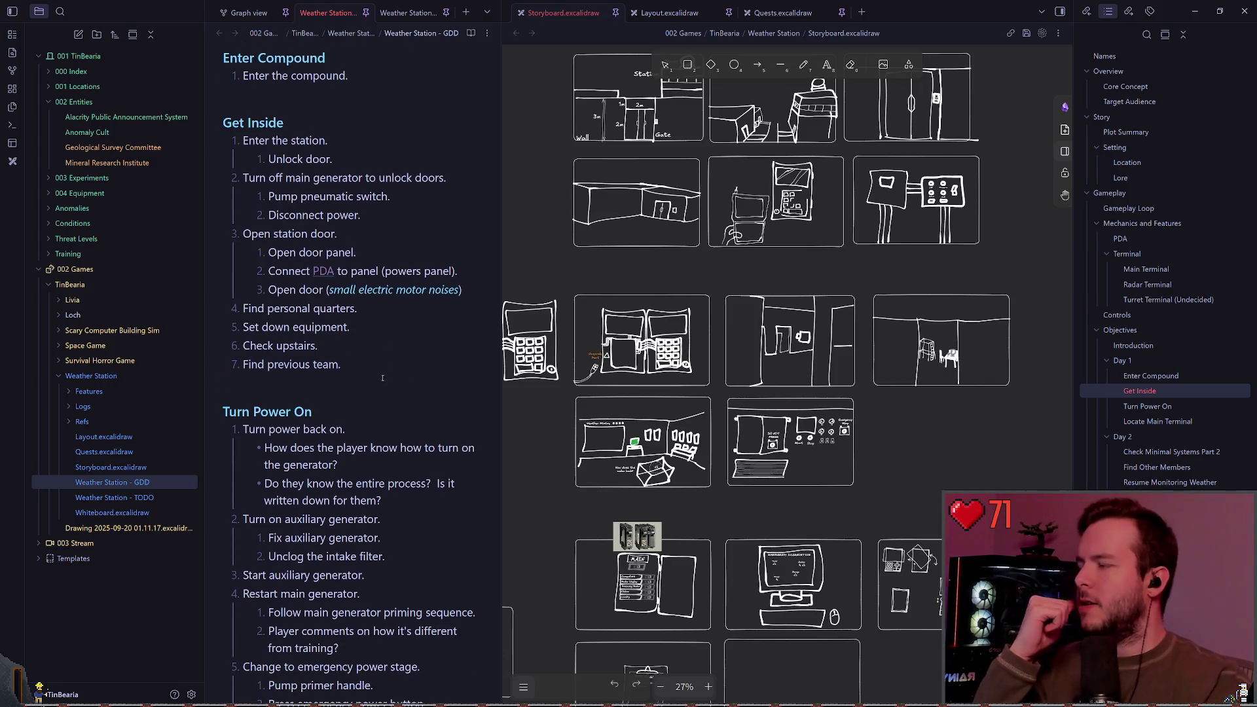
{"action": "left_click", "coordinate": [499, 386]}
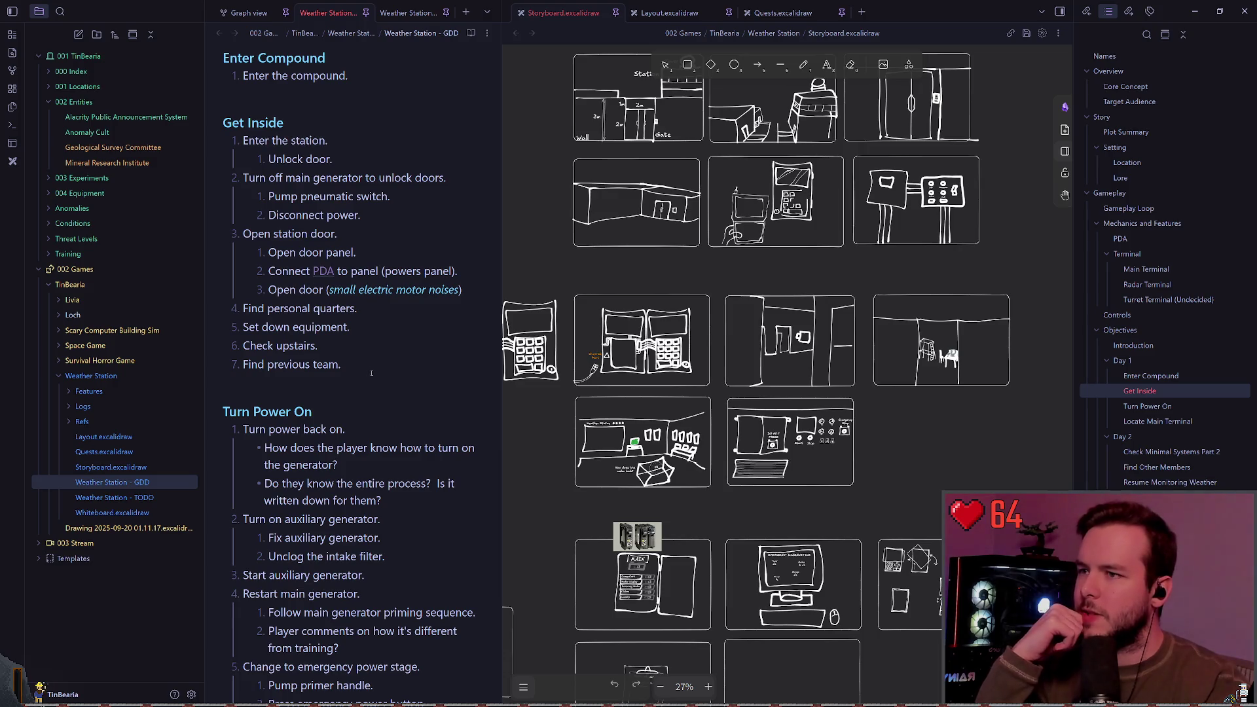
{"action": "left_click", "coordinate": [545, 284]}
{"action": "right_click", "coordinate": [576, 267]}
{"action": "left_click", "coordinate": [576, 279]}
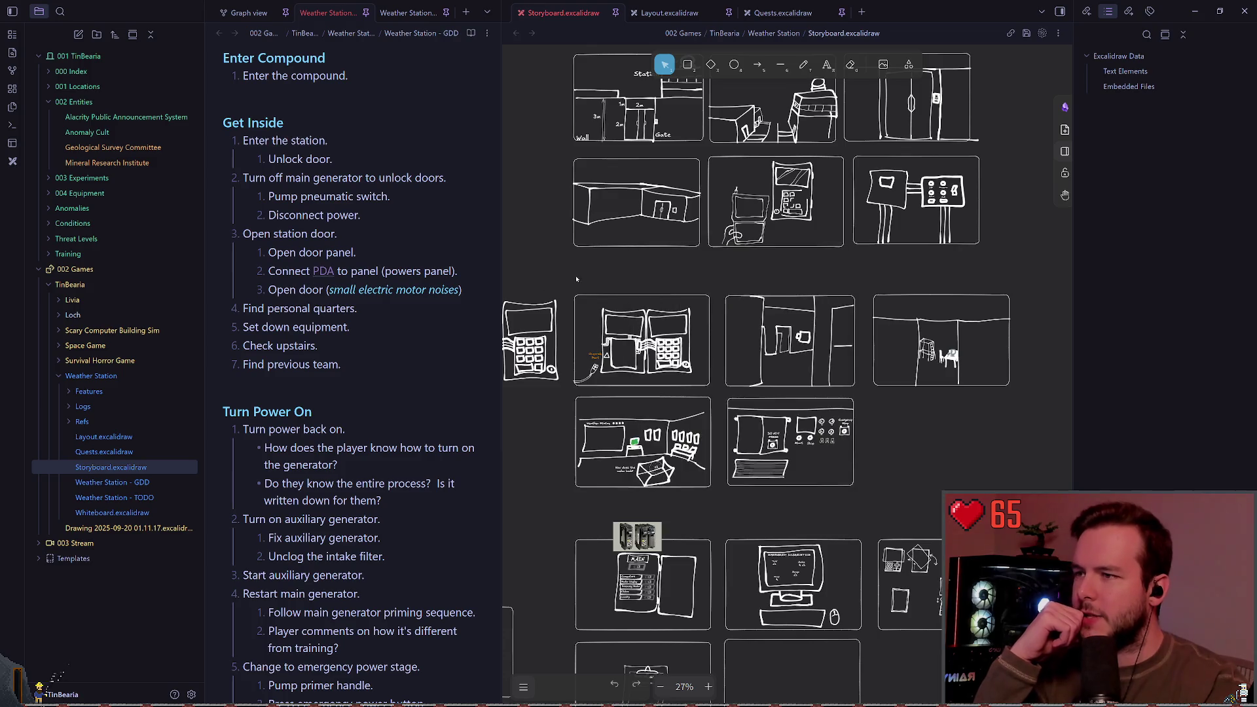
{"action": "left_click_drag", "start_coordinate": [577, 278], "coordinate": [595, 272]}
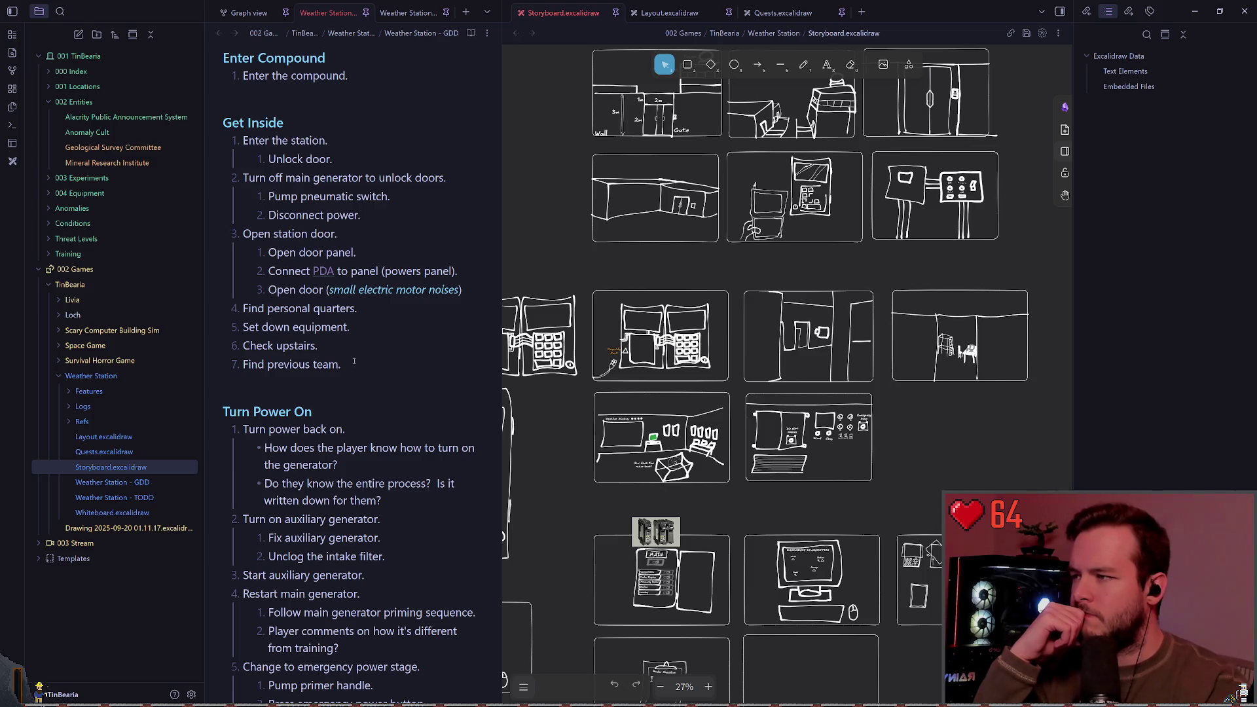
{"action": "scroll", "coordinate": [309, 343], "scroll_direction": "down", "scroll_amount": 1}
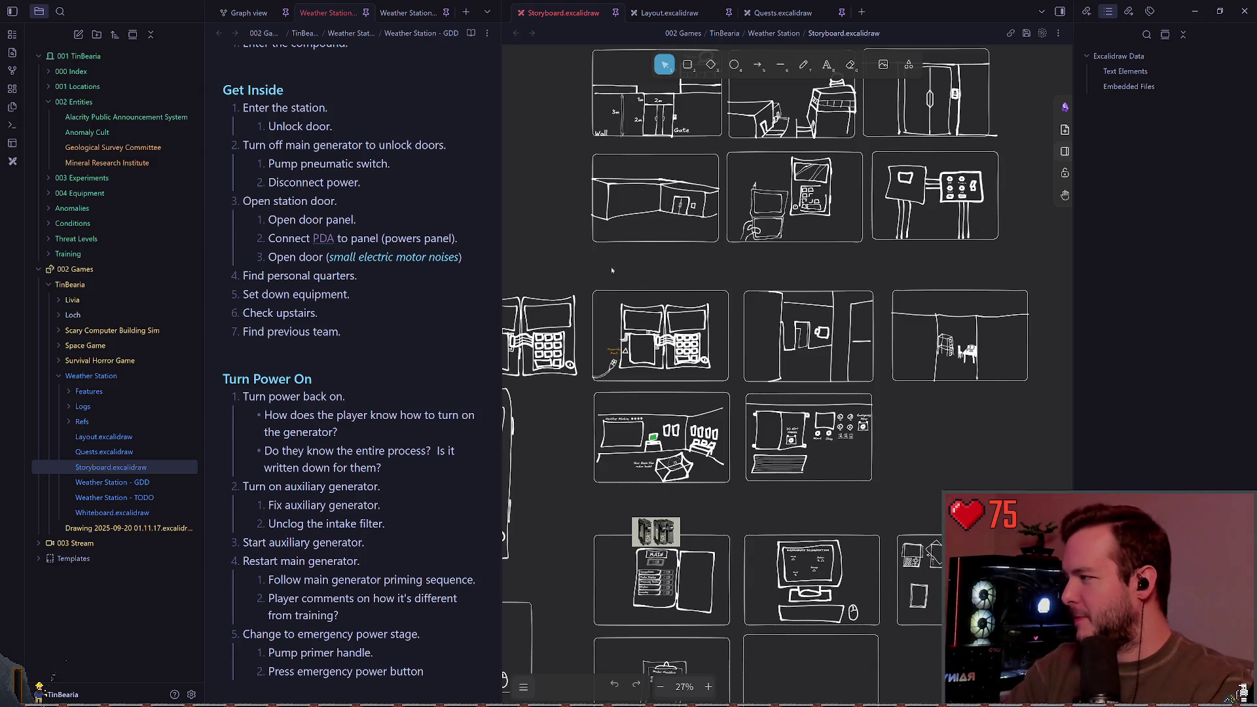
{"action": "mouse_move", "coordinate": [608, 266]}
{"action": "left_mouse_down"}
{"action": "mouse_move", "coordinate": [701, 261]}
{"action": "mouse_move", "coordinate": [713, 230]}
{"action": "left_mouse_up"}
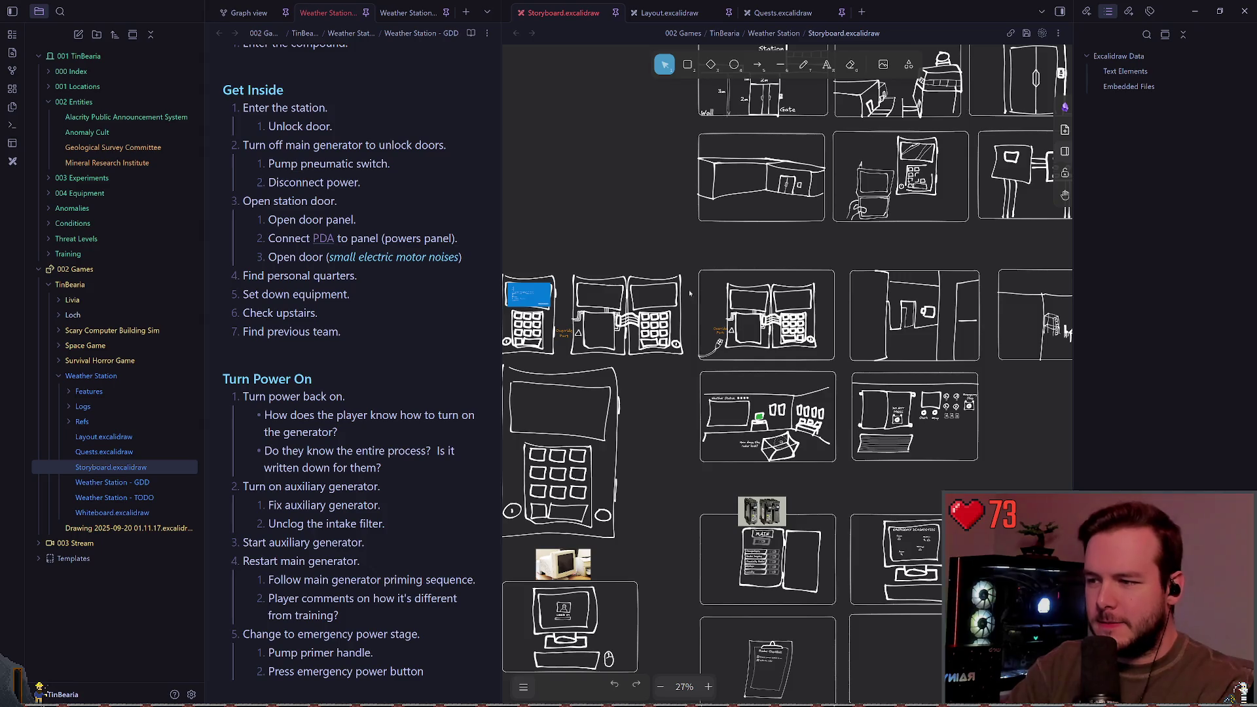
{"action": "left_click_drag", "start_coordinate": [689, 293], "coordinate": [767, 252]}
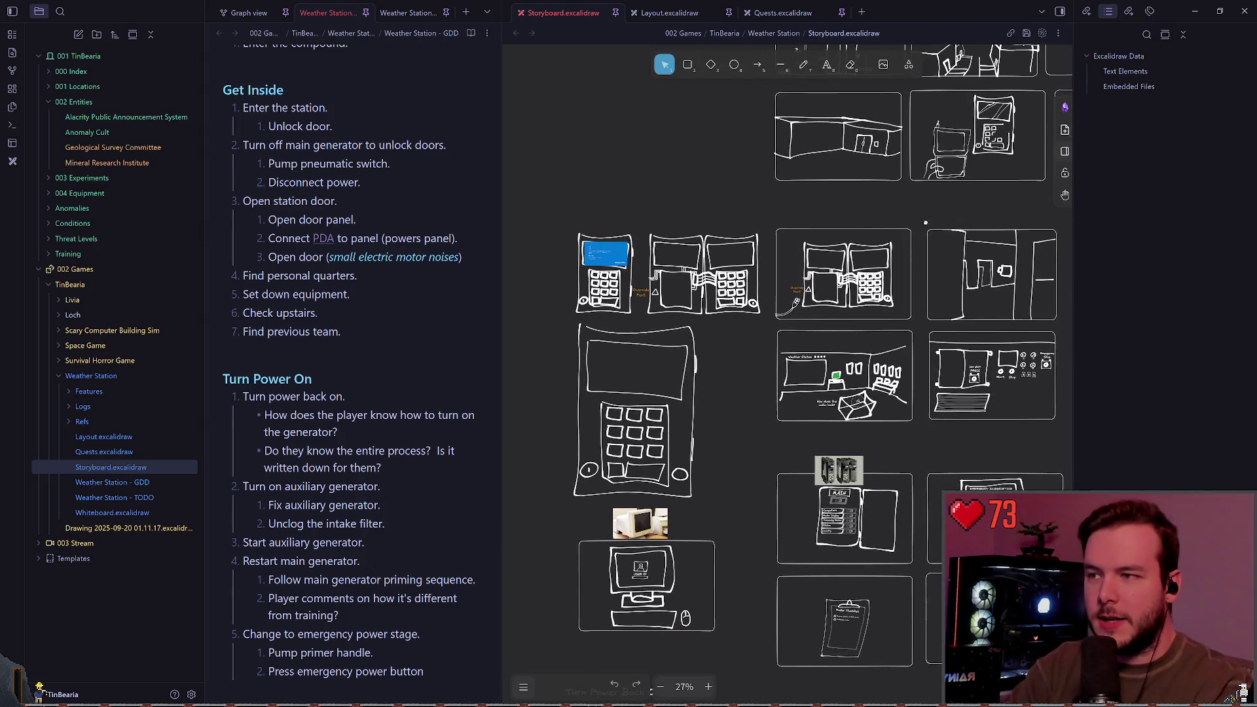
{"action": "left_click_drag", "start_coordinate": [926, 222], "coordinate": [905, 267]}
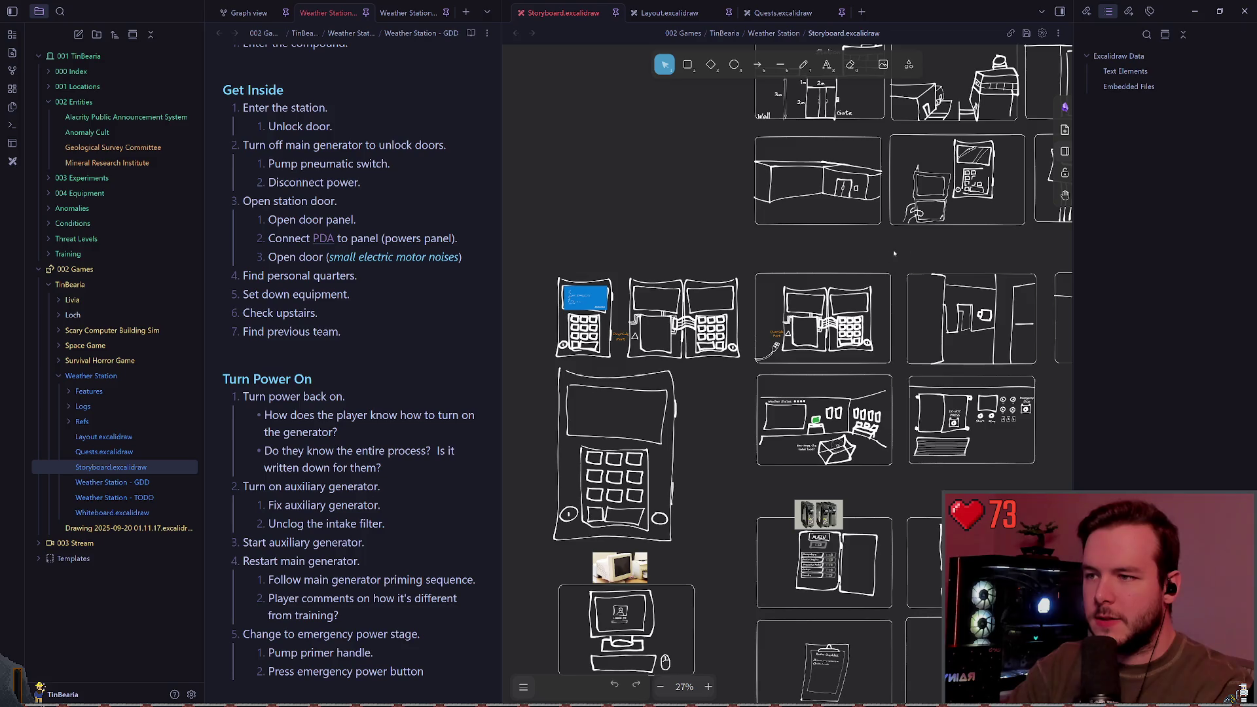
{"action": "scroll", "coordinate": [893, 249], "scroll_direction": "right", "scroll_amount": 5}
{"action": "scroll", "coordinate": [893, 249], "scroll_direction": "down", "scroll_amount": 2}
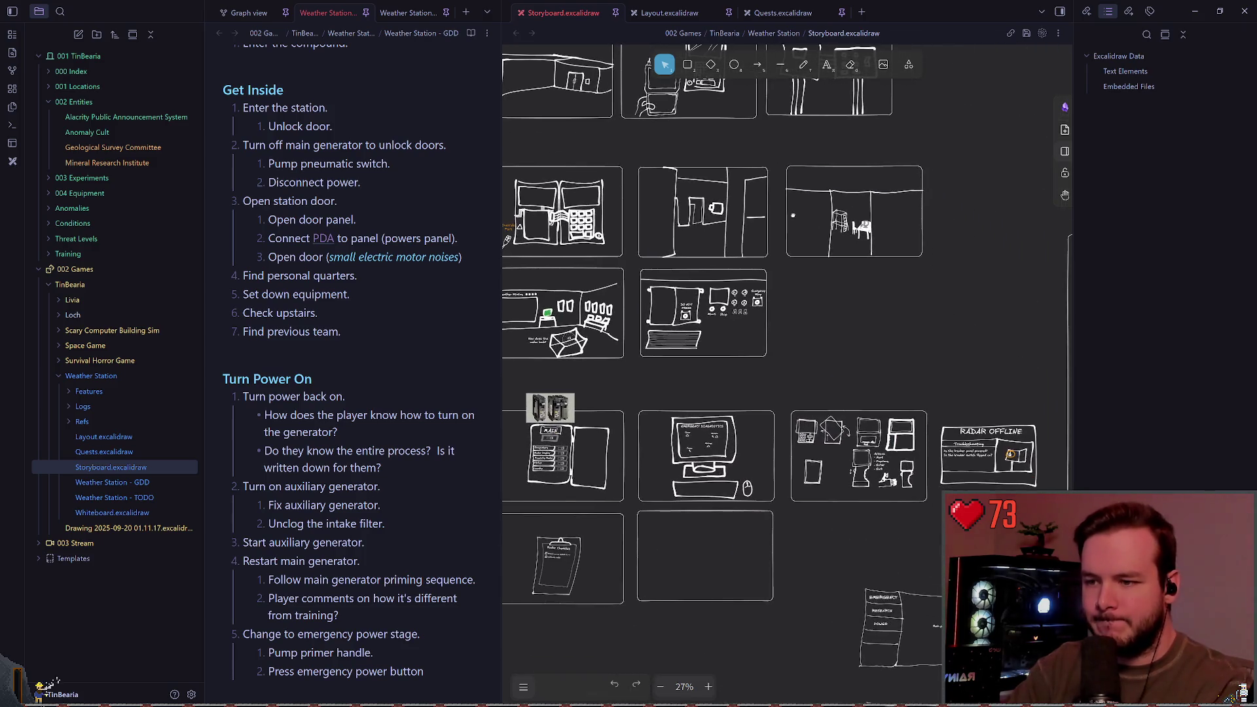
{"action": "scroll", "coordinate": [887, 293], "scroll_direction": "left", "scroll_amount": 1}
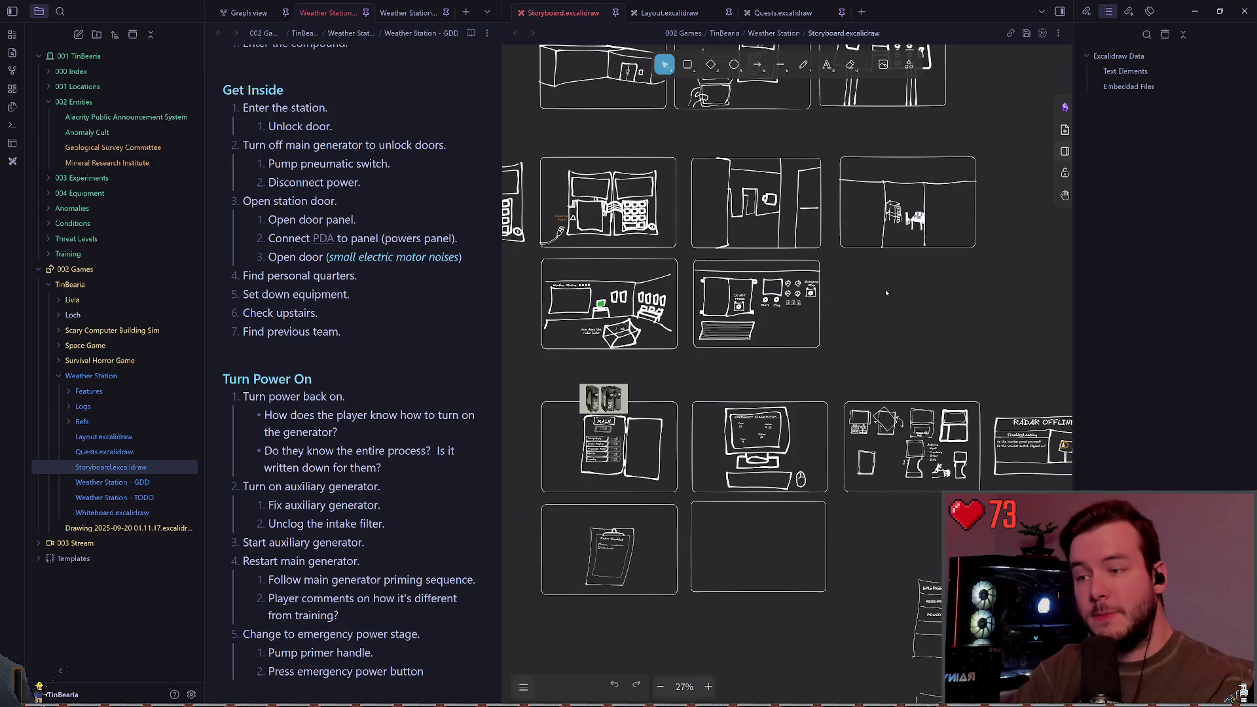
{"action": "scroll", "coordinate": [825, 446], "scroll_direction": "down", "scroll_amount": 3}
{"action": "scroll", "coordinate": [825, 445], "scroll_direction": "left", "scroll_amount": 2}
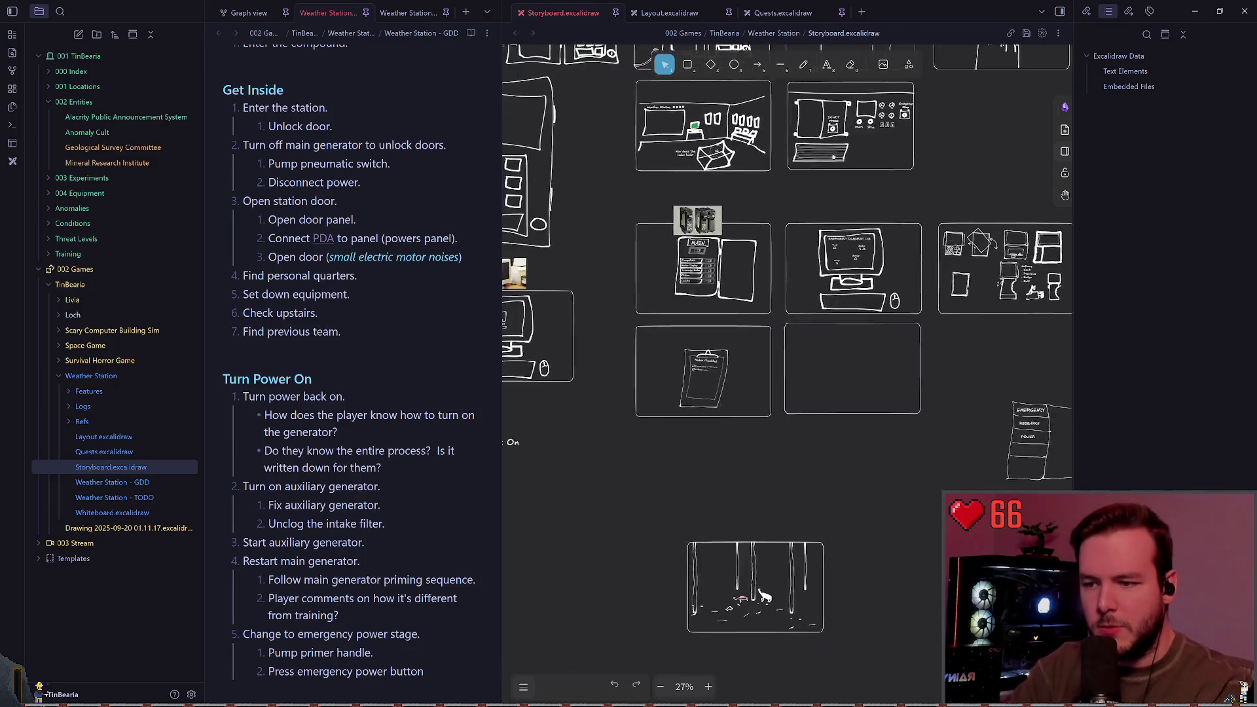
{"action": "scroll", "coordinate": [797, 410], "scroll_direction": "down", "scroll_amount": 2}
{"action": "scroll", "coordinate": [797, 409], "scroll_direction": "up", "scroll_amount": 3}
{"action": "scroll", "coordinate": [797, 409], "scroll_direction": "up", "scroll_amount": 5}
{"action": "scroll", "coordinate": [797, 409], "scroll_direction": "right", "scroll_amount": 1}
{"action": "scroll", "coordinate": [930, 445], "scroll_direction": "down", "scroll_amount": 1}
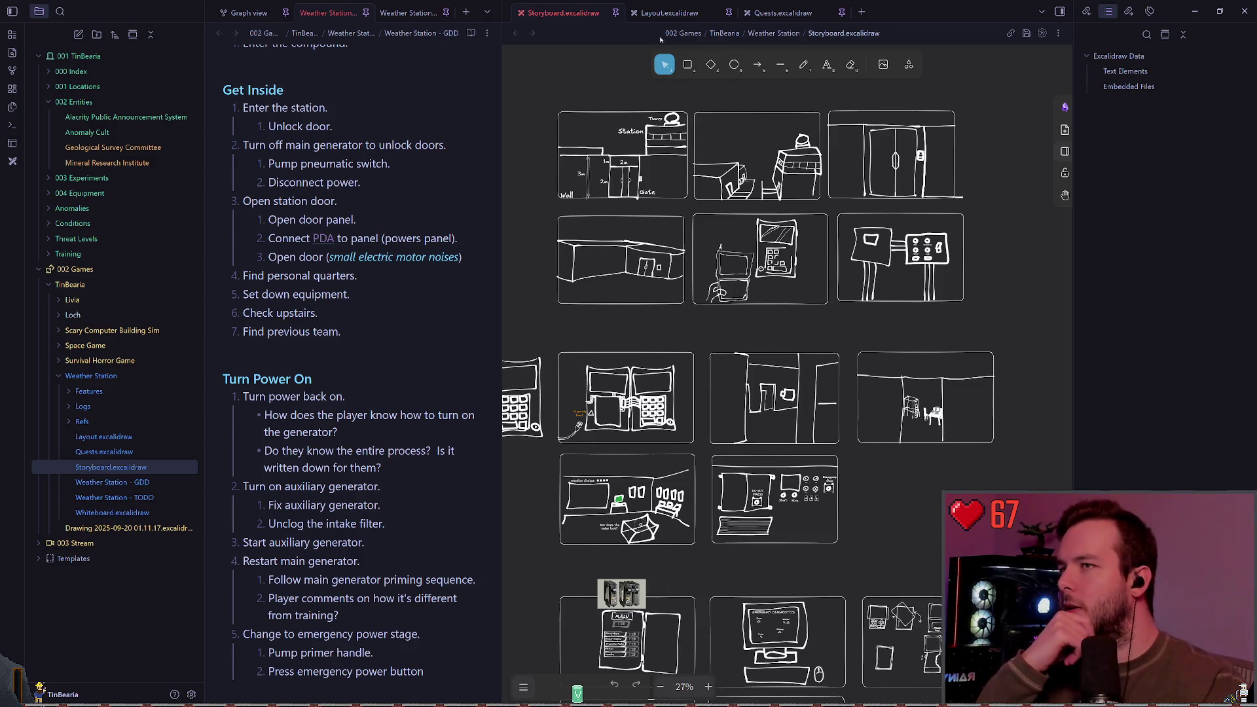
{"action": "key", "text": "ctrl+Tab"}
{"action": "scroll", "coordinate": [703, 256], "scroll_direction": "left", "scroll_amount": 5}
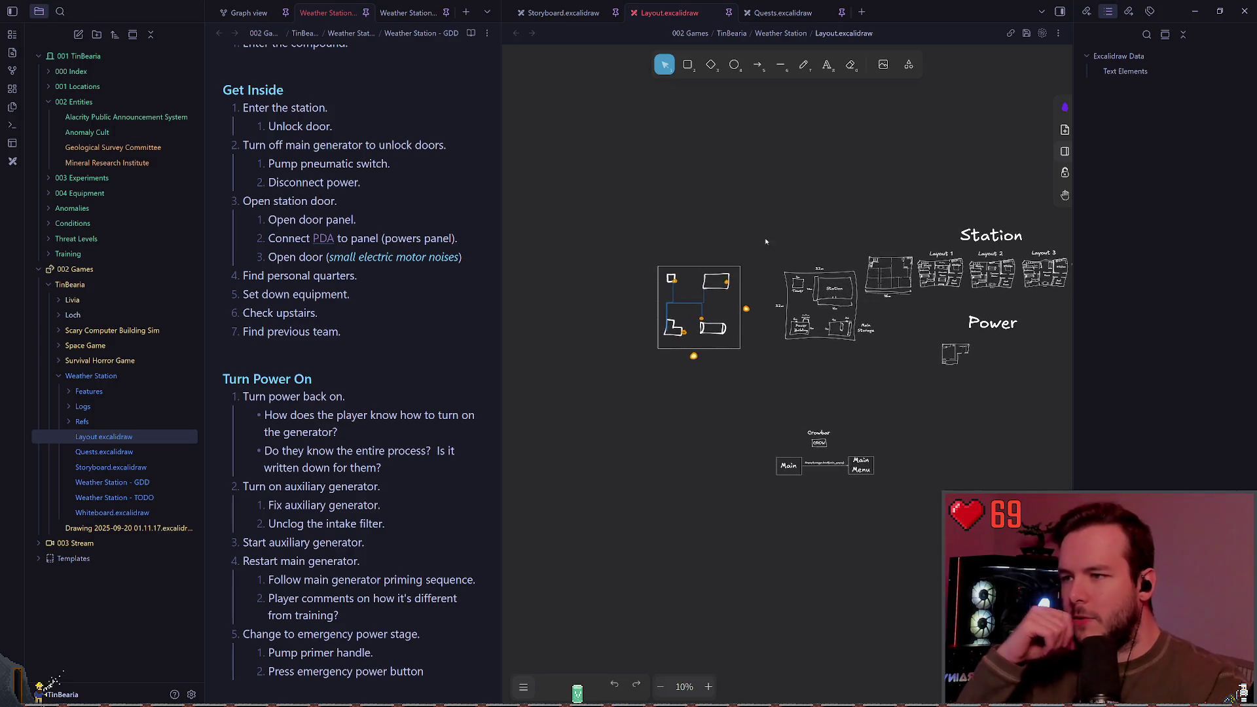
{"action": "scroll", "coordinate": [728, 287], "scroll_direction": "right", "scroll_amount": 5}
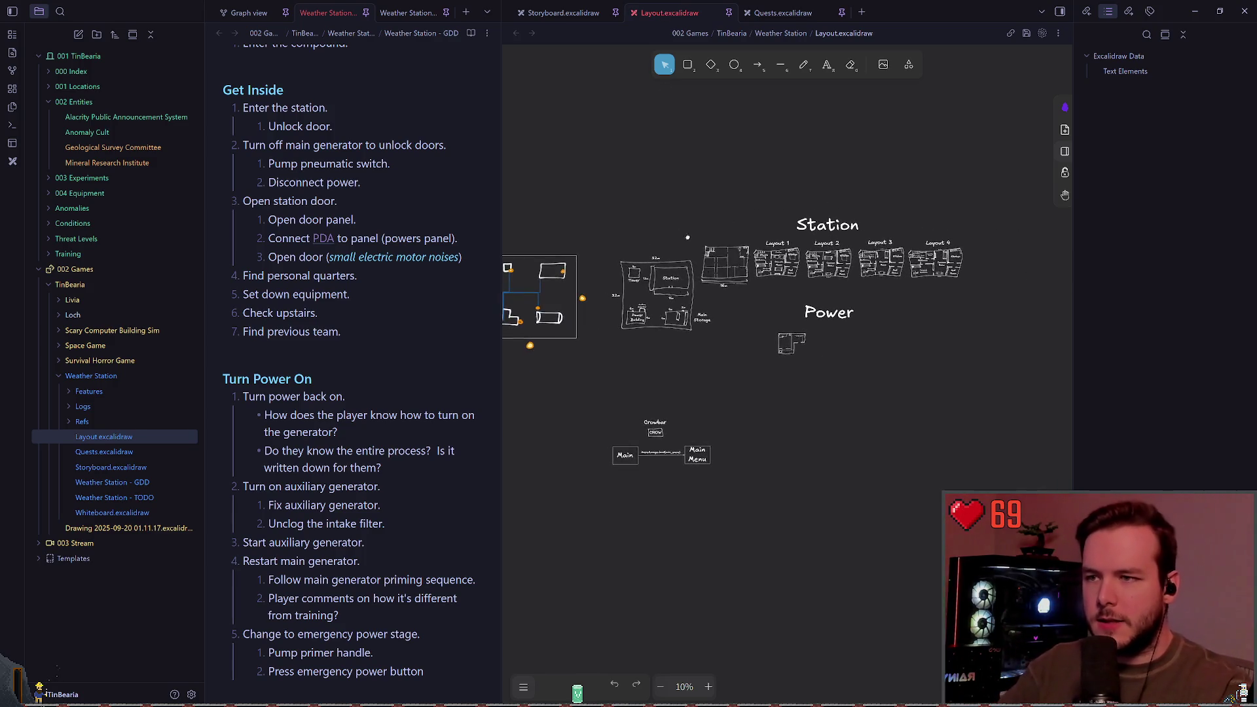
{"action": "key", "text": "ctrl+shift+Tab"}
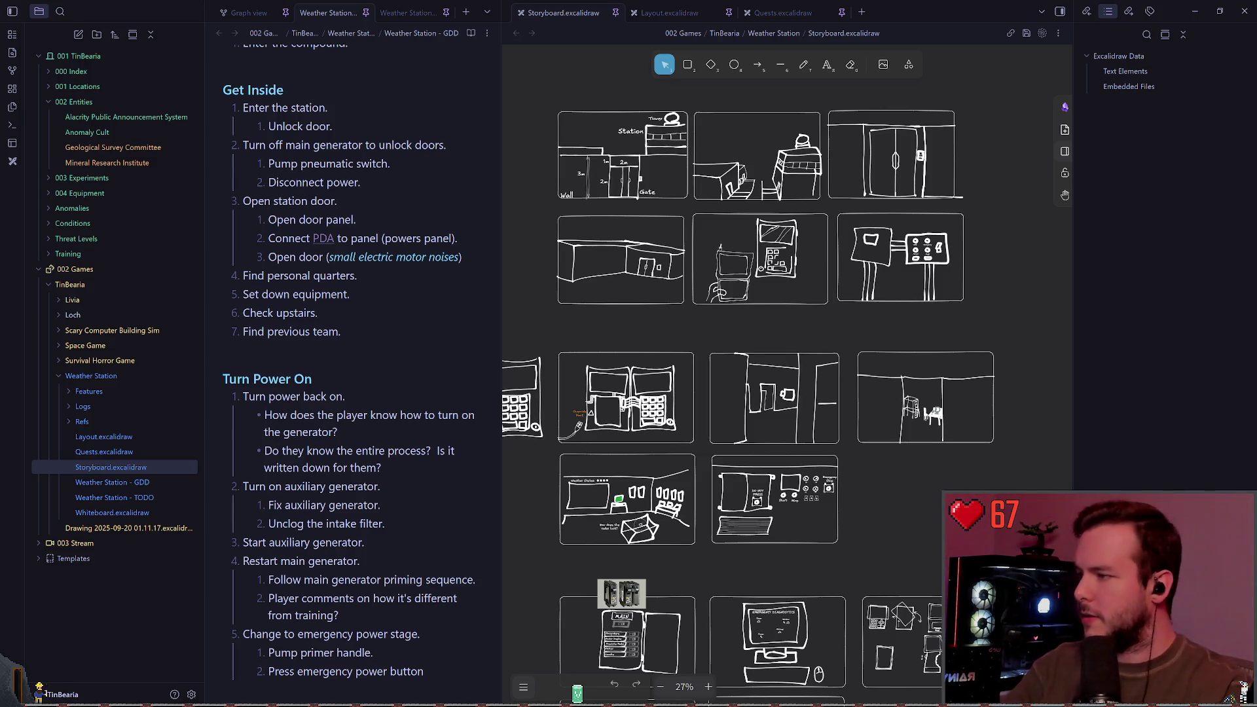
{"action": "key", "text": "alt+Tab"}
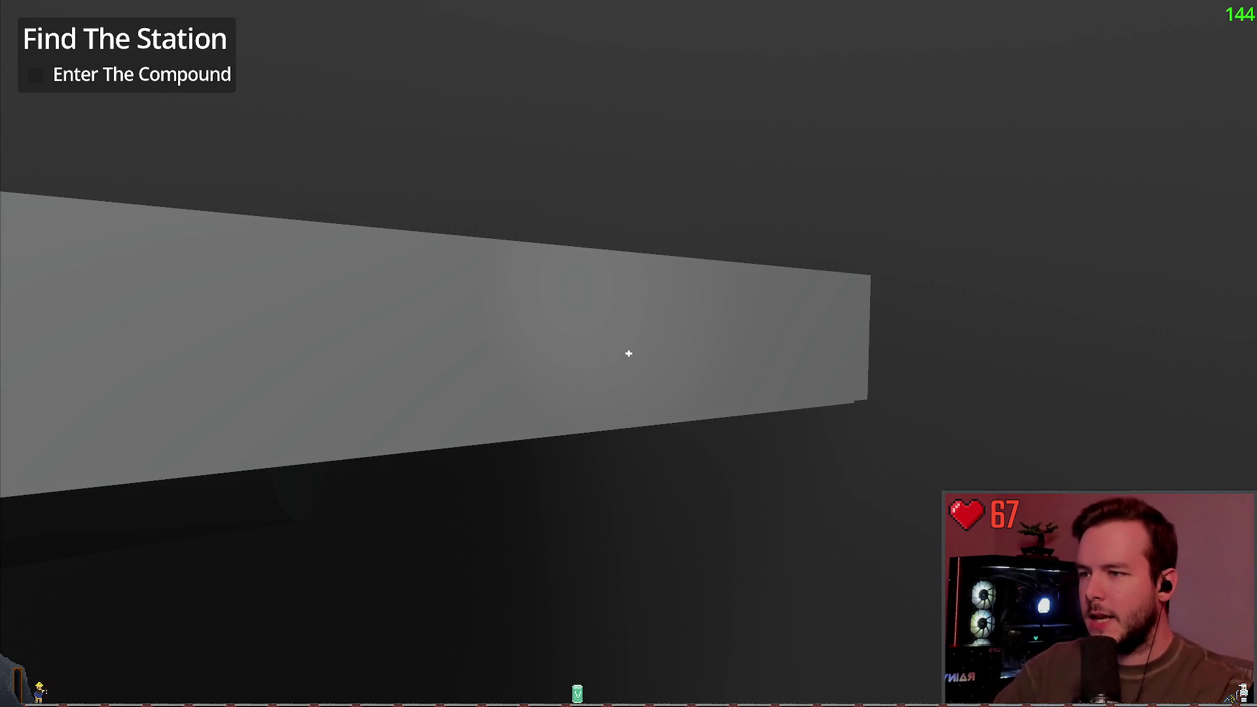
Walk past the grey wall into the open-fronted shelter, then out to the snowmobile by the compound door.
{"action": "key", "text": "w"}
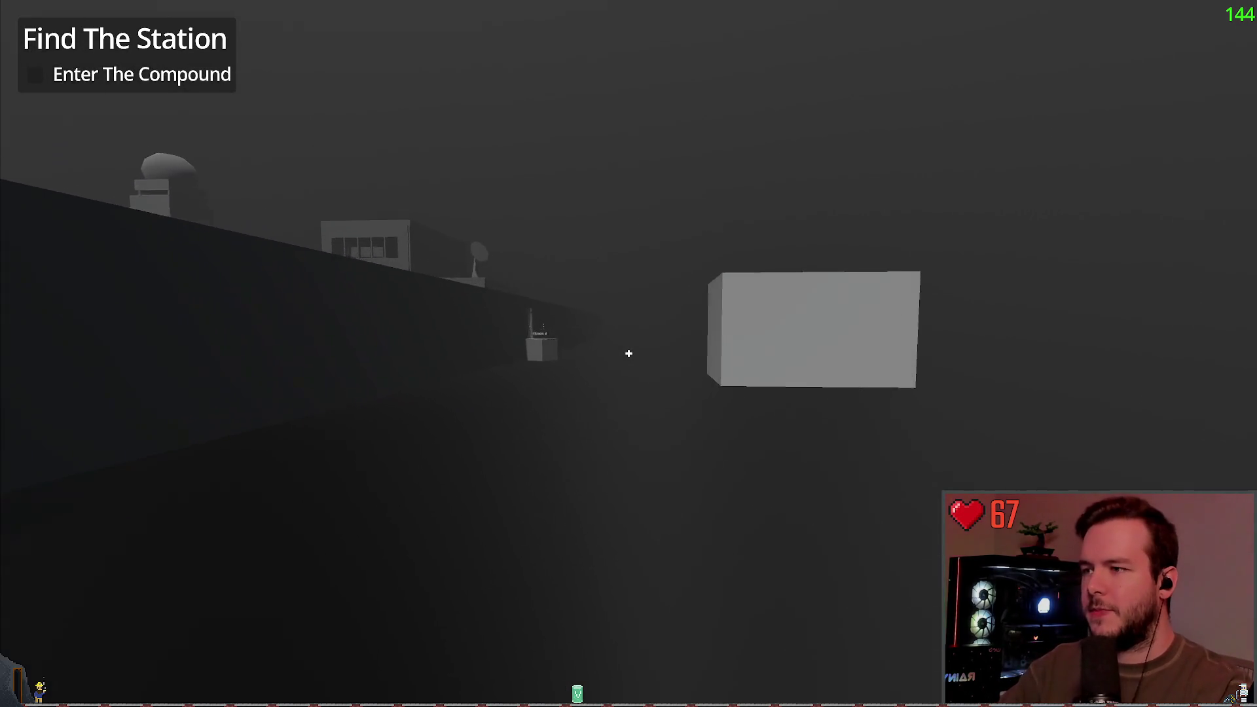
{"action": "key", "text": "w"}
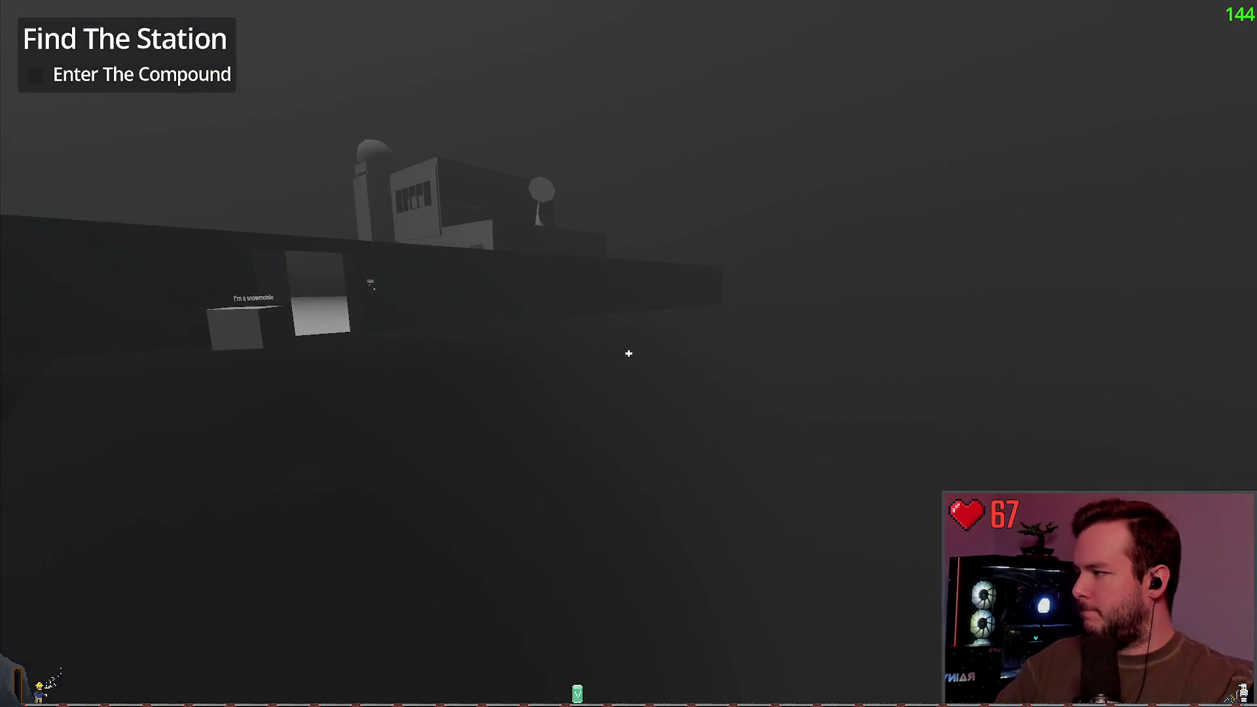
{"action": "key", "text": "w"}
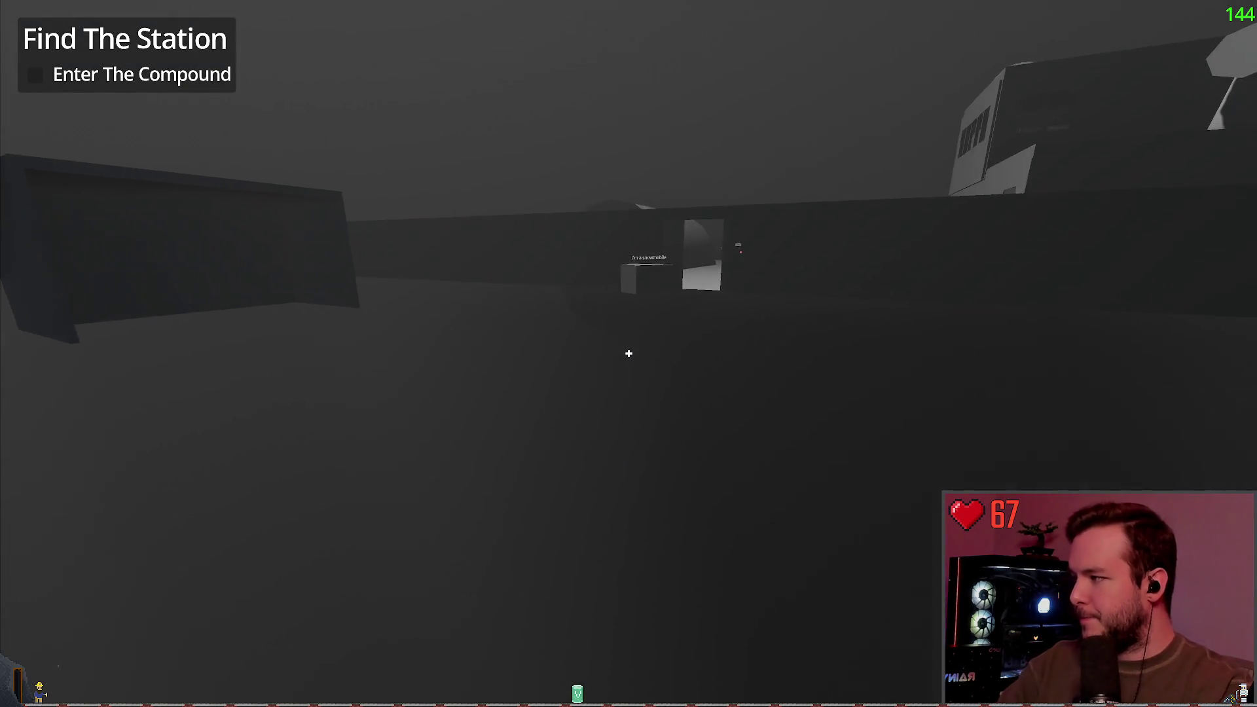
{"action": "key", "text": "w"}
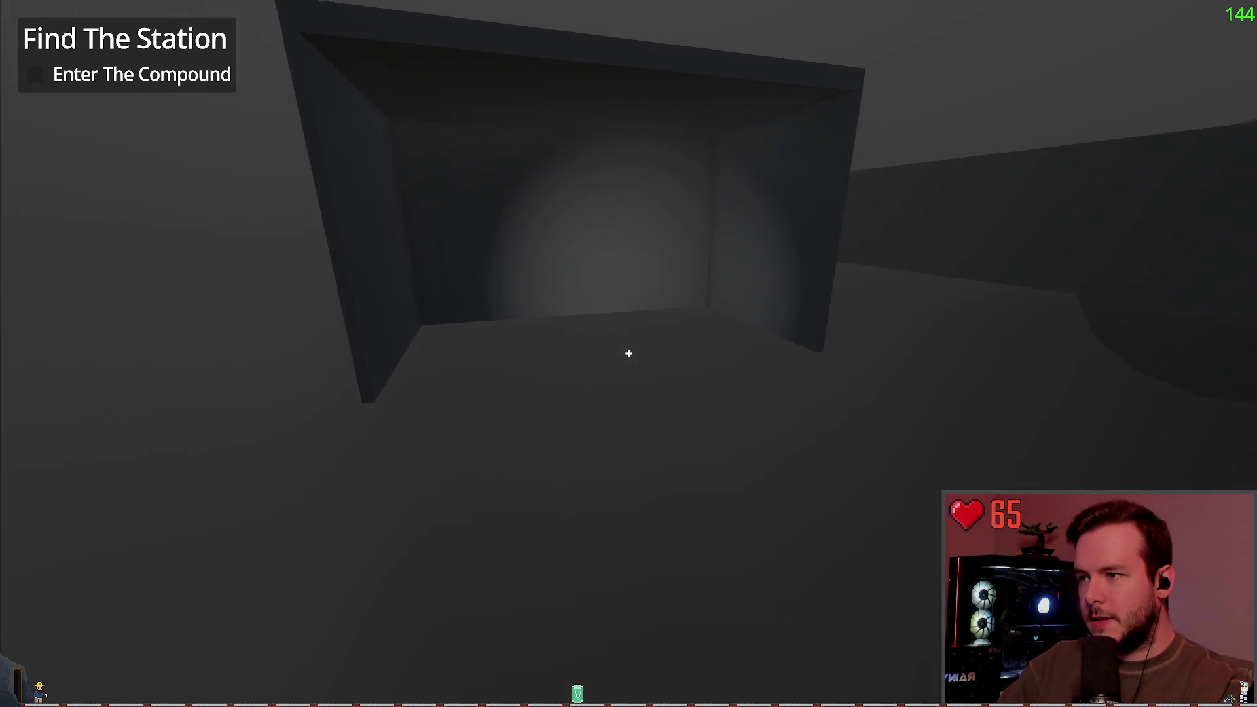
{"action": "key", "text": "w"}
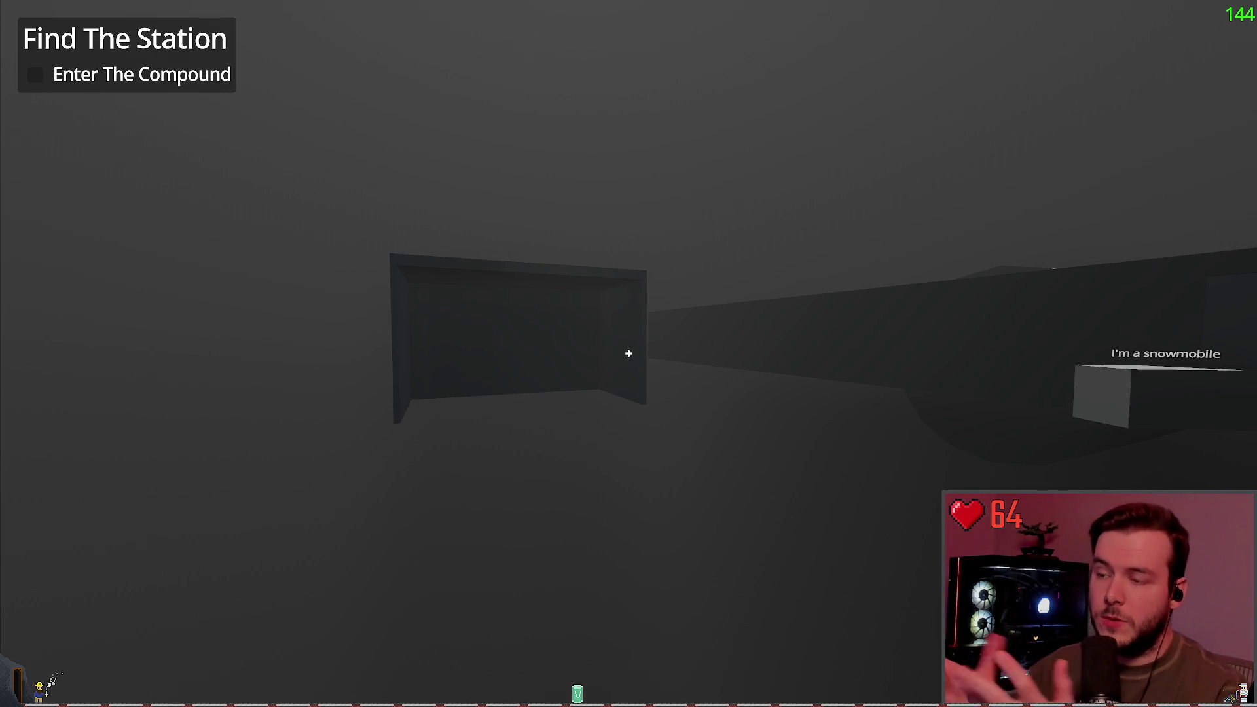
{"action": "key", "text": "w"}
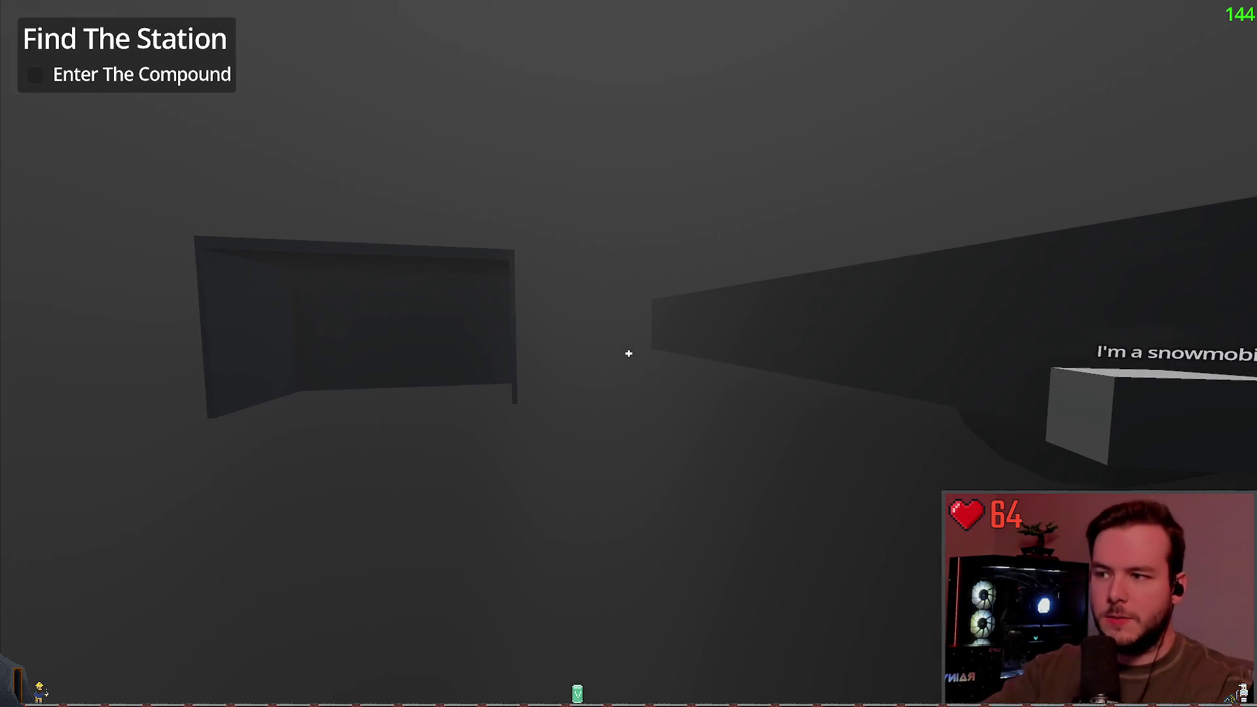
{"action": "key", "text": "w"}
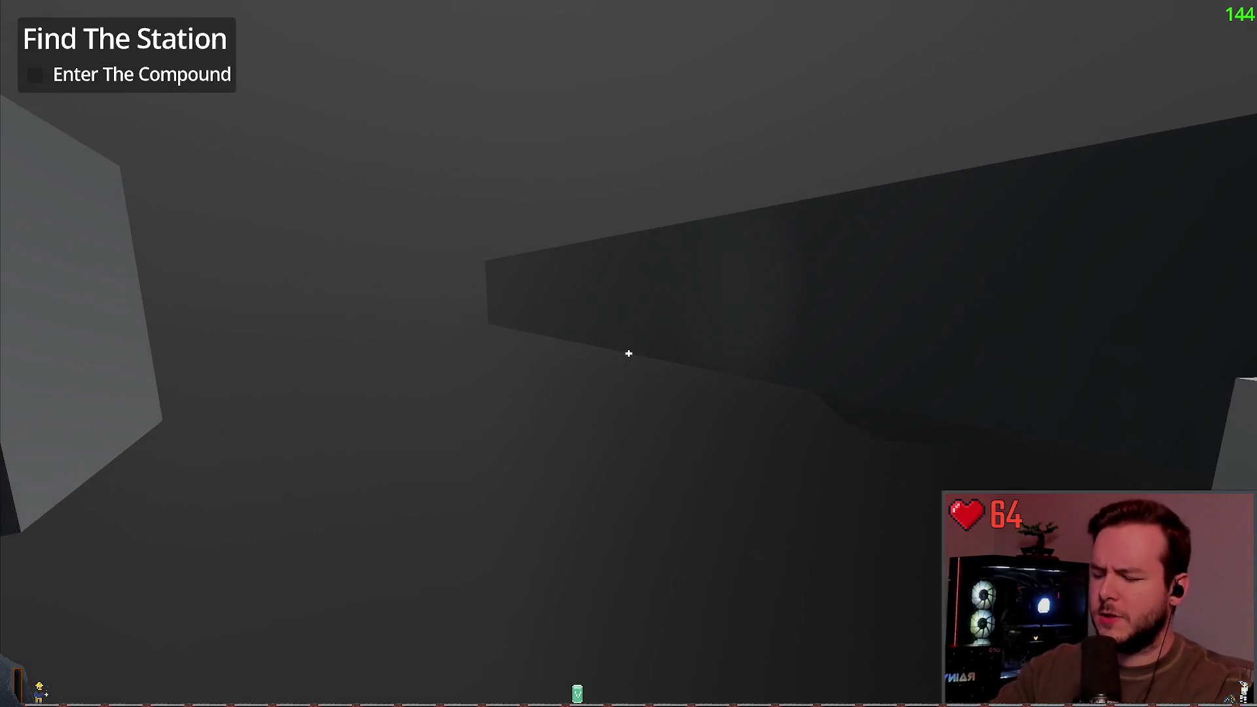
{"action": "key", "text": "w"}
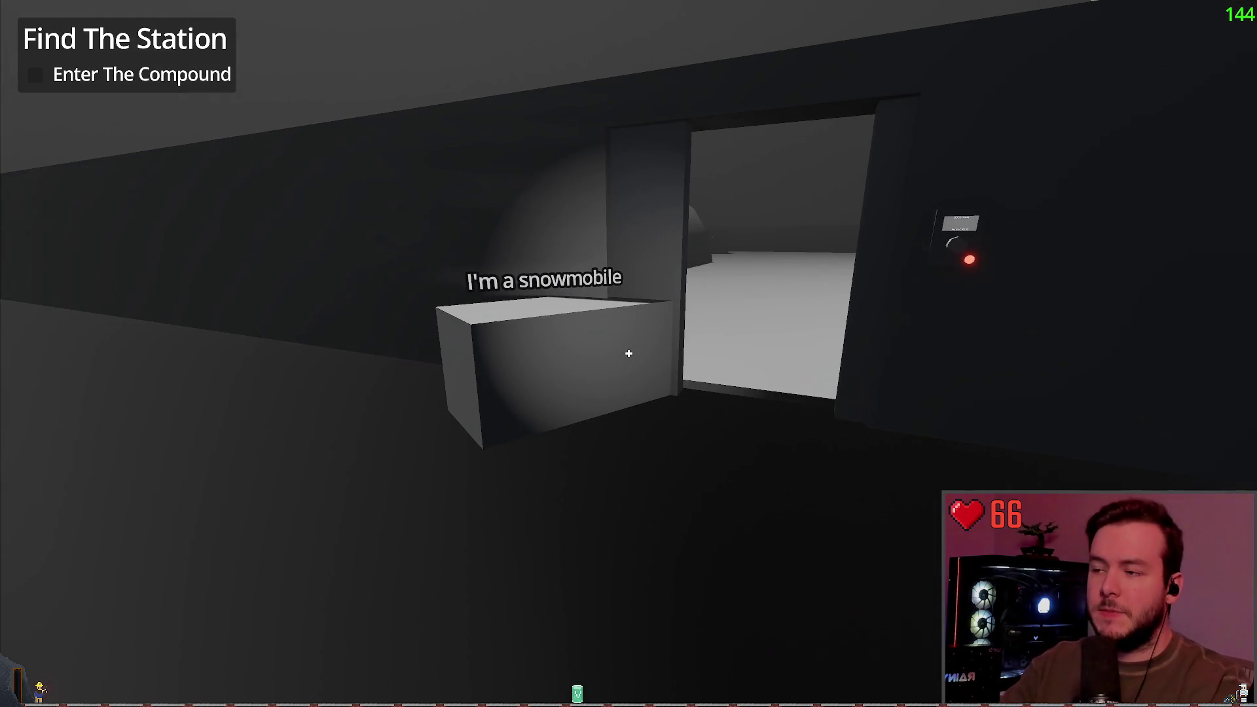
{"action": "key", "text": "w"}
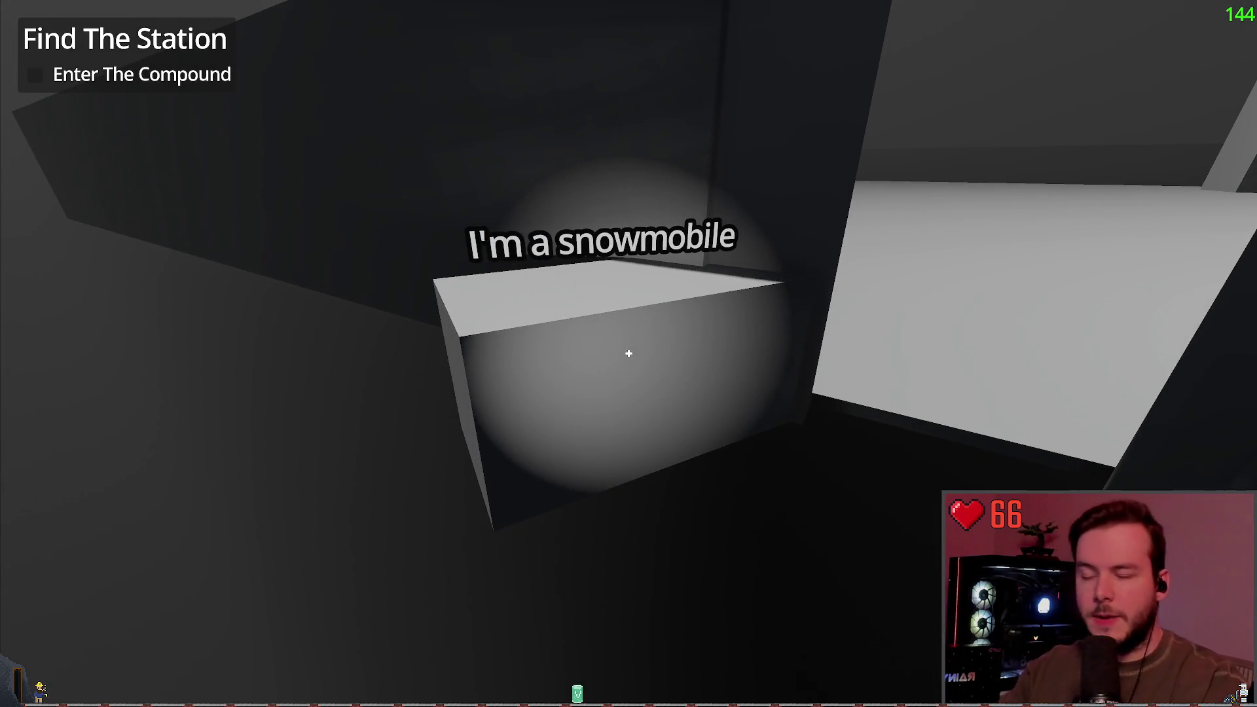
Inspect the door keypad, sidestep left and right, and walk through the doorway into the compound.
{"action": "key", "text": "w"}
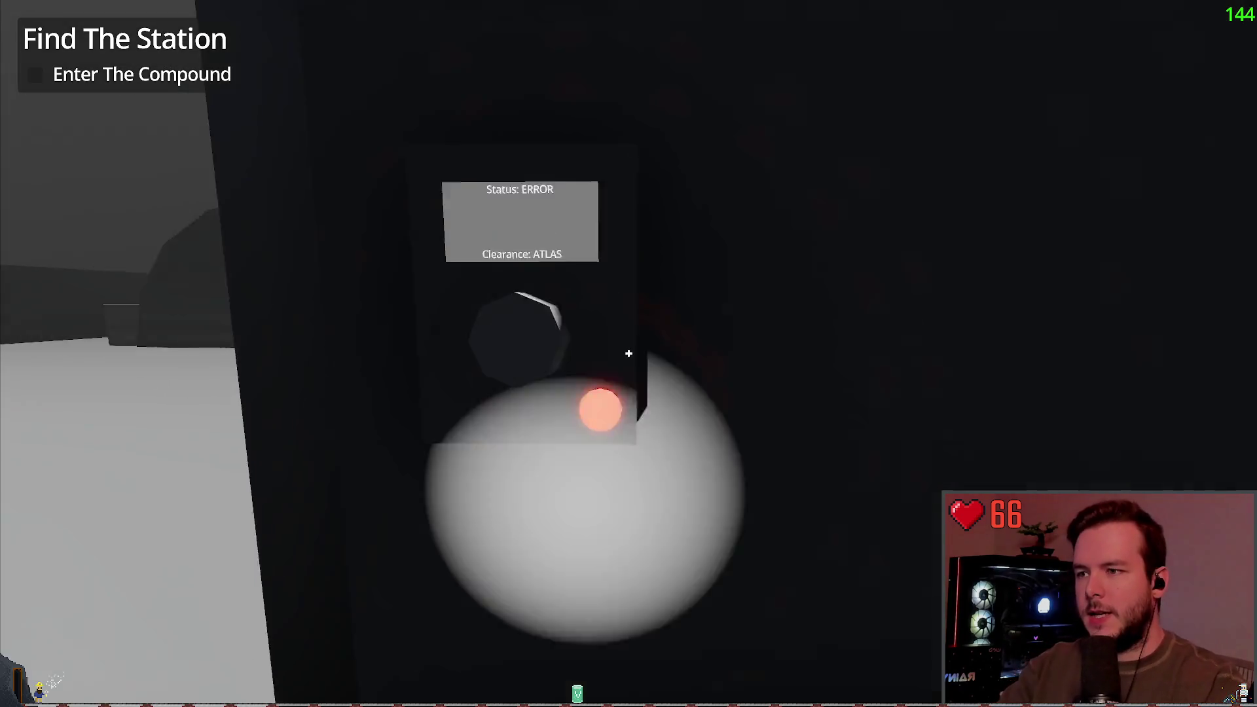
{"action": "key", "text": "w"}
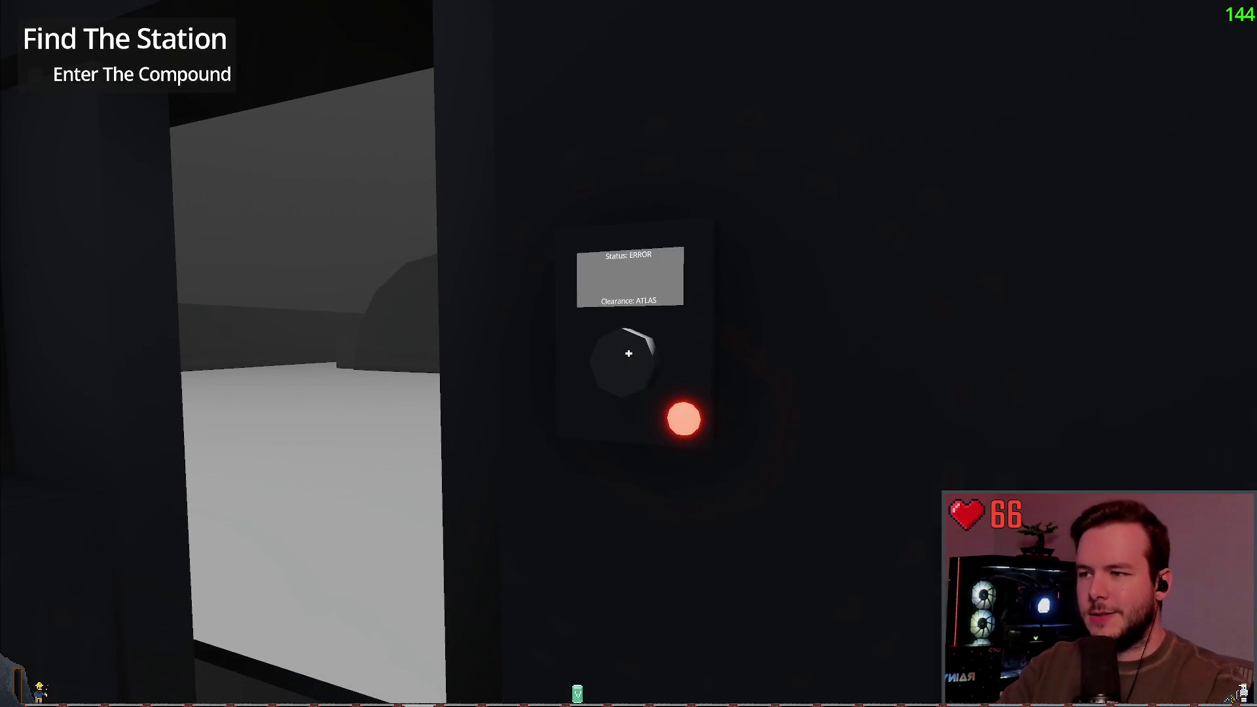
{"action": "key", "text": "s"}
{"action": "key", "text": "s"}
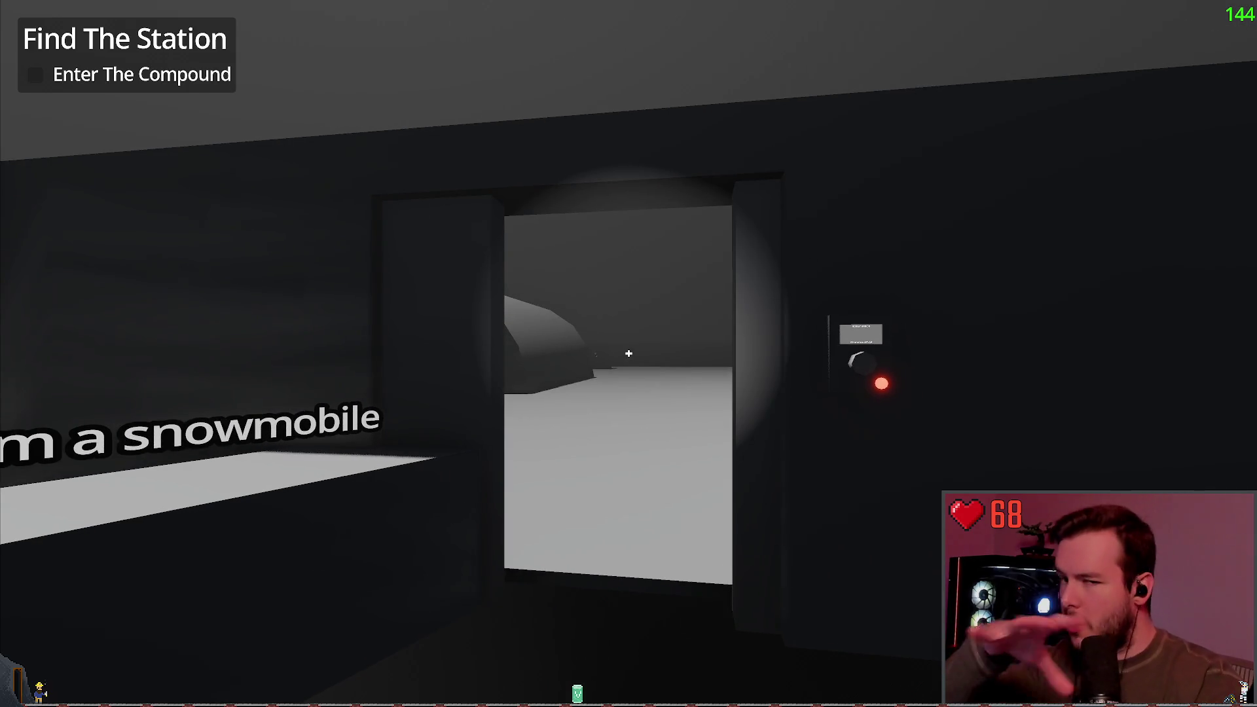
{"action": "key", "text": "w"}
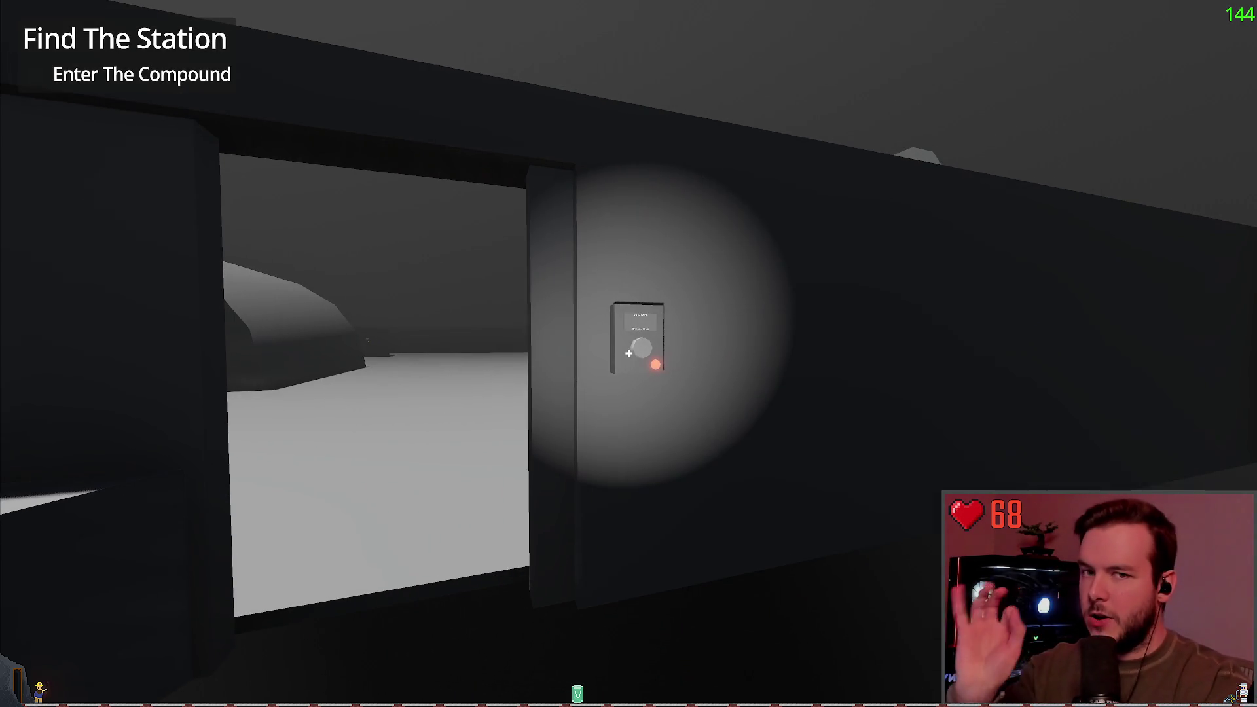
{"action": "key", "text": "s"}
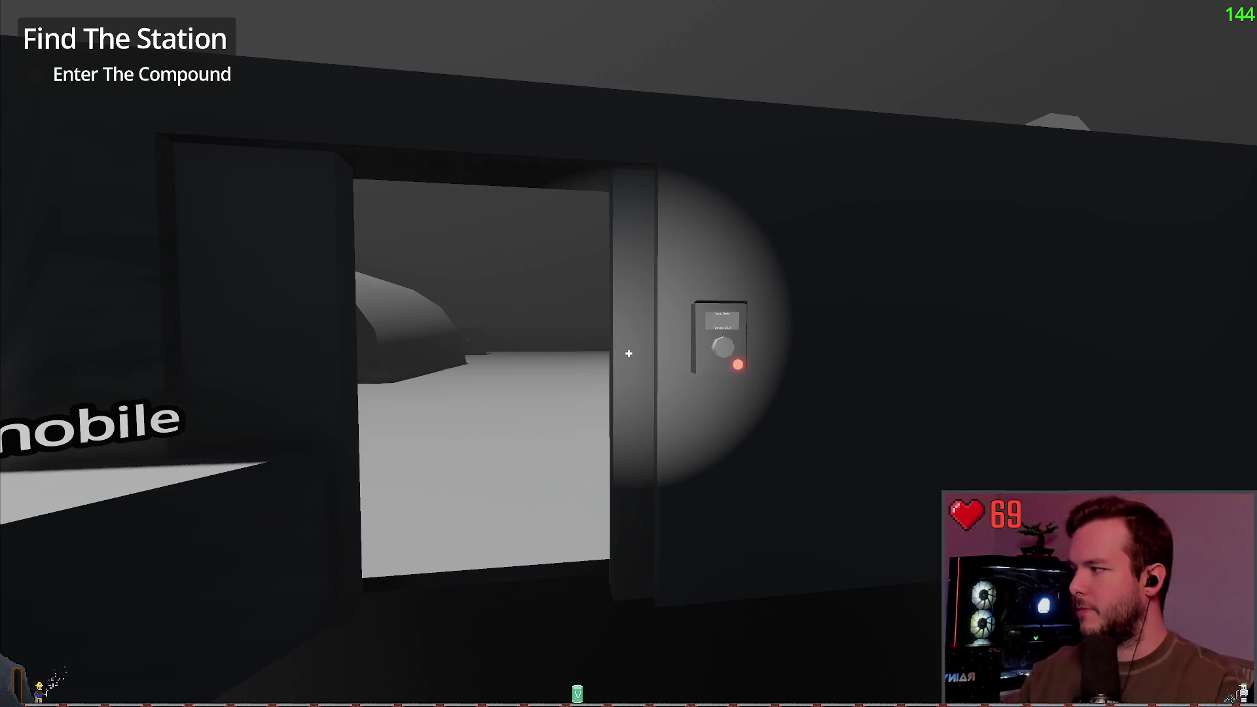
{"action": "key", "text": "a"}
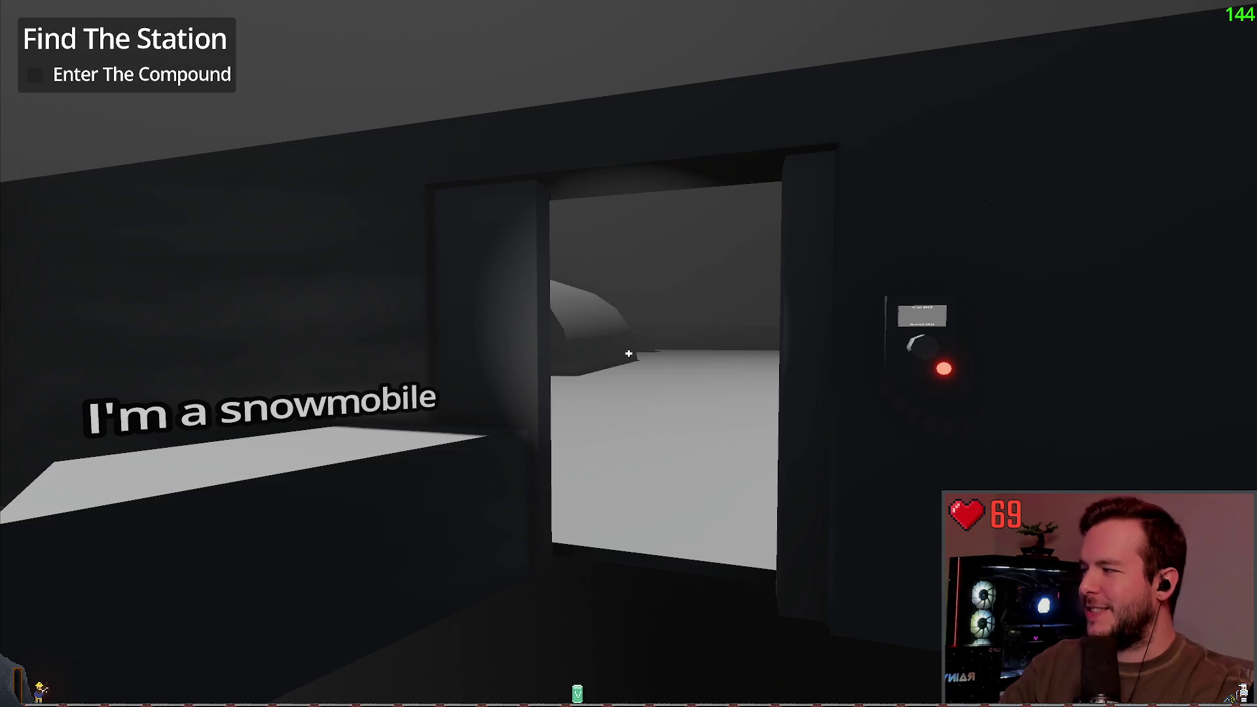
{"action": "key", "text": "d"}
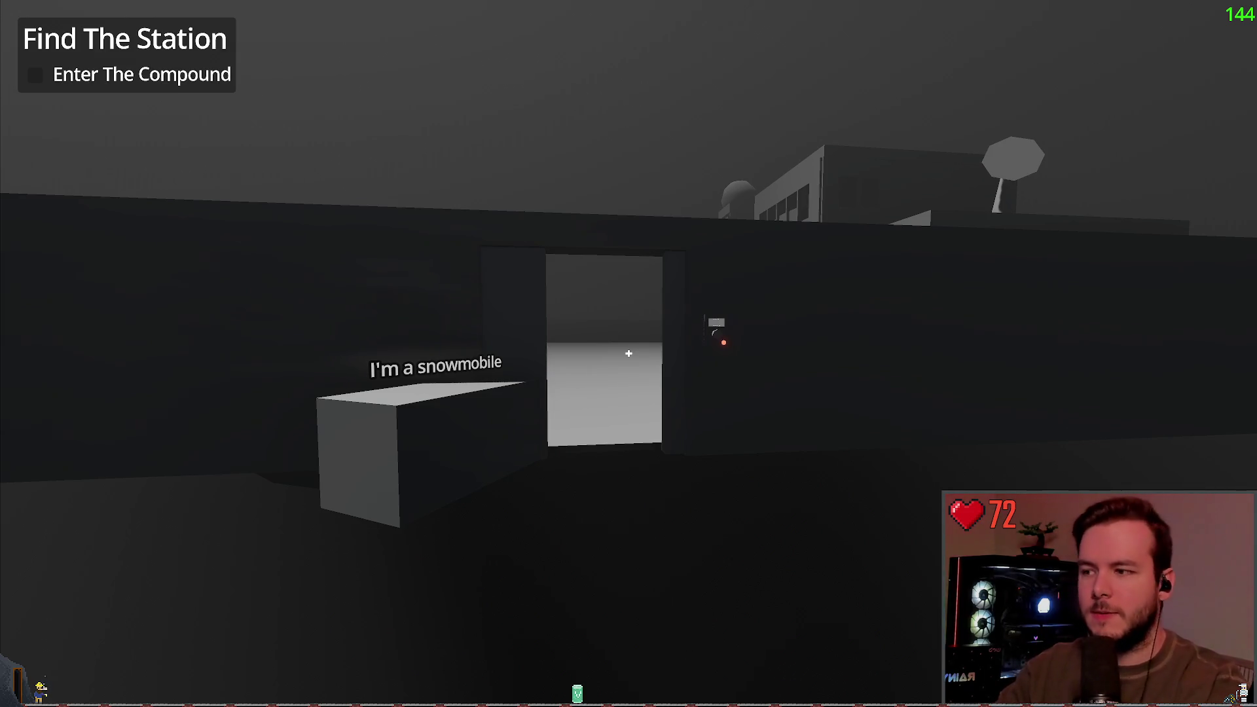
{"action": "key", "text": "w"}
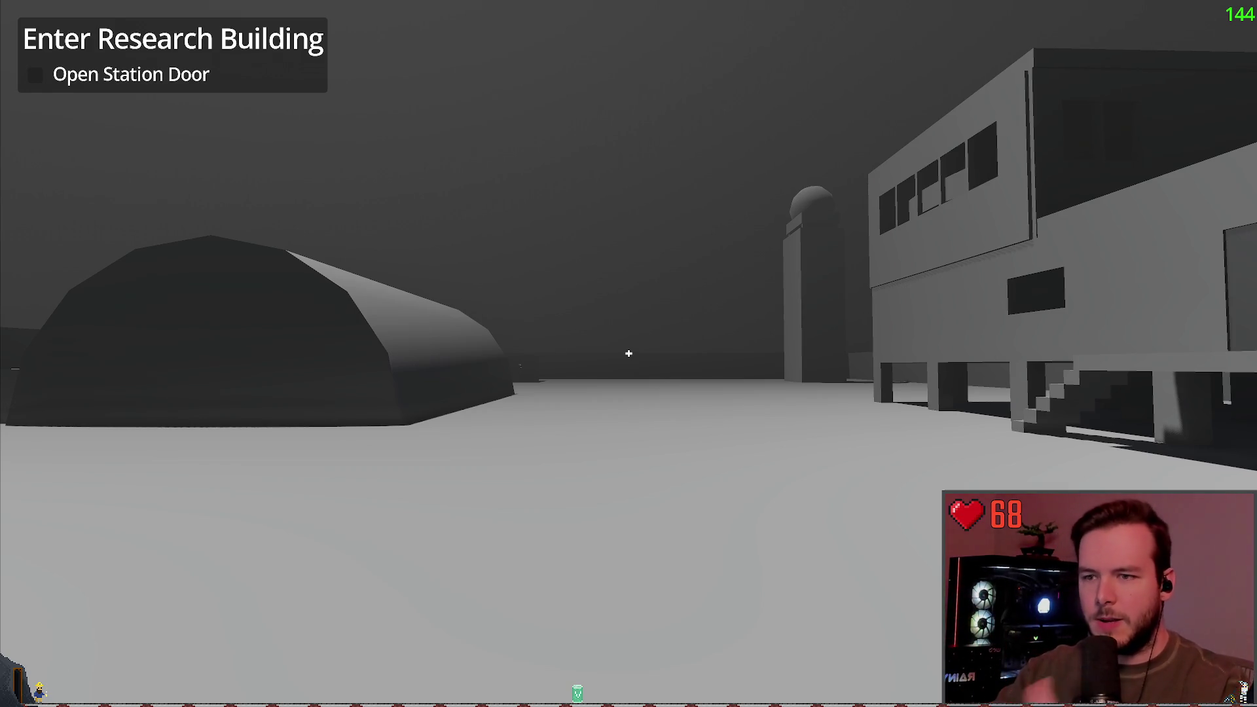
Climb the stairs to the research building door and press its keypad, which shows Status: ERROR.
{"action": "mouse_move", "coordinate": [628, 354]}
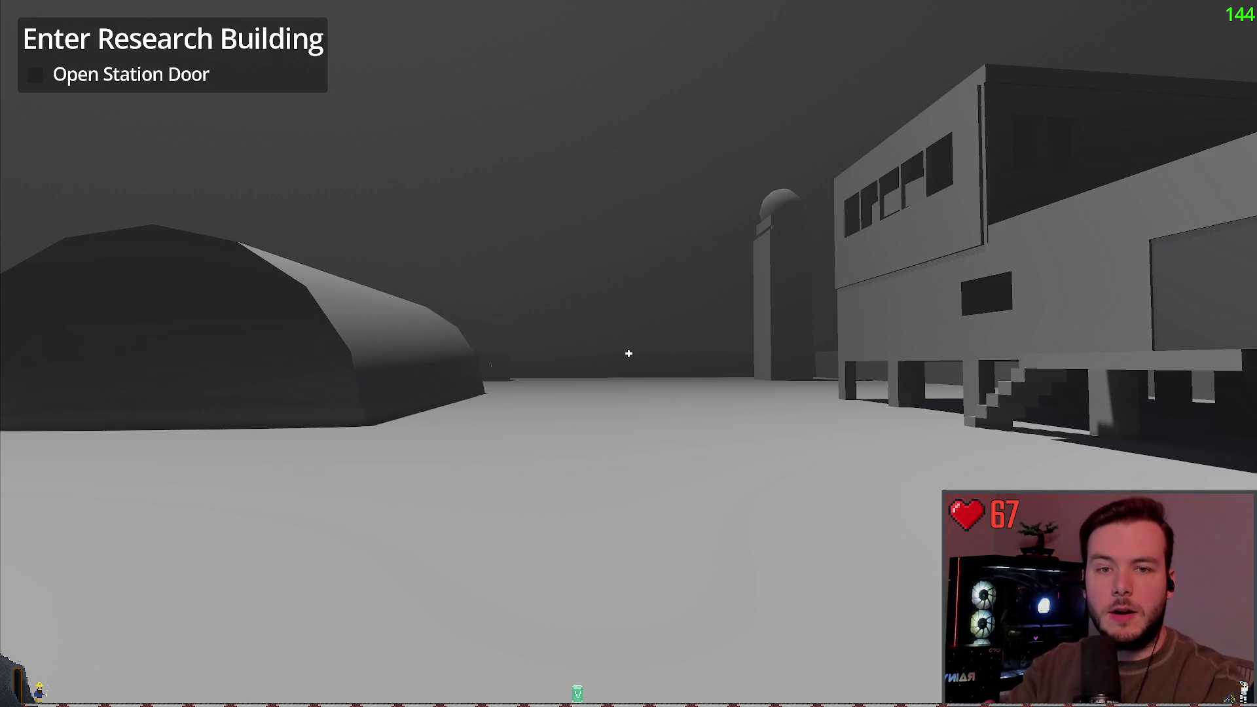
{"action": "key", "text": "w"}
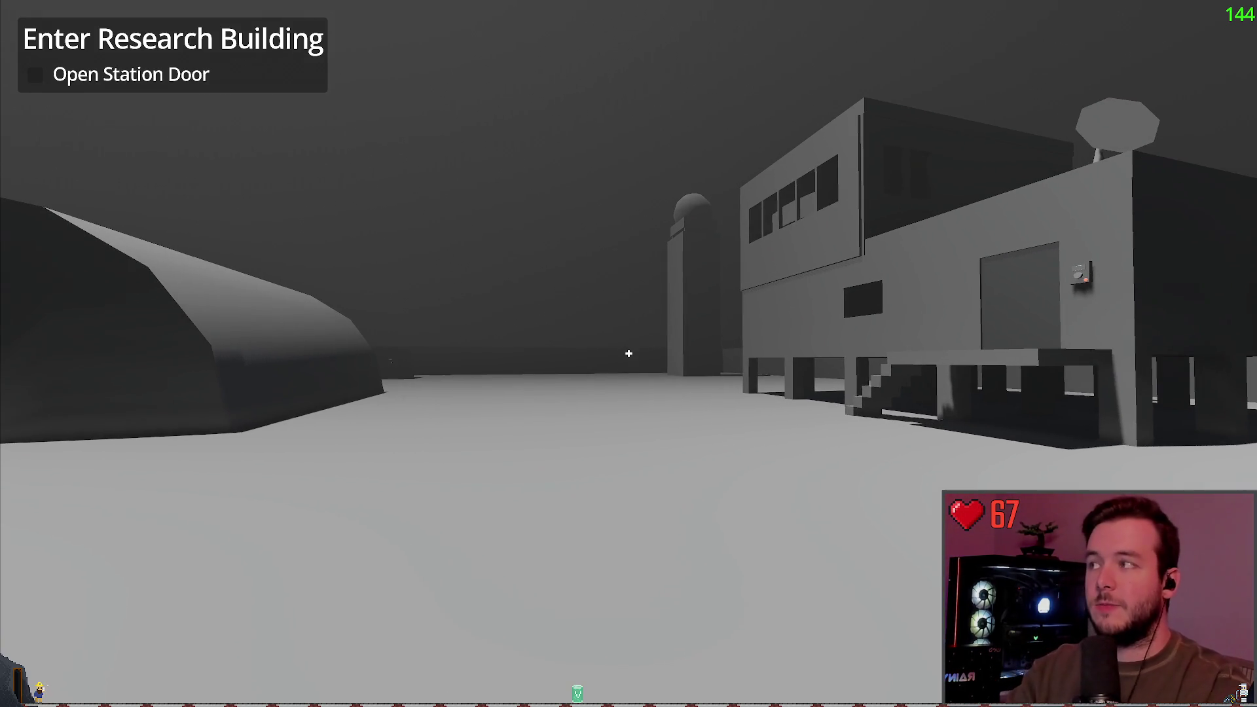
{"action": "key", "text": "w"}
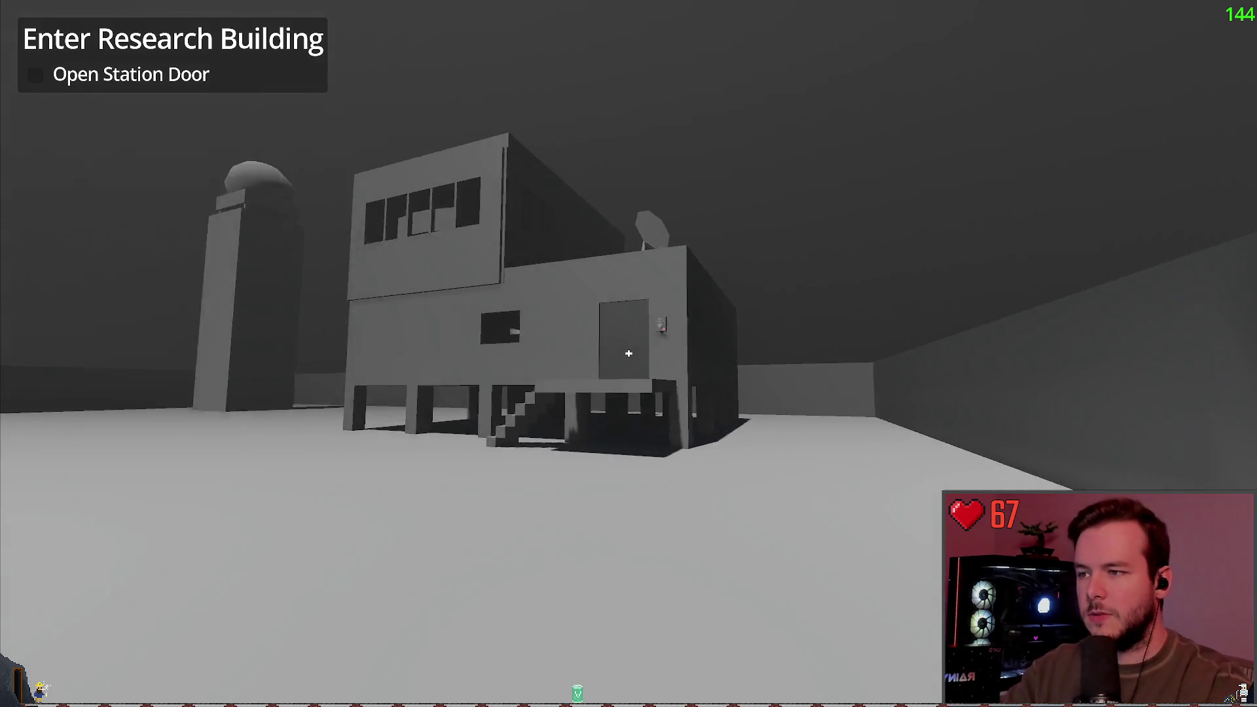
{"action": "key", "text": "w"}
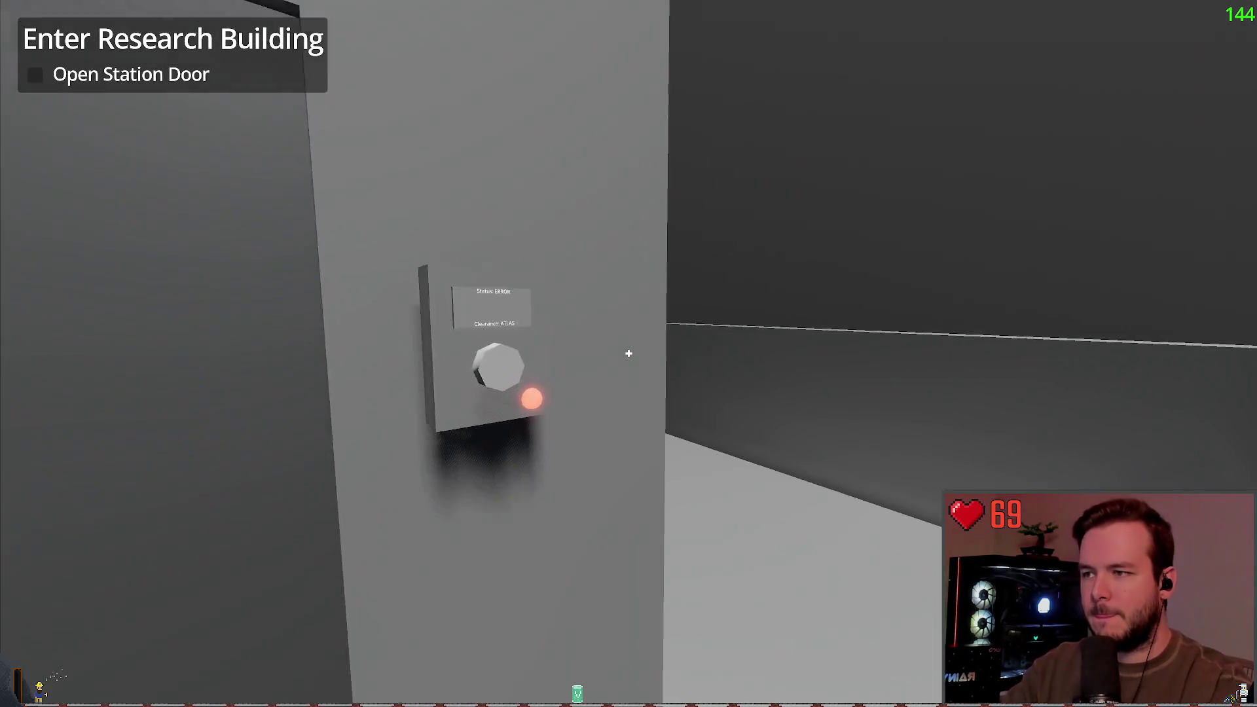
{"action": "key", "text": "w"}
{"action": "left_click", "coordinate": [628, 354]}
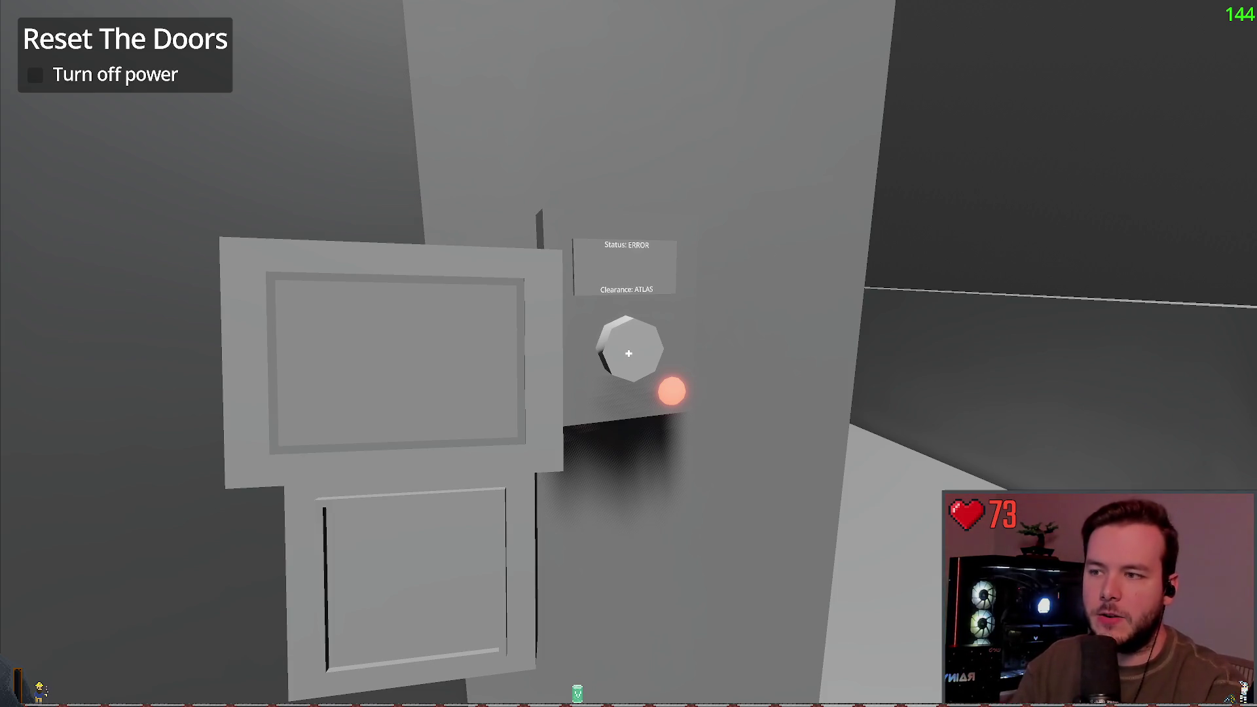
Go into the power room and switch the station power off at the control panel.
{"action": "key", "text": "s"}
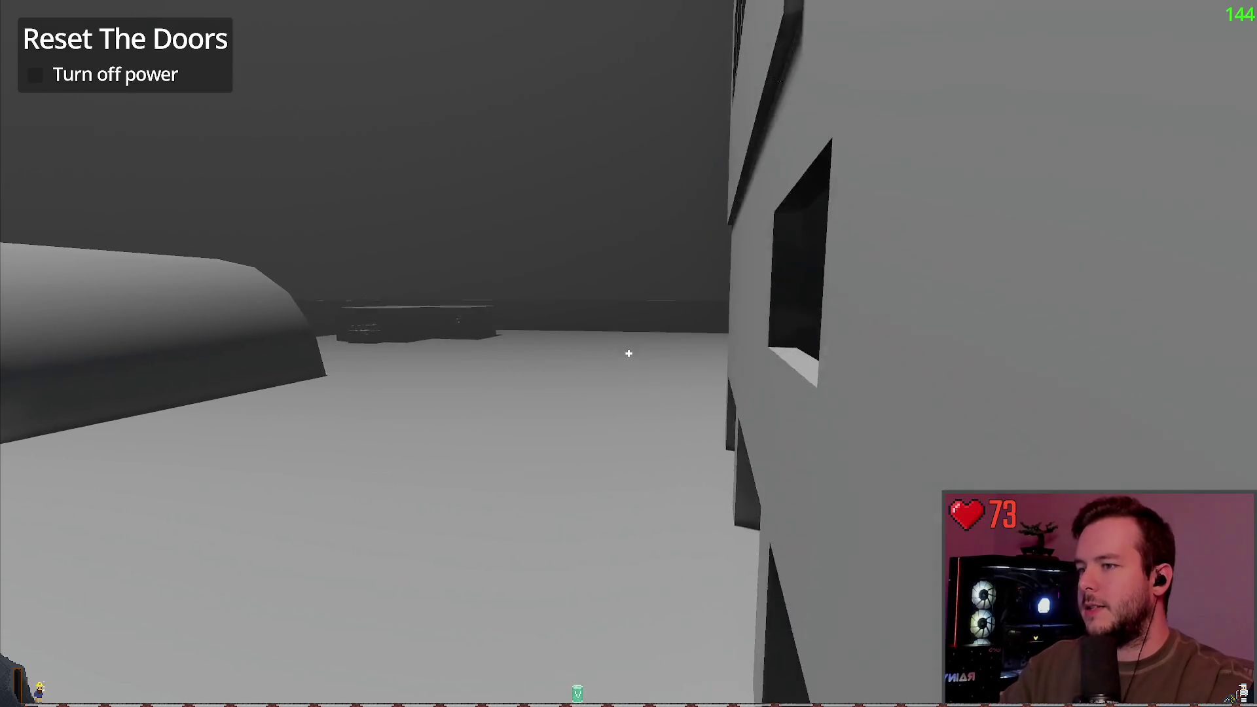
{"action": "key", "text": "s"}
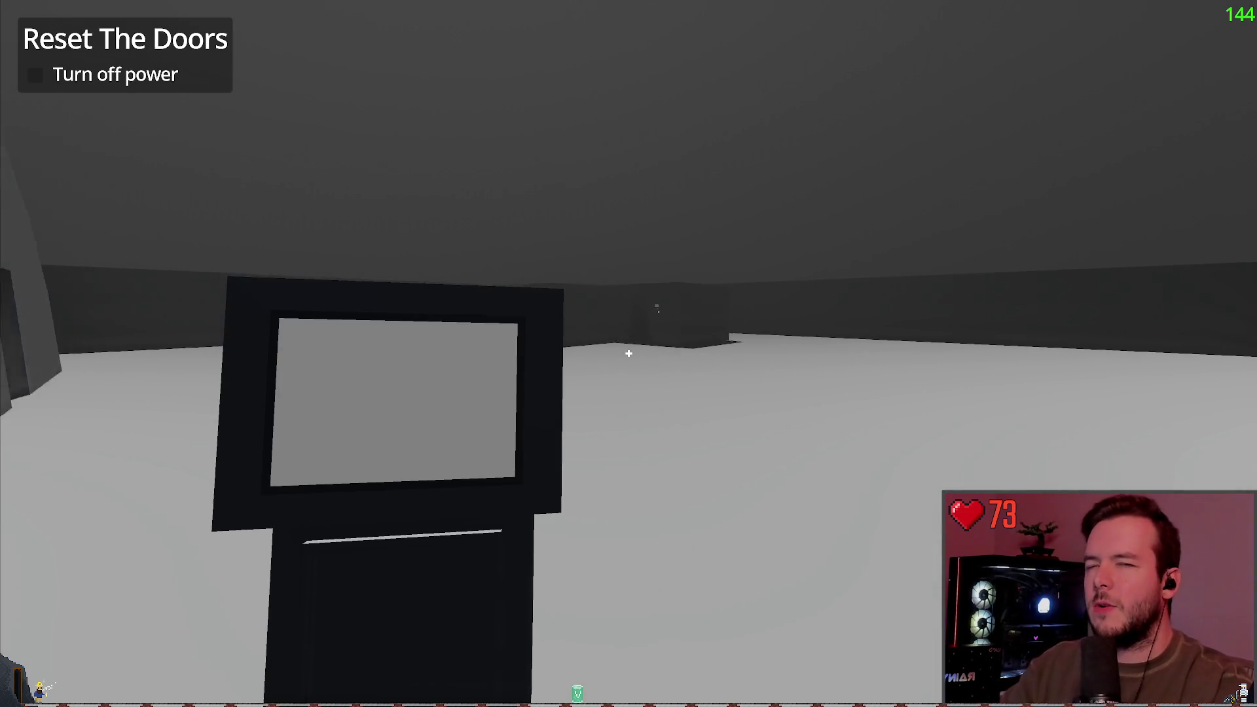
{"action": "key", "text": "w"}
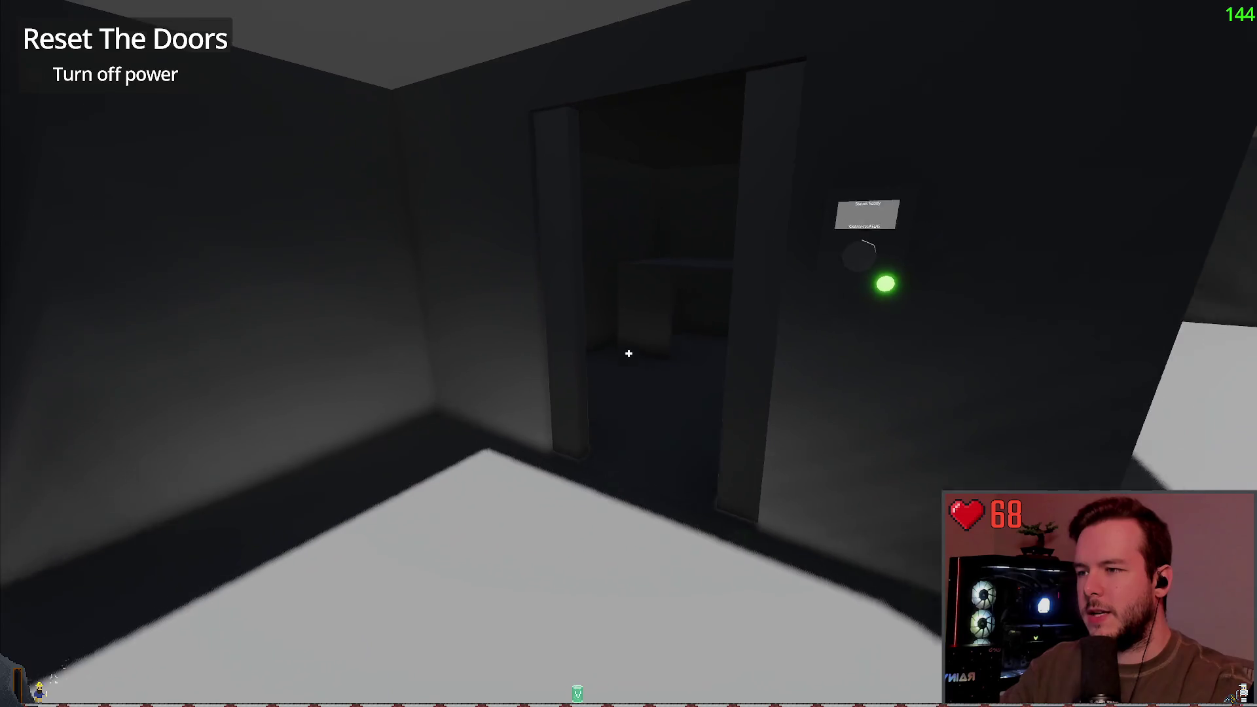
{"action": "key", "text": "s"}
{"action": "key", "text": "w"}
{"action": "key", "text": "w"}
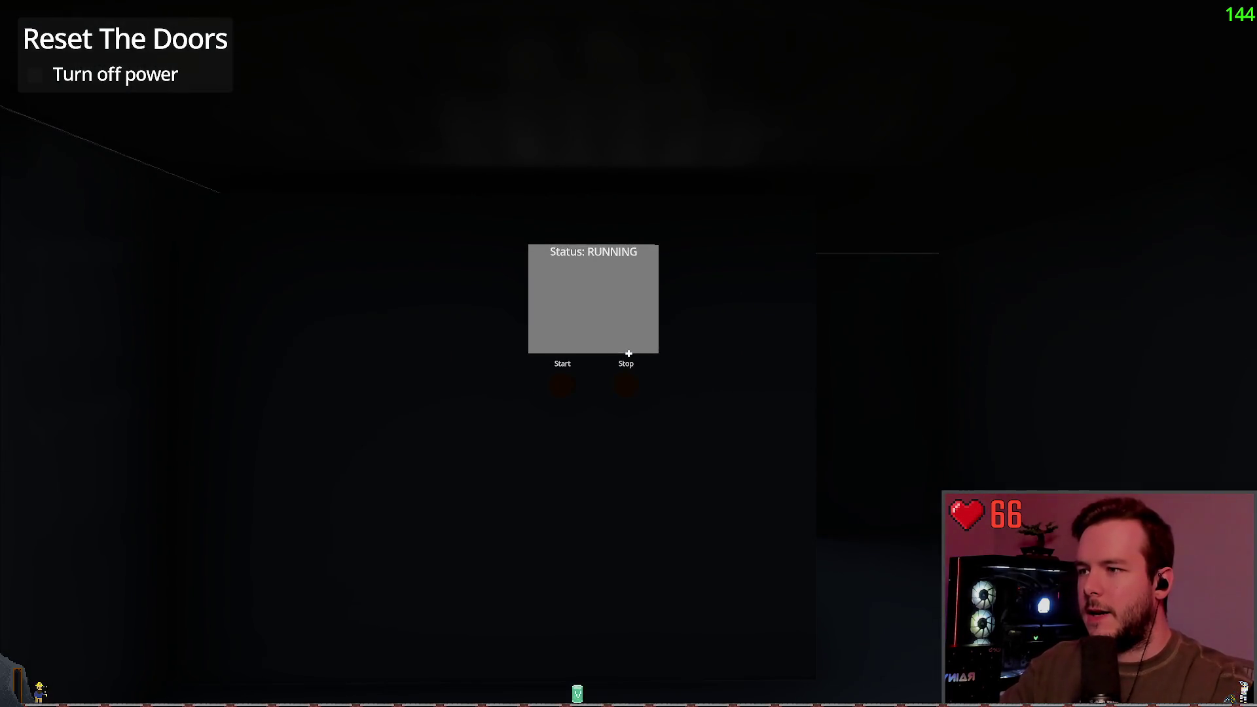
{"action": "key", "text": "f"}
{"action": "key", "text": "s"}
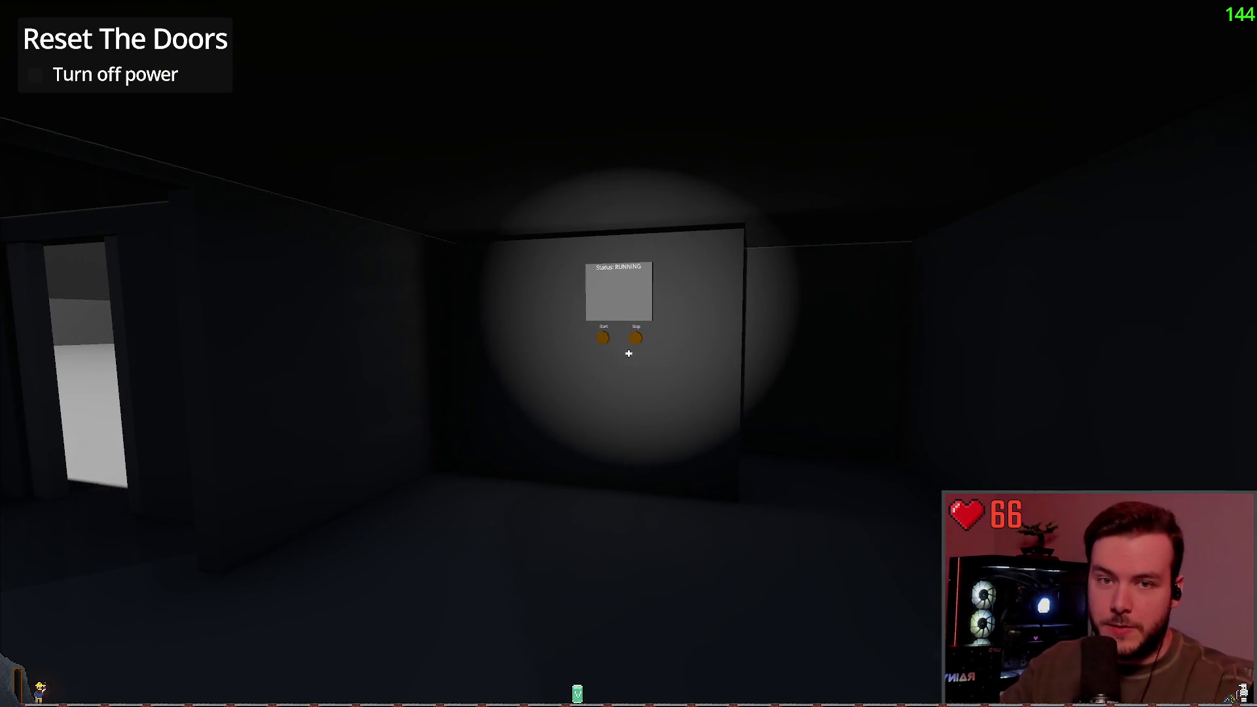
{"action": "key", "text": "w"}
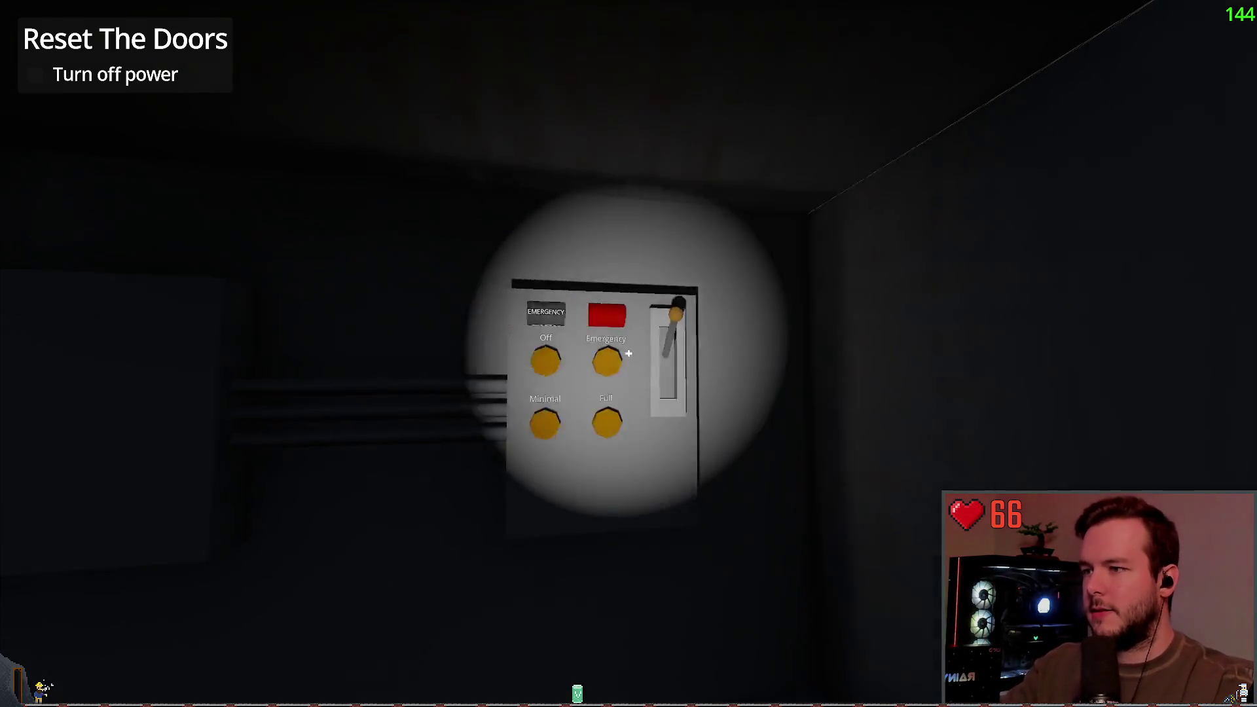
{"action": "left_click", "coordinate": [629, 354]}
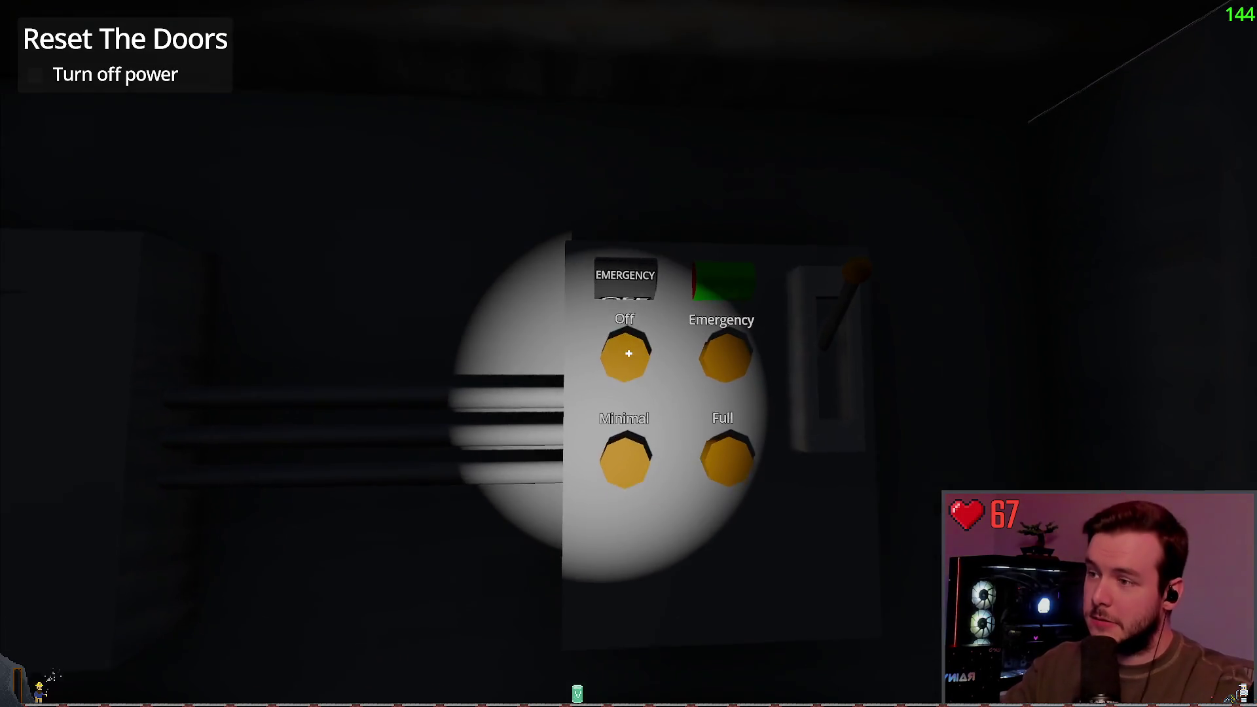
{"action": "left_click", "coordinate": [629, 353]}
Walk out of the power room back to the research building door.
{"action": "key", "text": "w"}
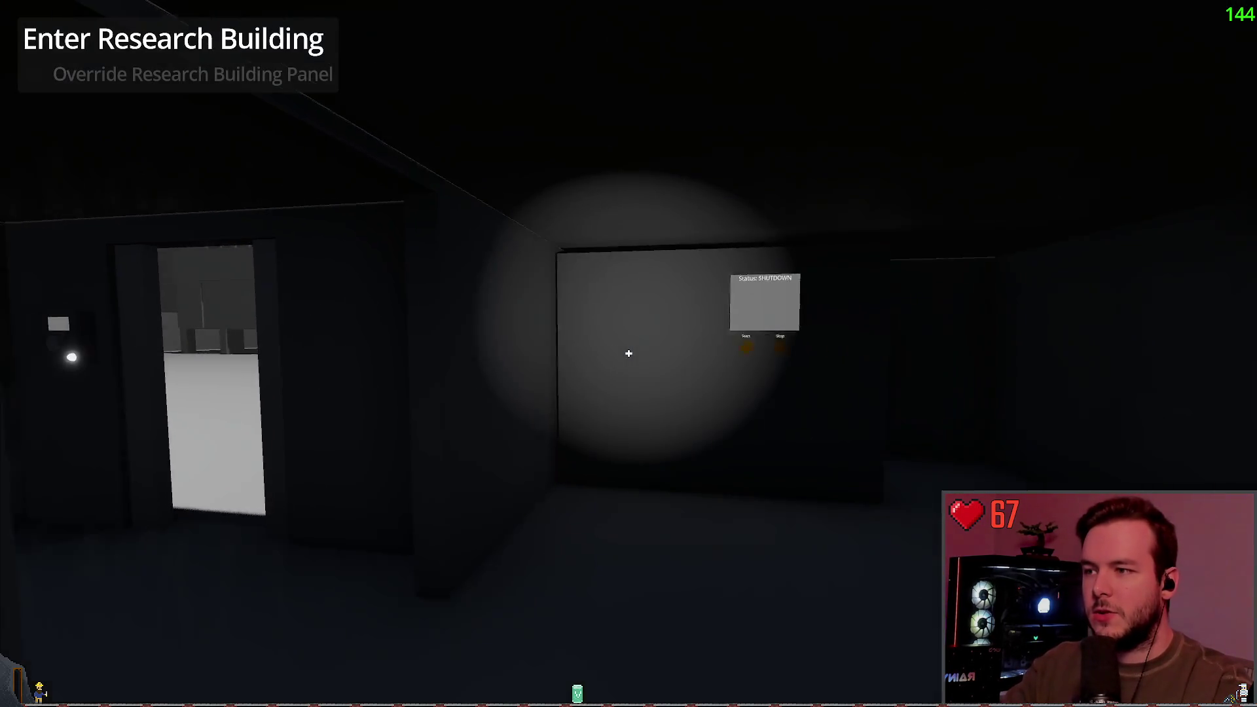
{"action": "key", "text": "s"}
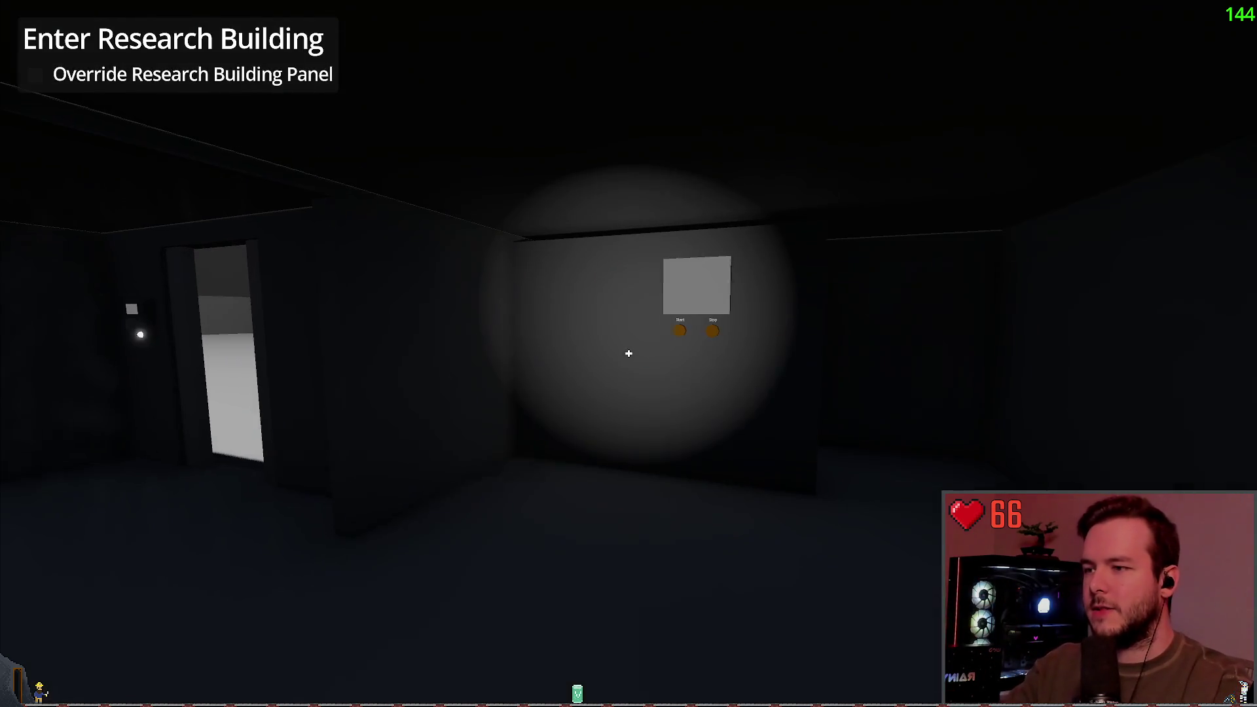
{"action": "key", "text": "w"}
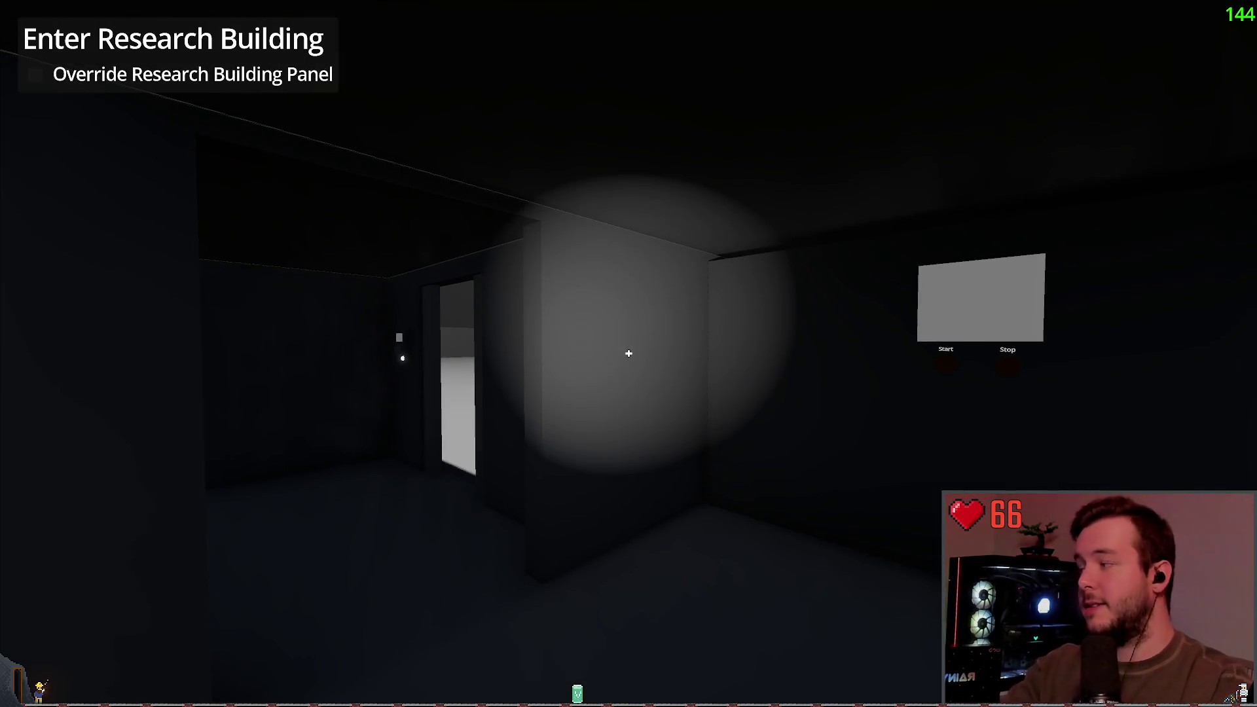
{"action": "key", "text": "w"}
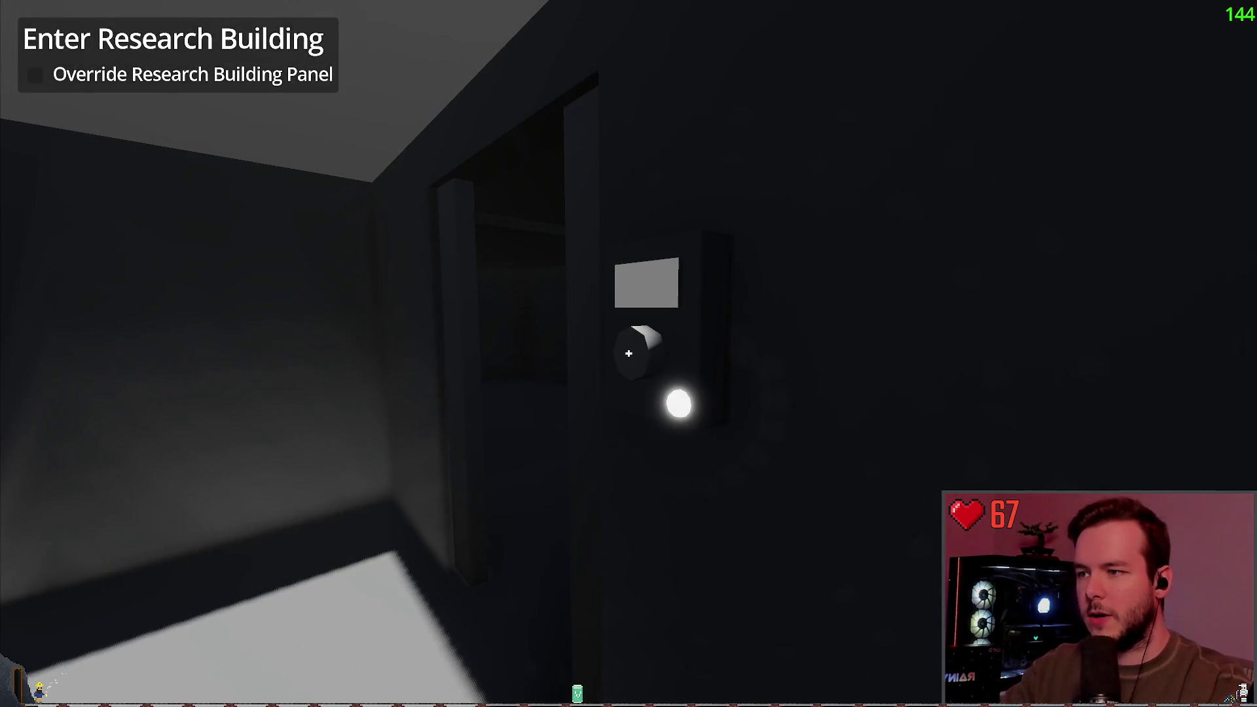
{"action": "key", "text": "w"}
{"action": "key", "text": "w"}
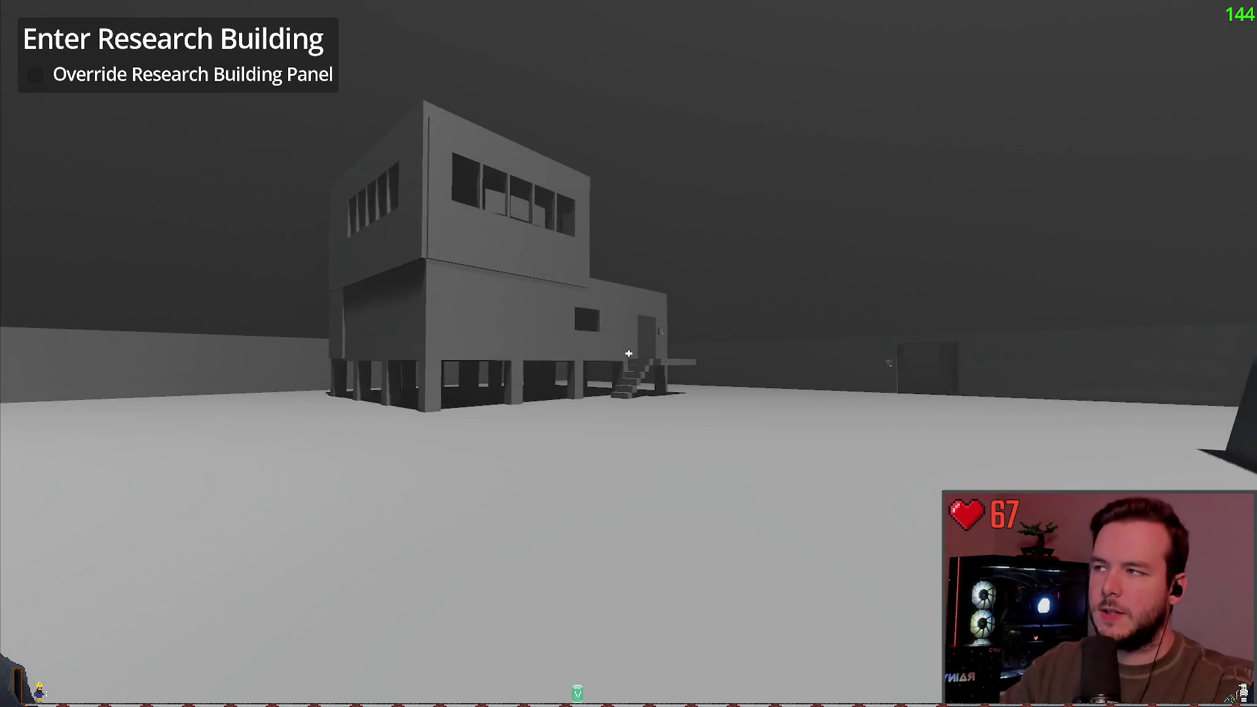
{"action": "key", "text": "w"}
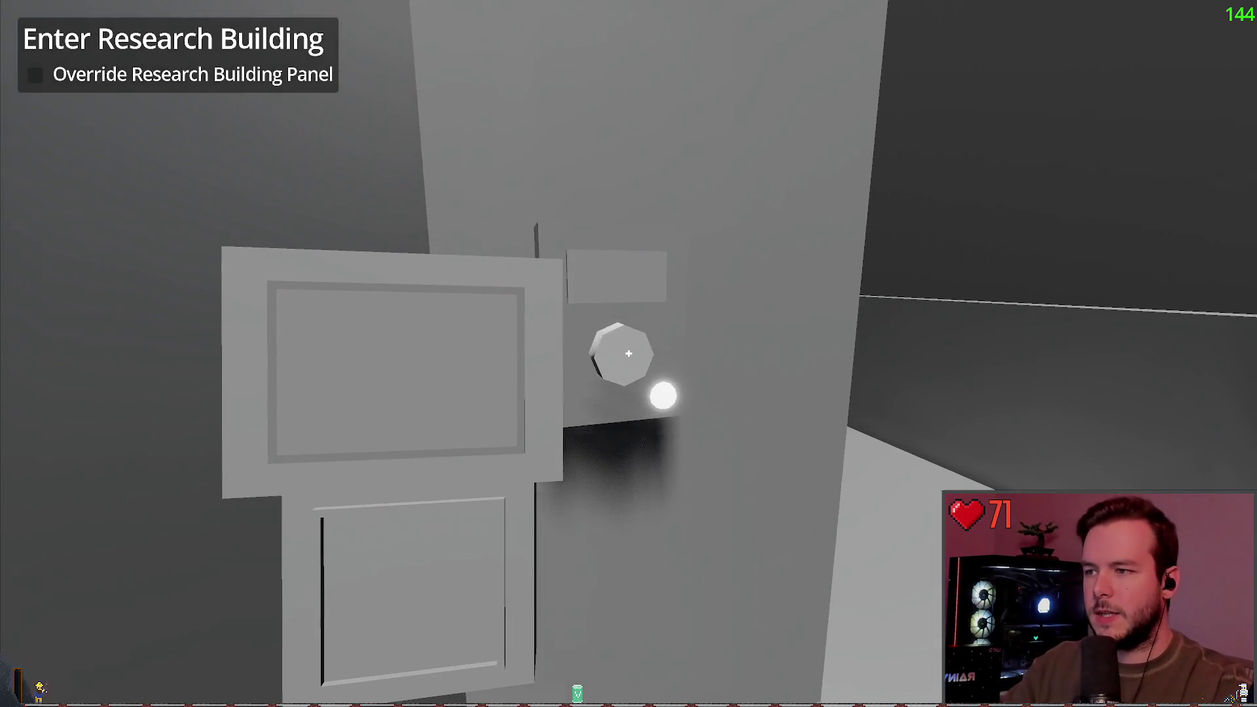
Start the door-panel override, wait for the door to open, and enter the bunk-bed room.
{"action": "left_click", "coordinate": [629, 354]}
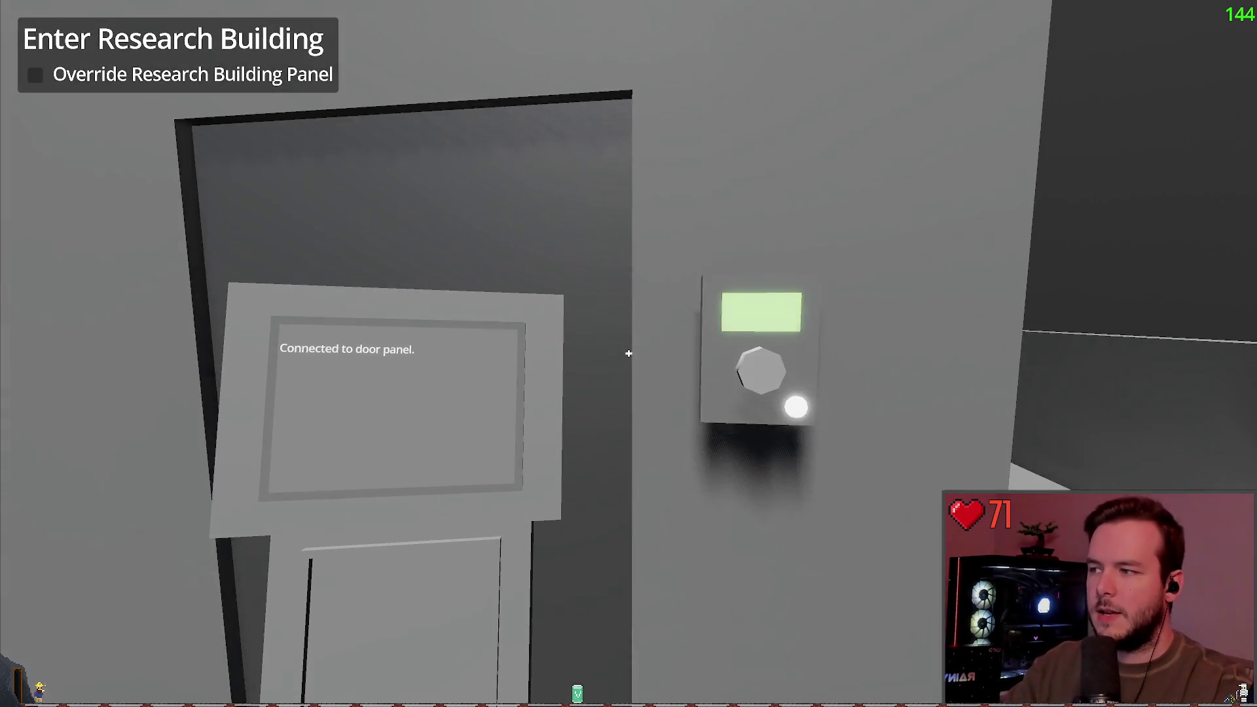
{"action": "key", "text": "s"}
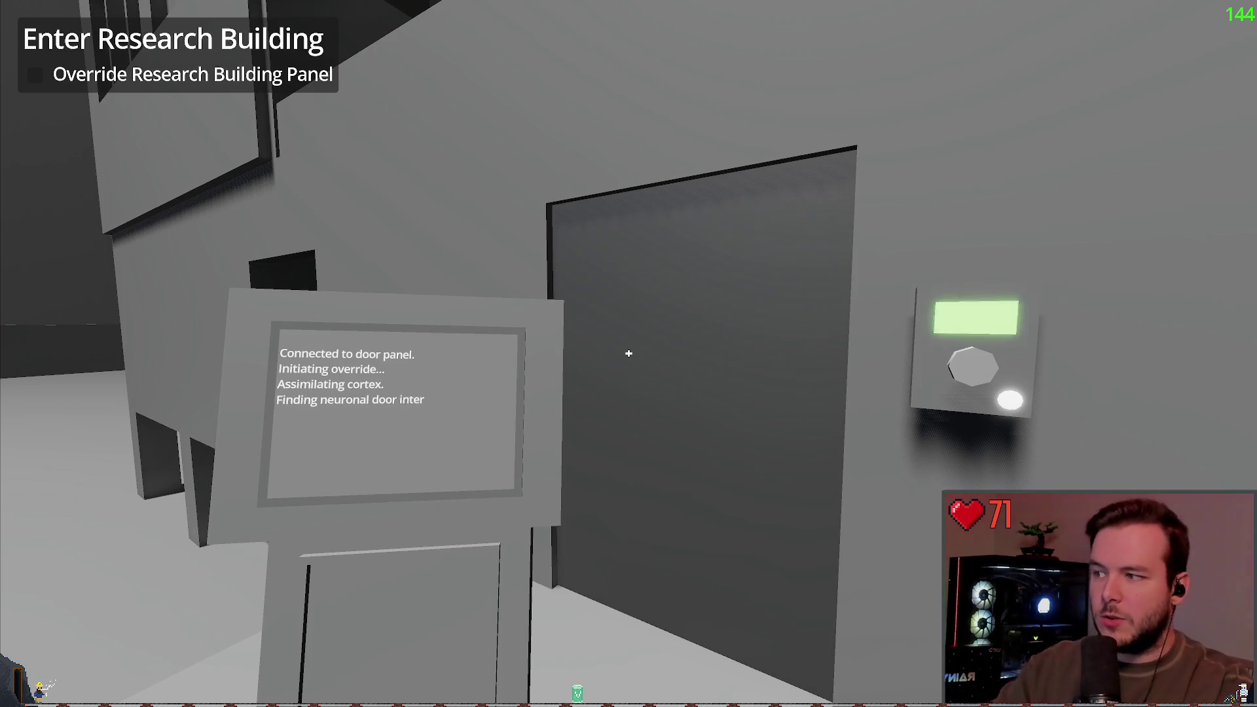
{"action": "key", "text": "w"}
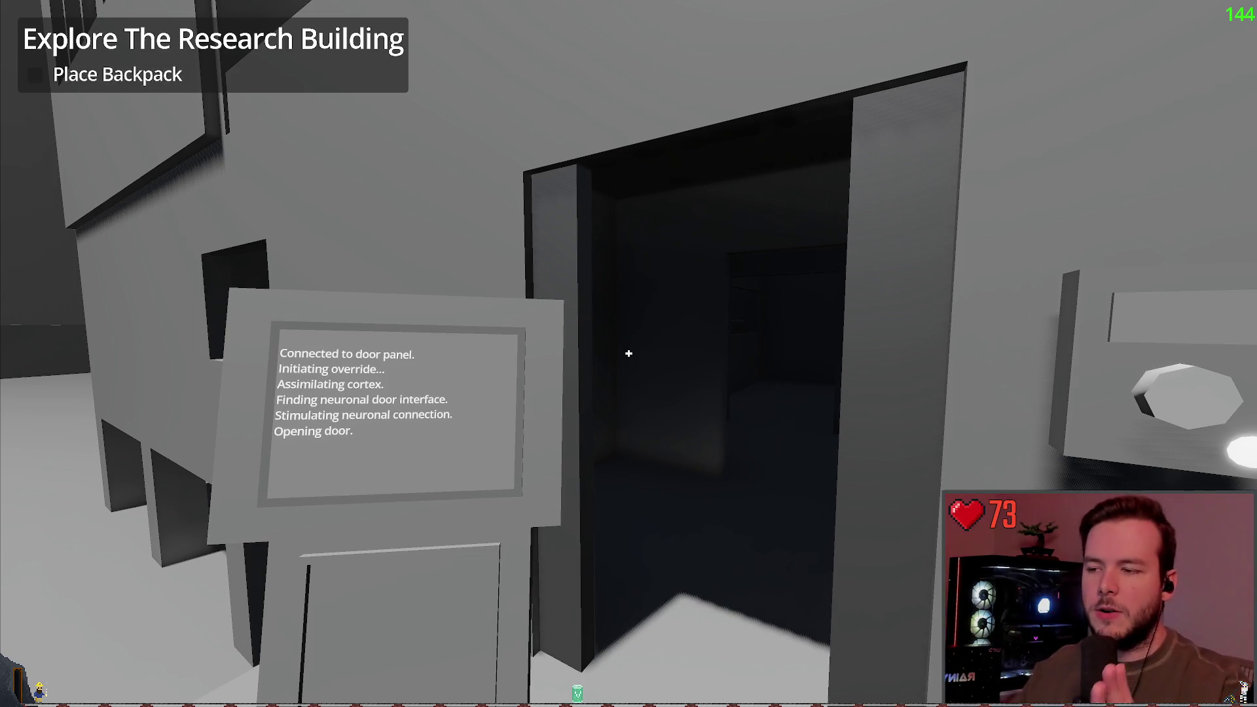
{"action": "key", "text": "s"}
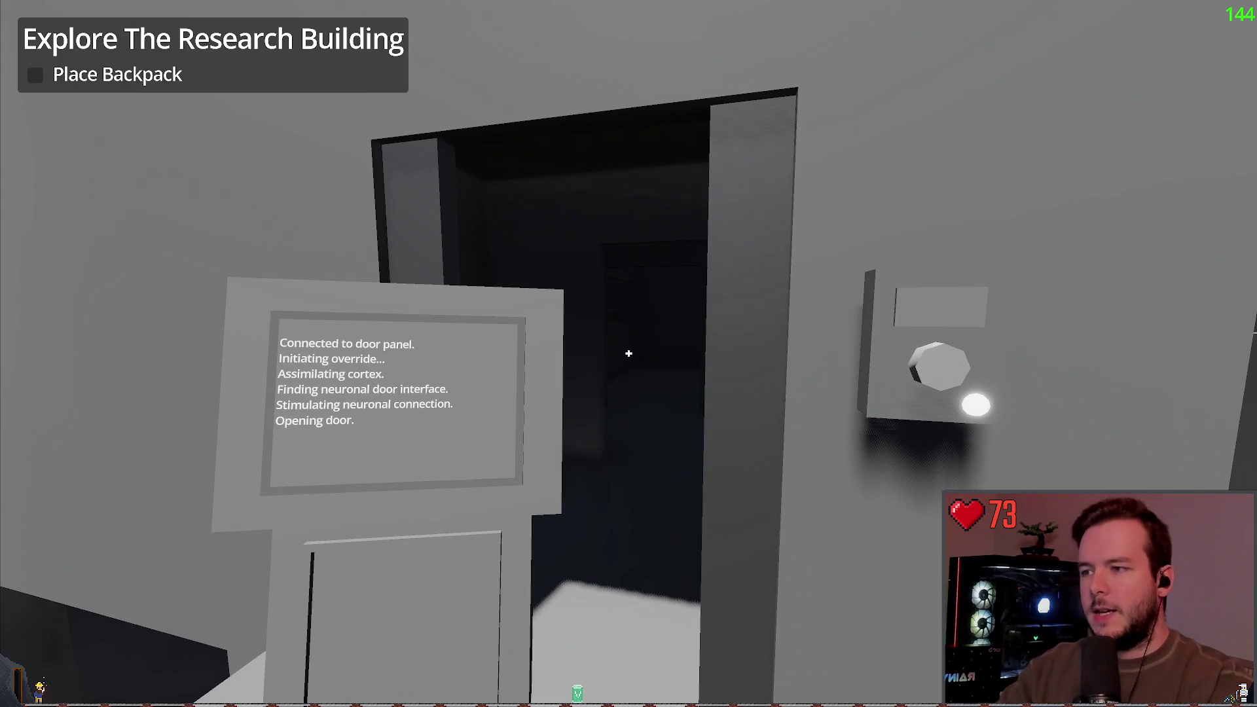
{"action": "key", "text": "w"}
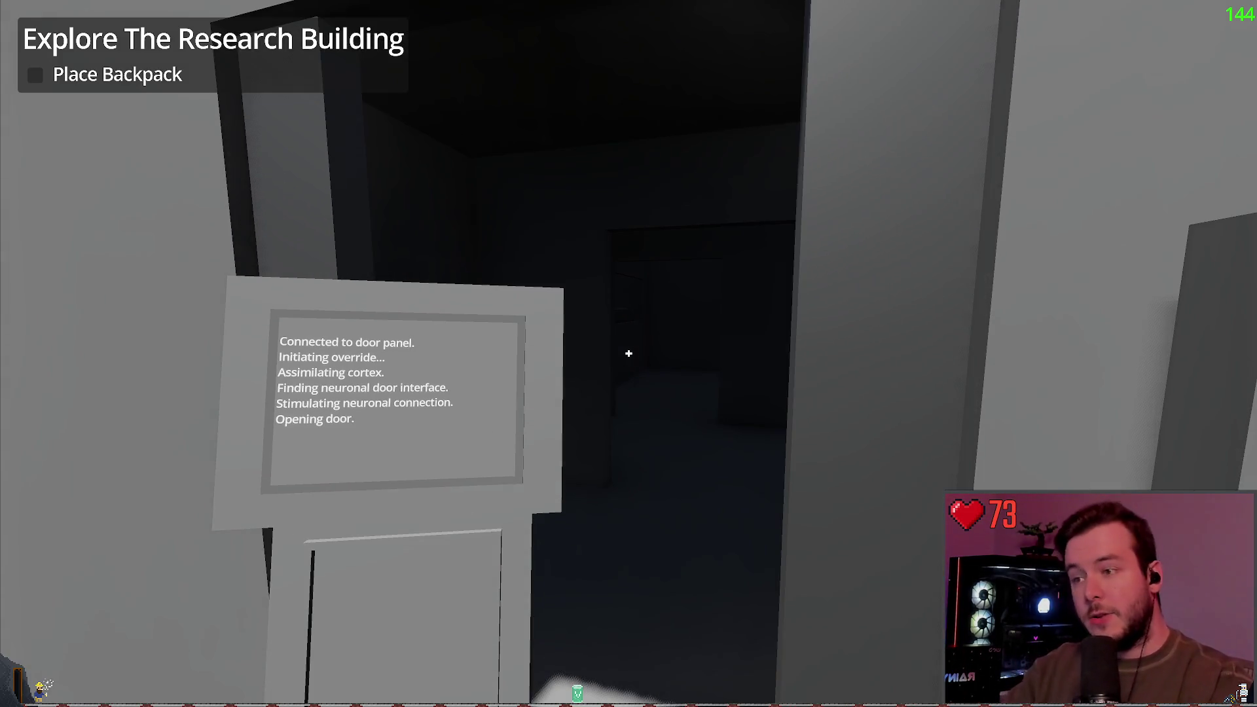
{"action": "key", "text": "w"}
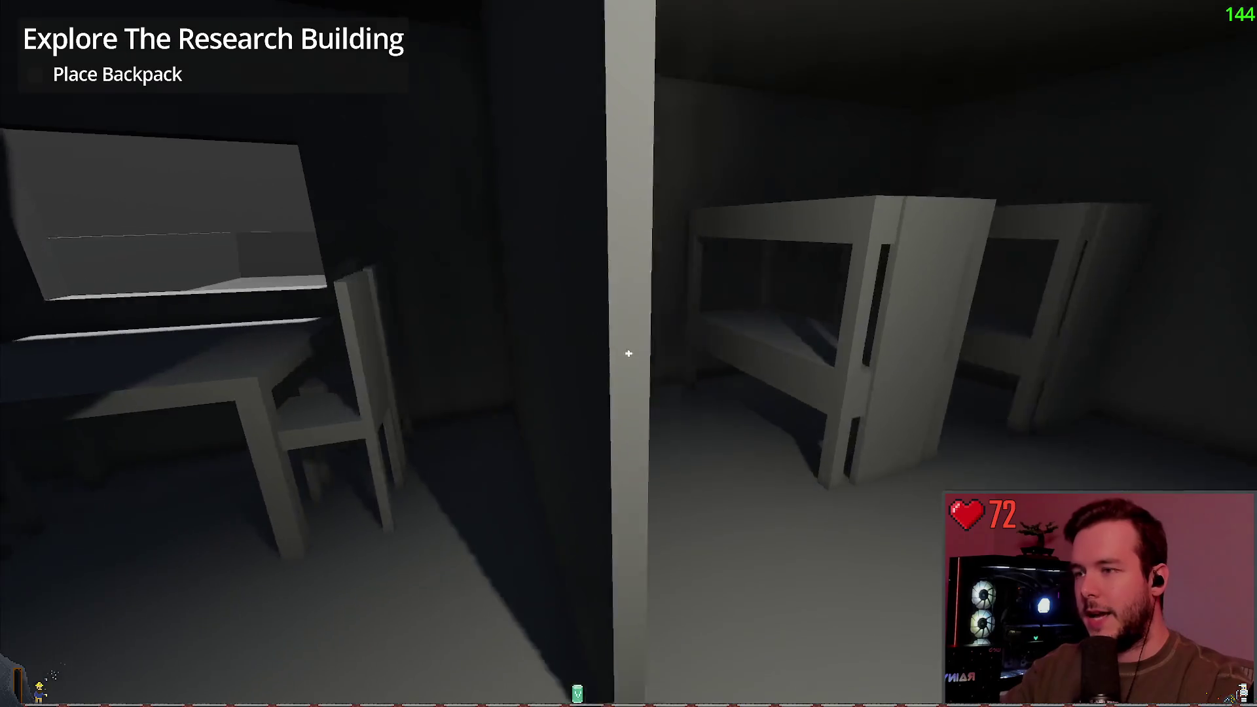
{"action": "key", "text": "e"}
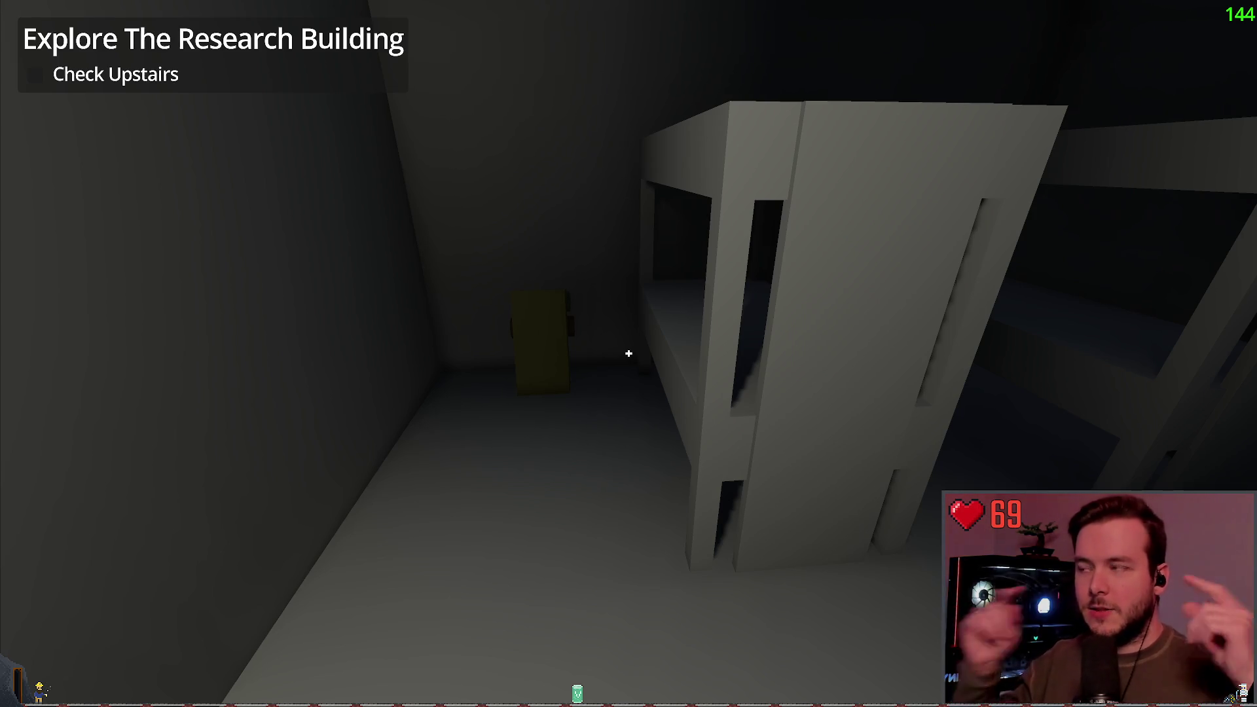
Turn on the flashlight and climb the staircase to the upper floor.
{"action": "key", "text": "w"}
{"action": "key", "text": "f"}
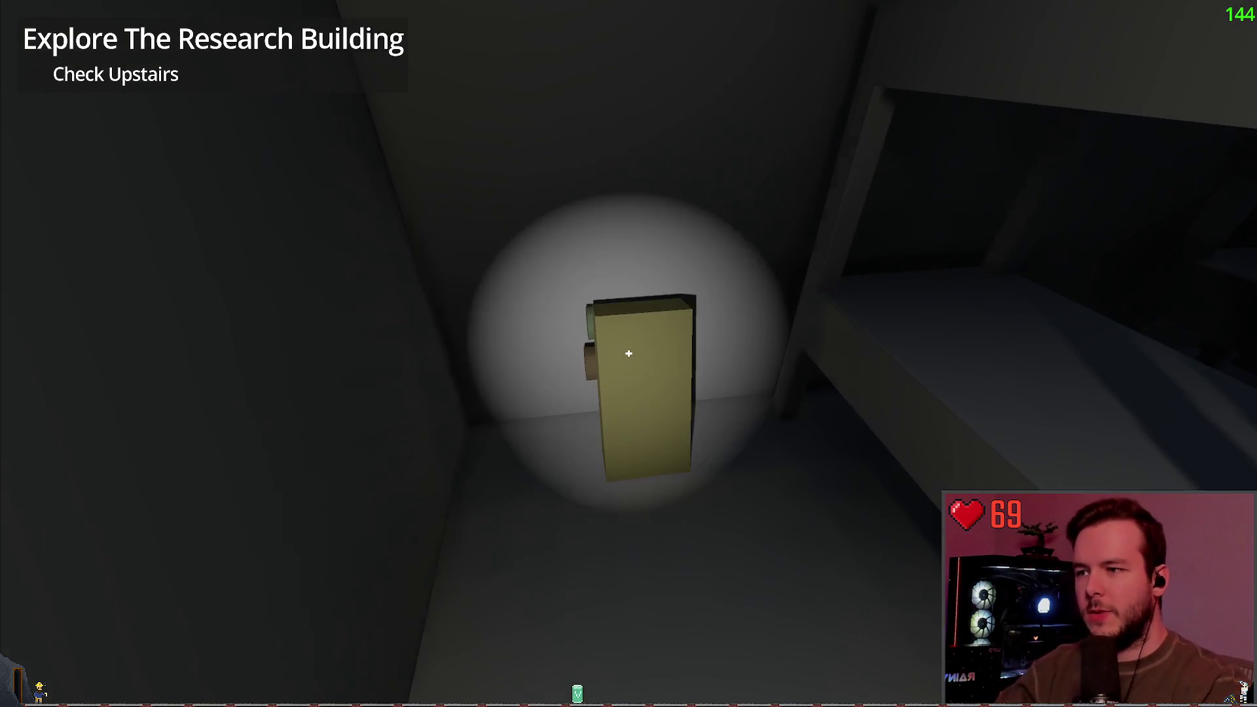
{"action": "key", "text": "w"}
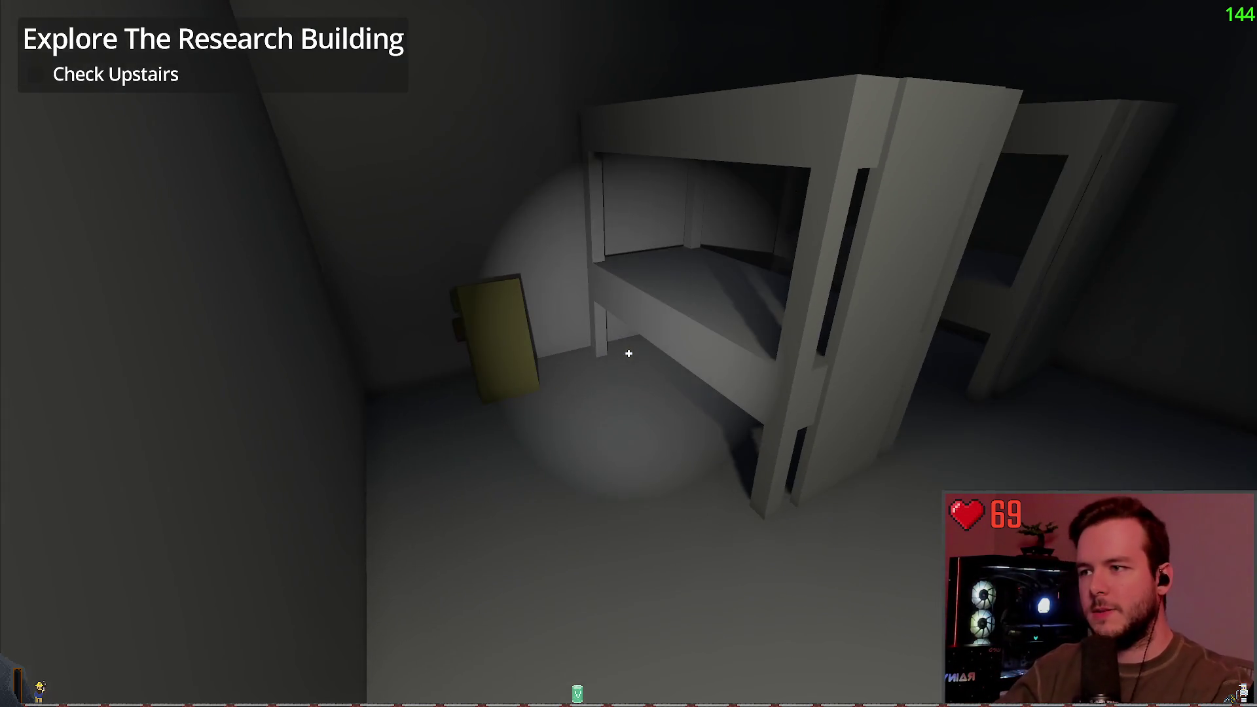
{"action": "key", "text": "w"}
{"action": "key", "text": "w"}
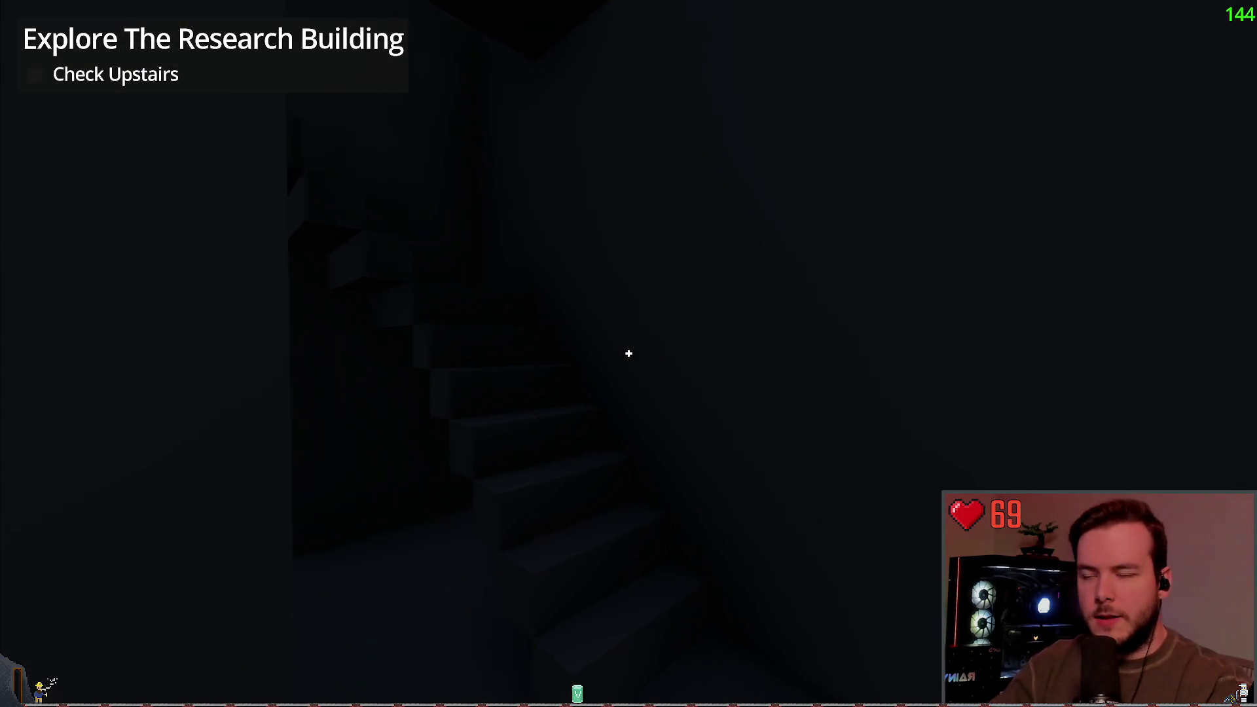
{"action": "key", "text": "f"}
{"action": "key", "text": "w"}
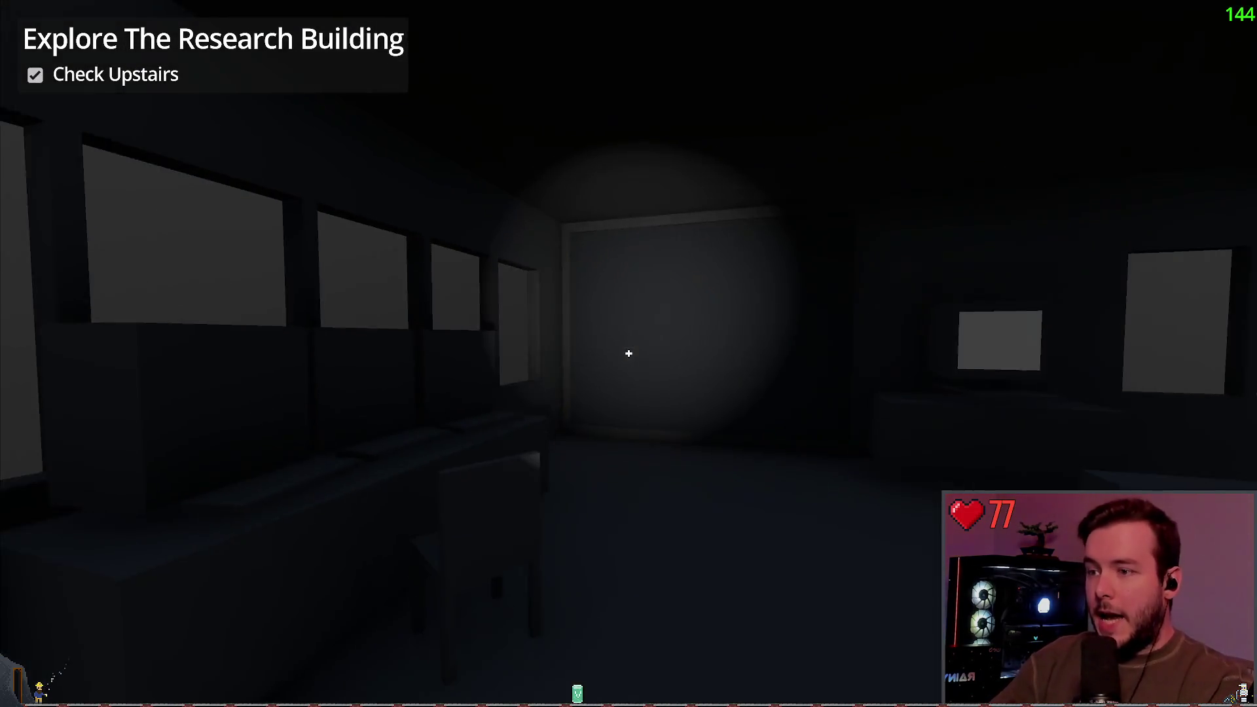
Look around the dark upper rooms, then exit through the doorway toward the generator building.
{"action": "key", "text": "s"}
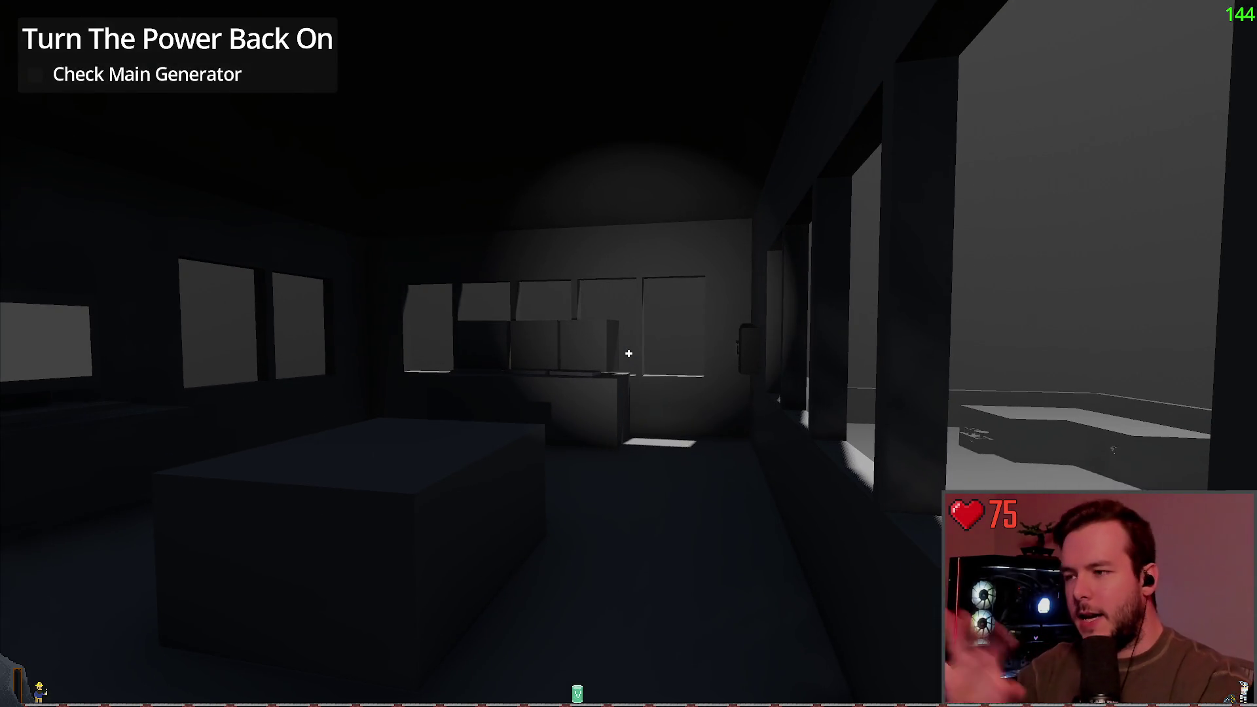
{"action": "key", "text": "w"}
{"action": "key", "text": "s"}
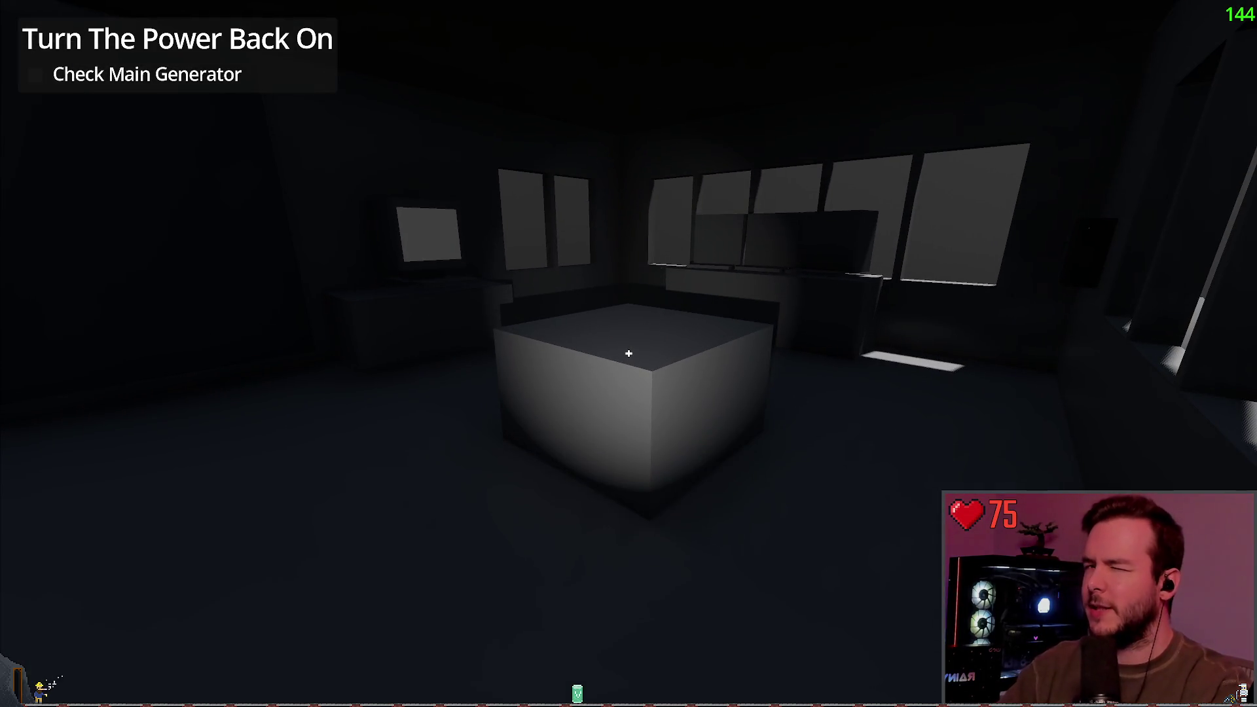
{"action": "key", "text": "s"}
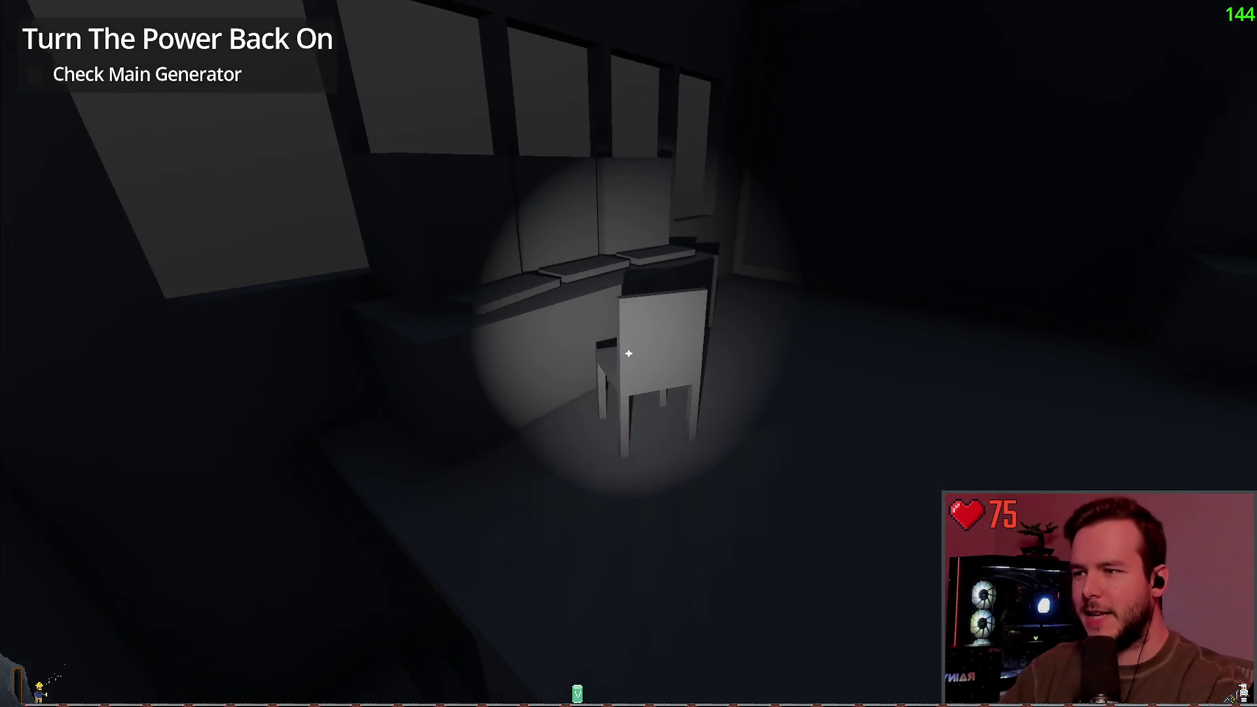
{"action": "key", "text": "s"}
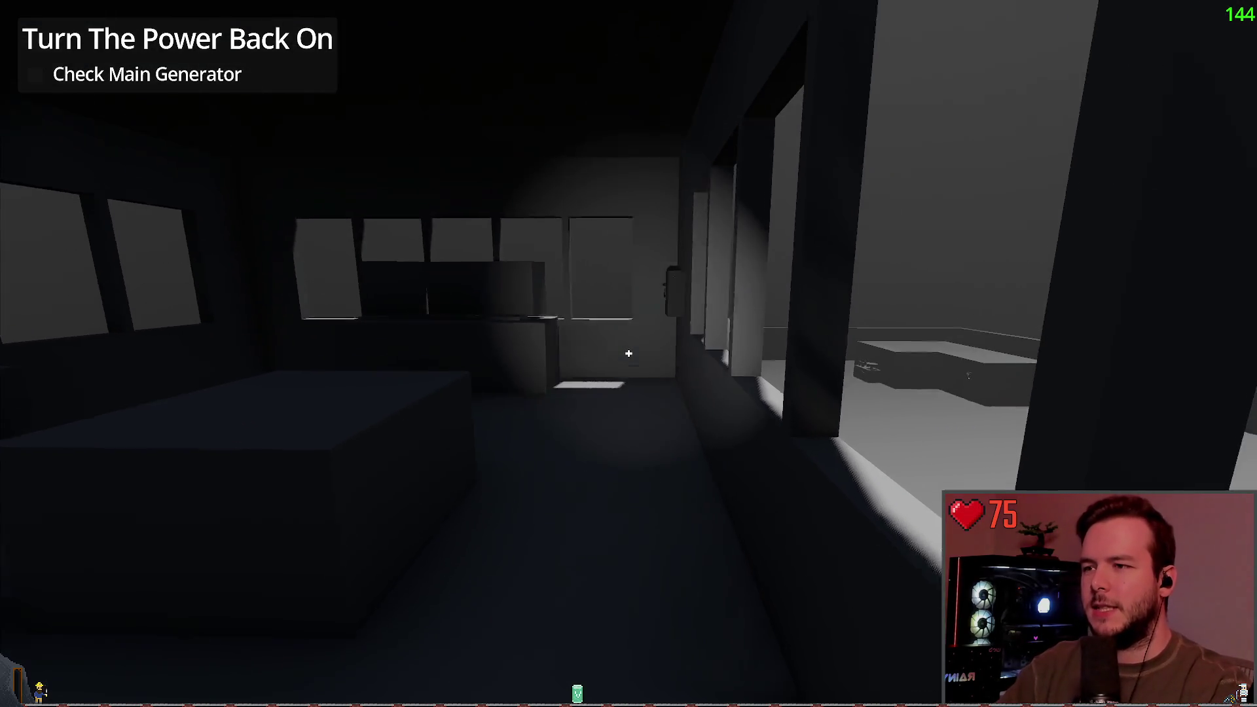
{"action": "key", "text": "w"}
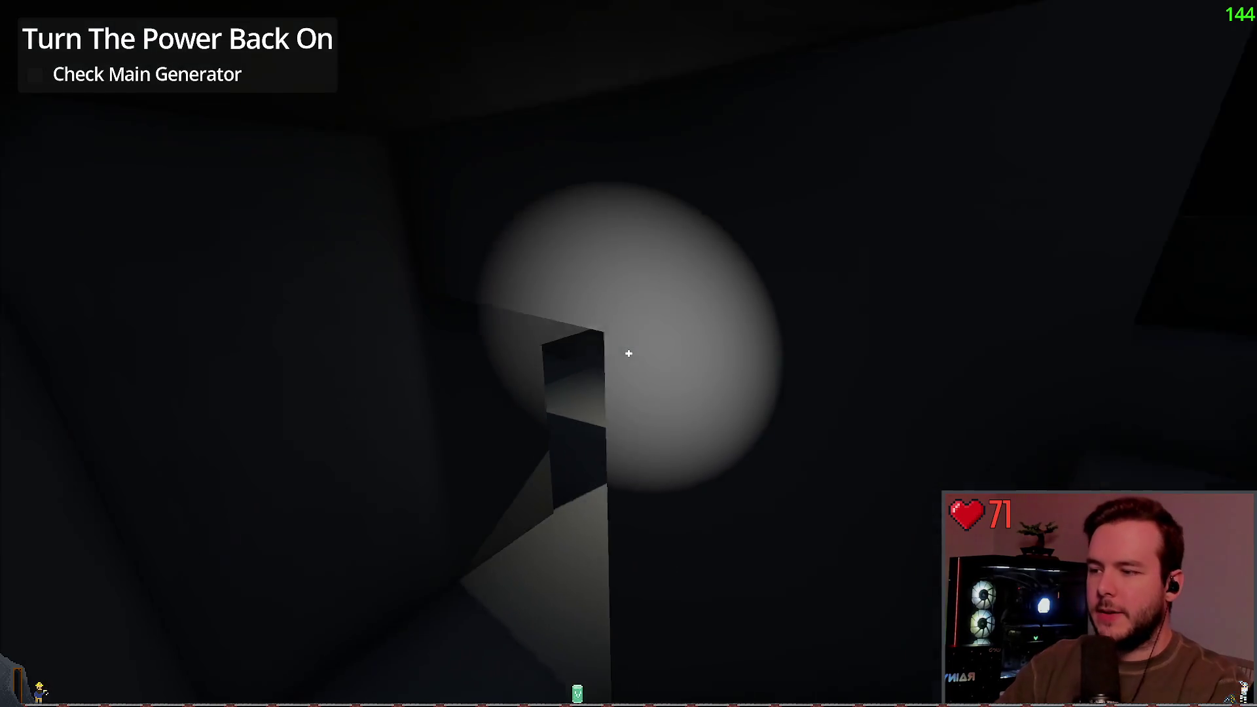
{"action": "key", "text": "w"}
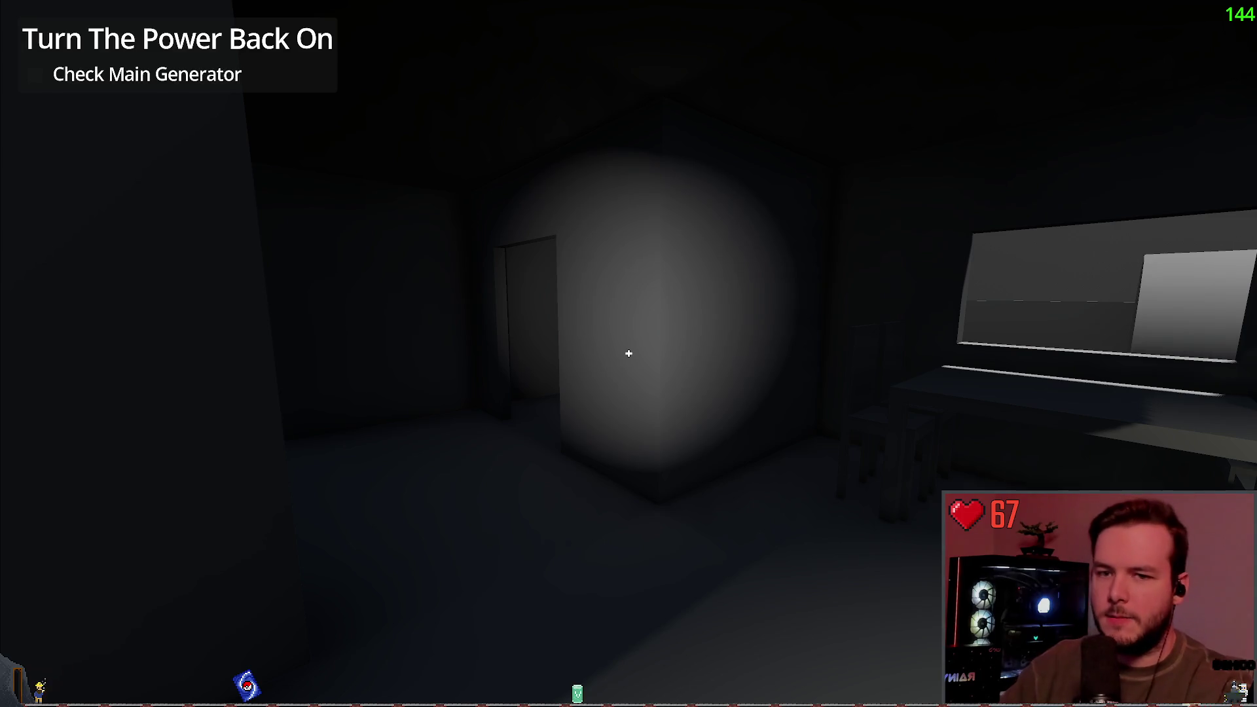
{"action": "key", "text": "w"}
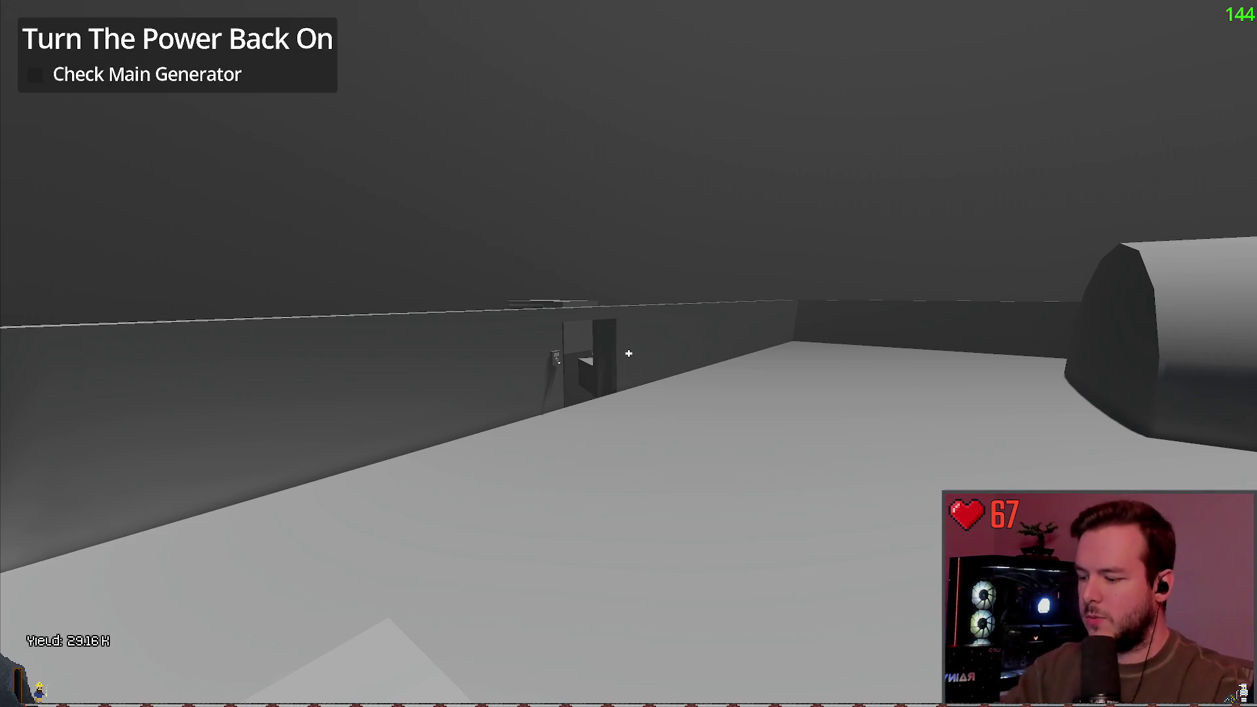
Cross the snowy yard into the generator building and face the Start/Stop control panel.
{"action": "mouse_move", "coordinate": [629, 354]}
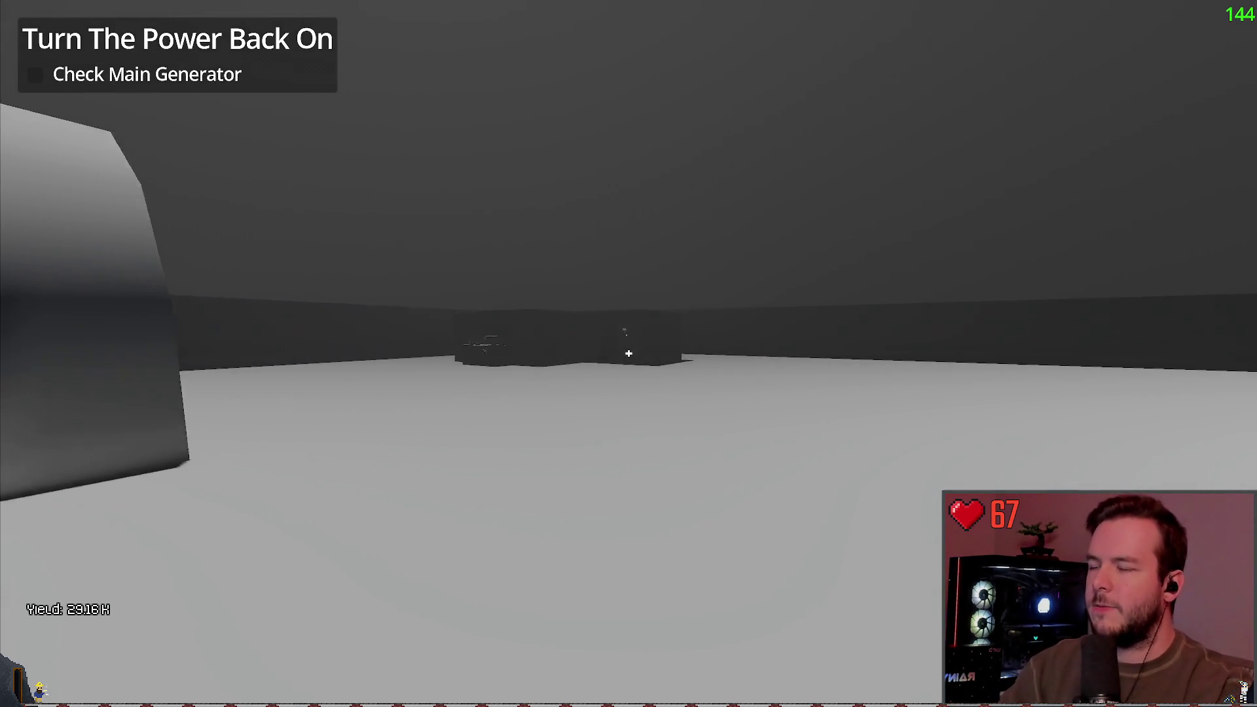
{"action": "key", "text": "w"}
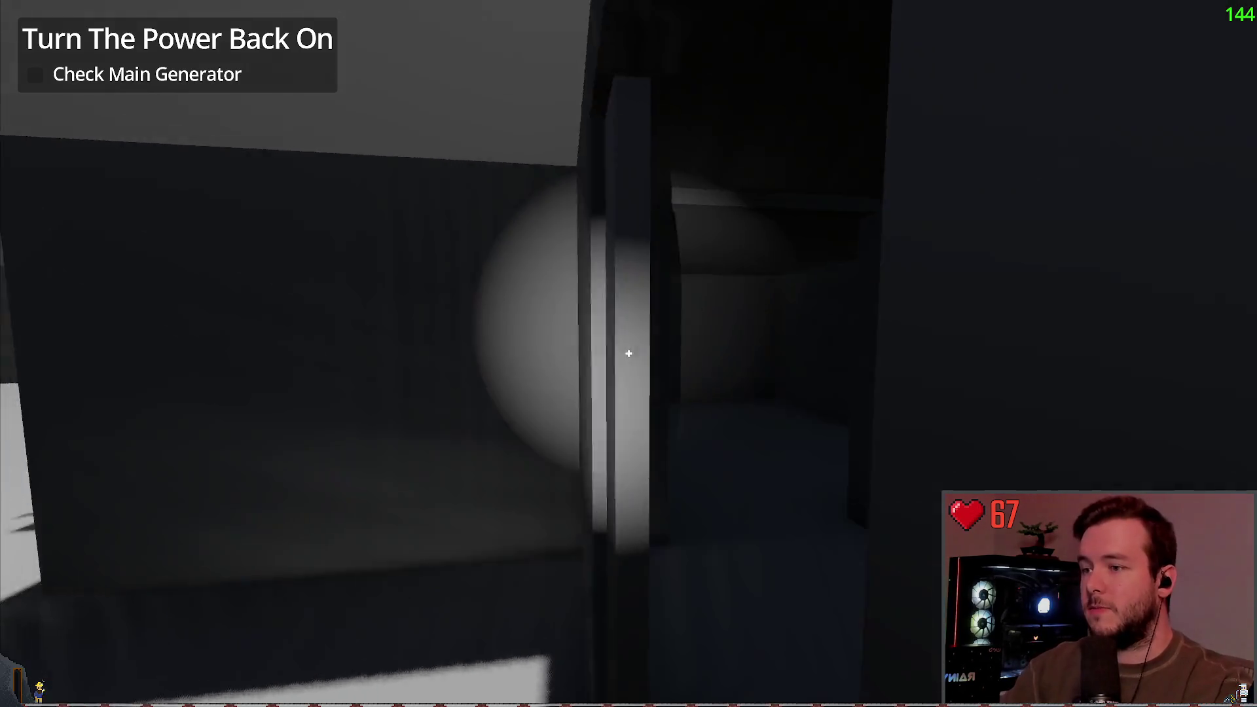
{"action": "key", "text": "w"}
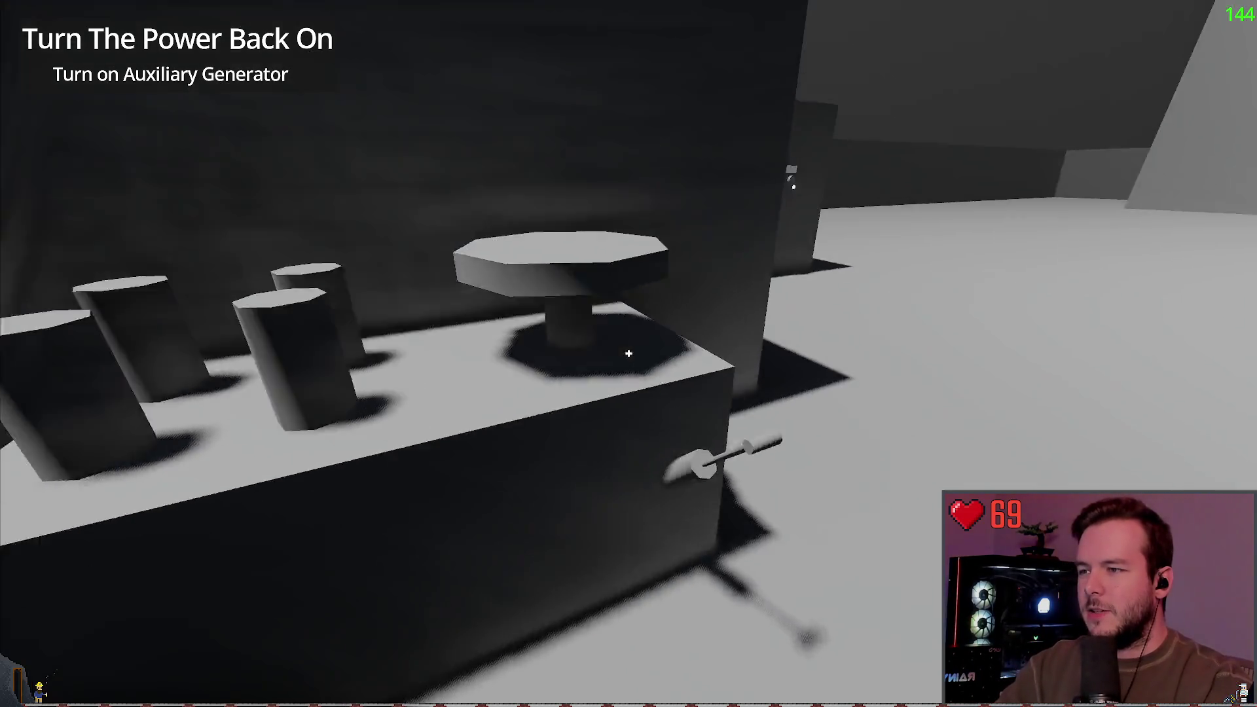
Switch on the auxiliary and main generators, then set the power panel to EMERGENCY.
{"action": "key", "text": "e"}
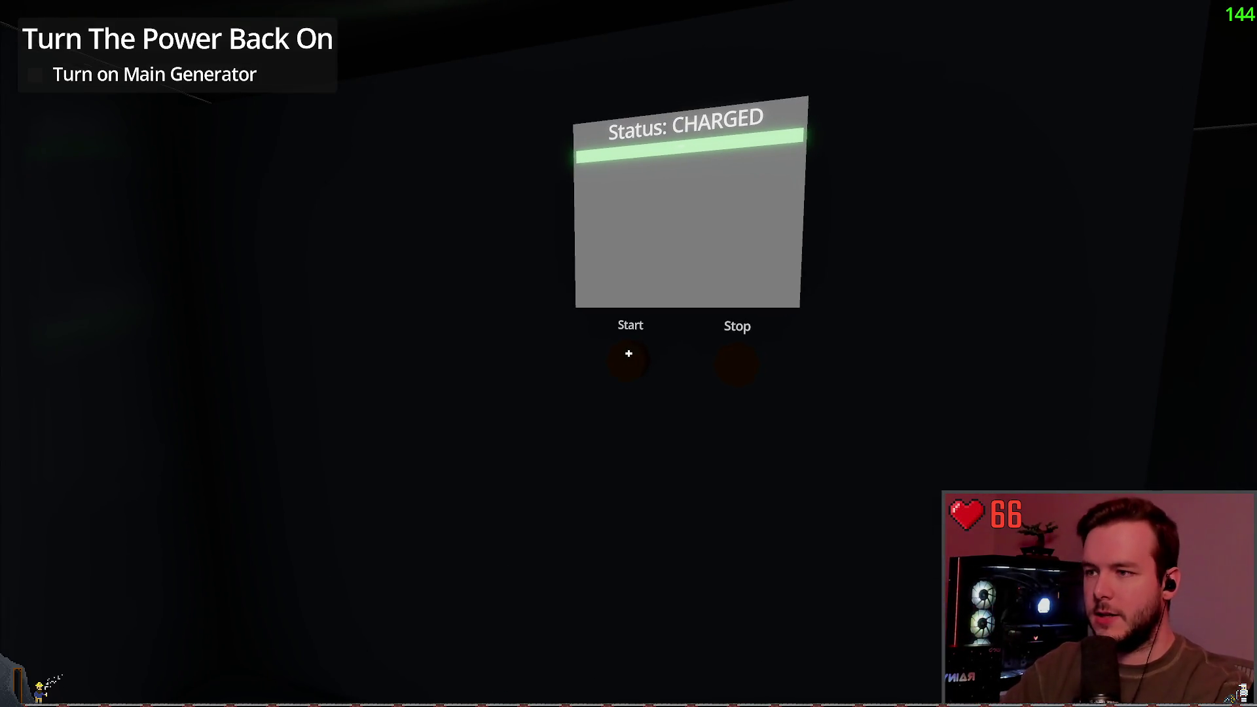
{"action": "left_click", "coordinate": [628, 353]}
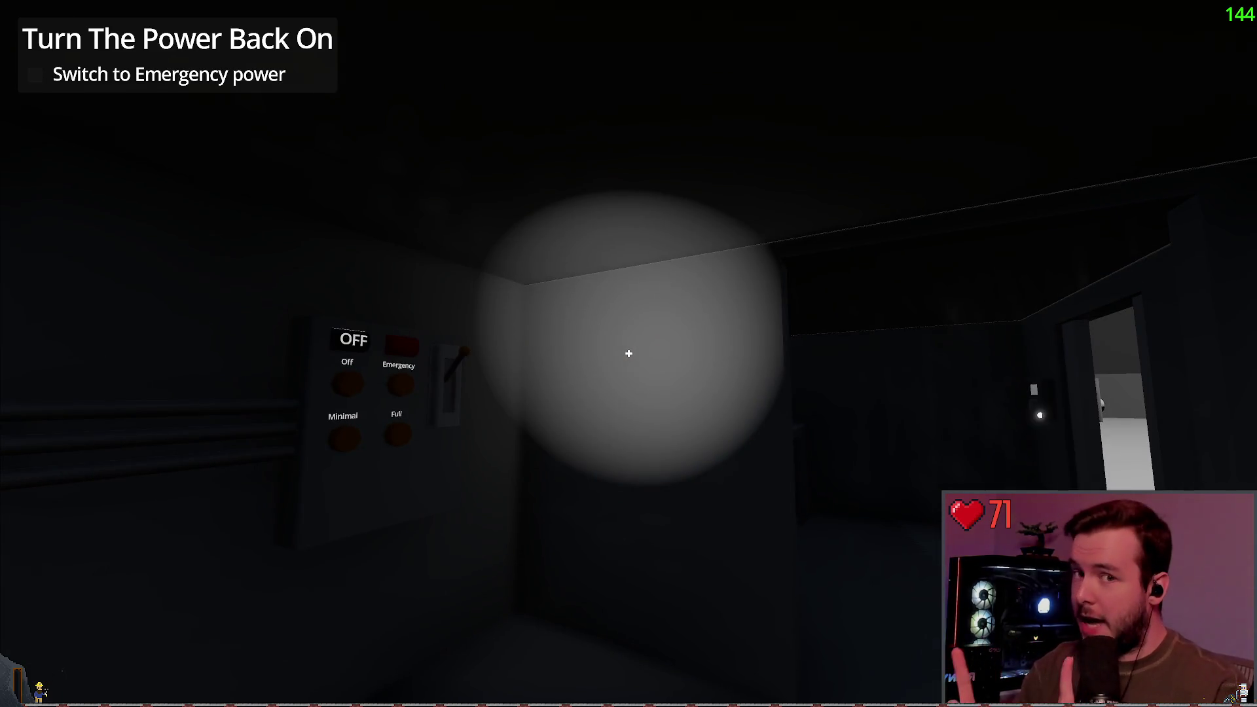
{"action": "key", "text": "w"}
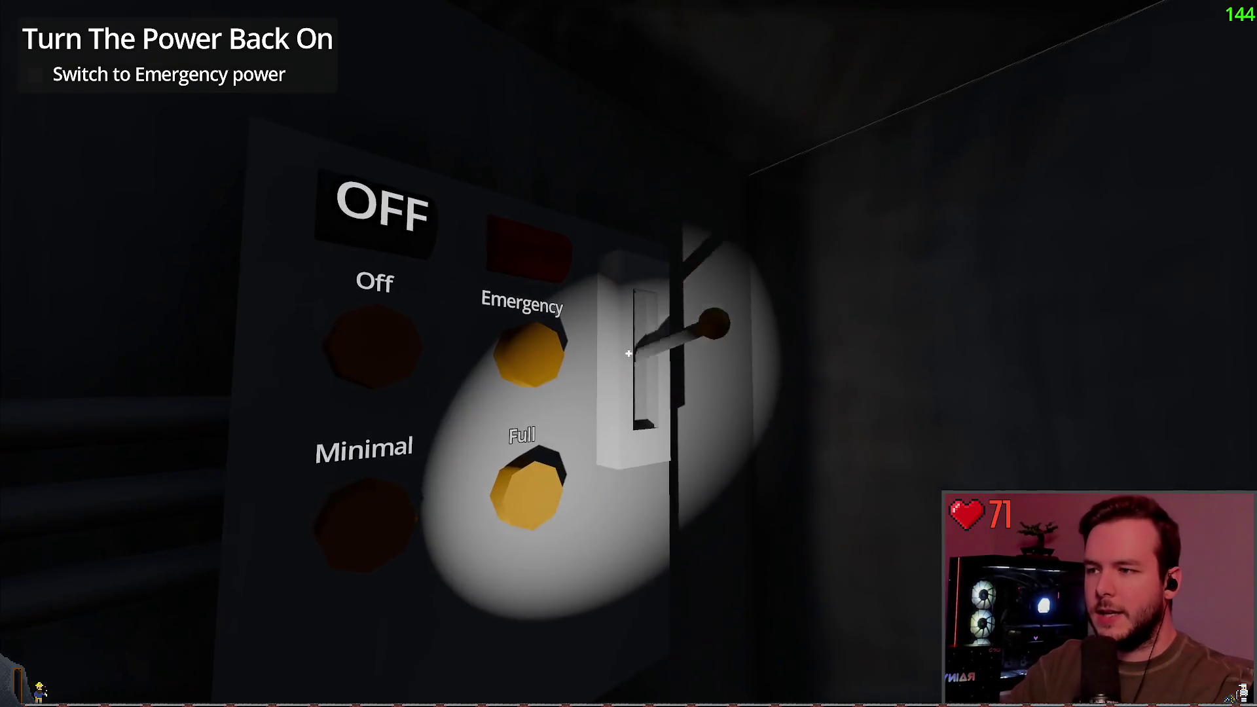
{"action": "left_click", "coordinate": [628, 354]}
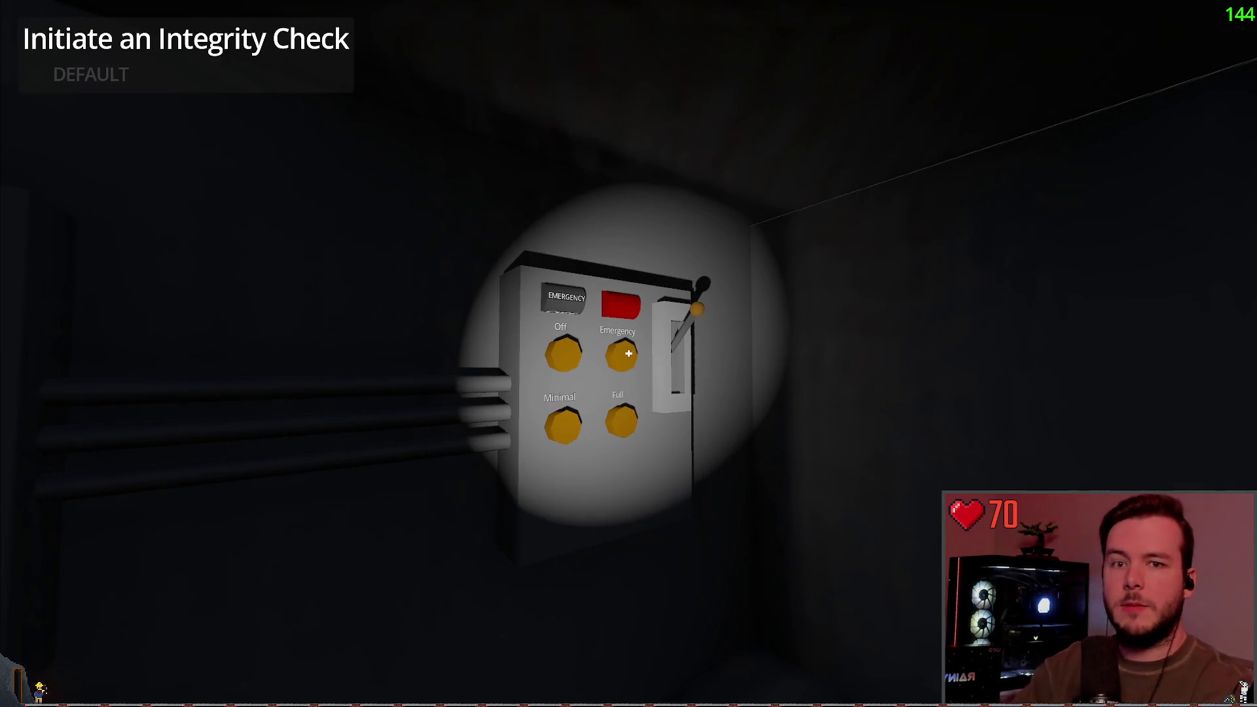
{"action": "mouse_move", "coordinate": [629, 353]}
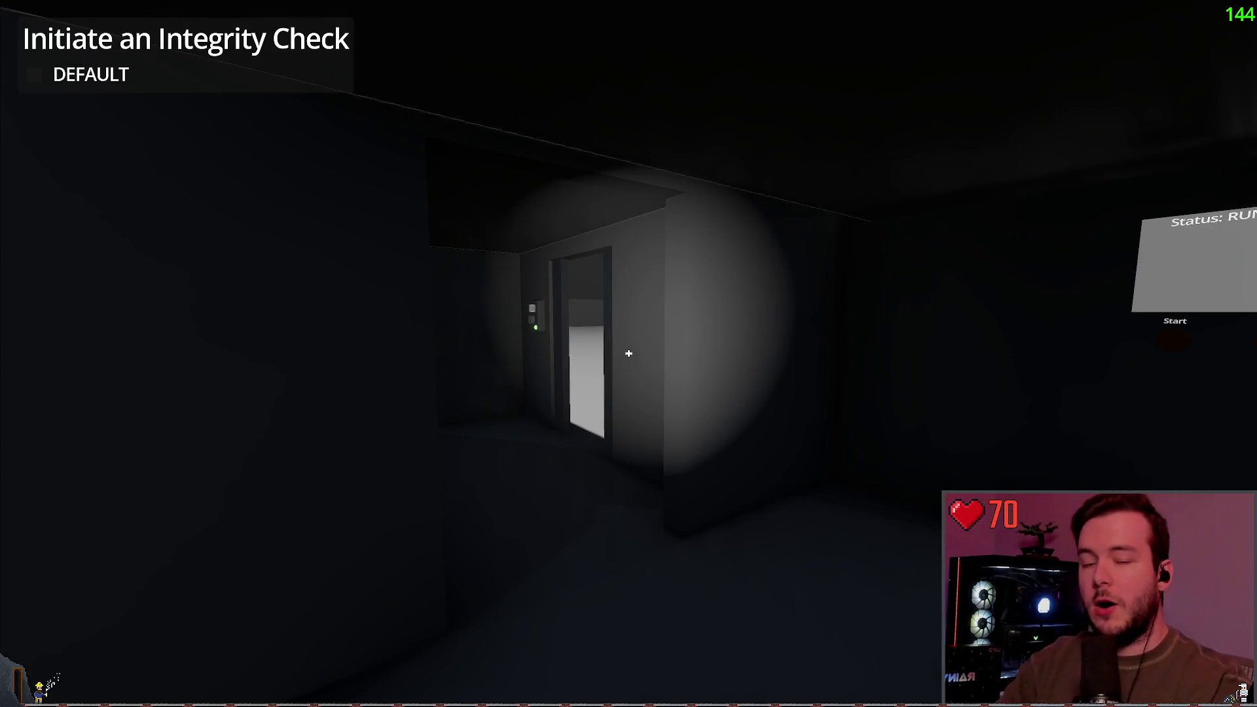
Walk to the raised building, climb its stairs and try the ERROR door panel.
{"action": "key", "text": "w"}
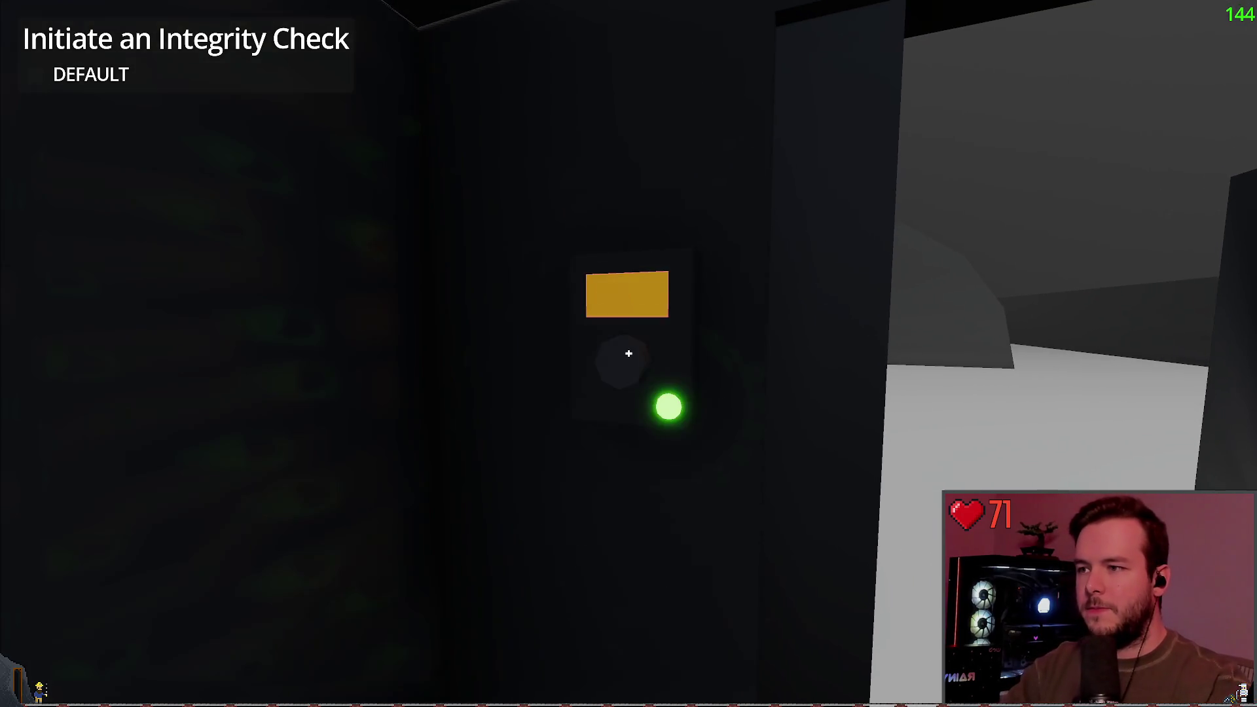
{"action": "key", "text": "s"}
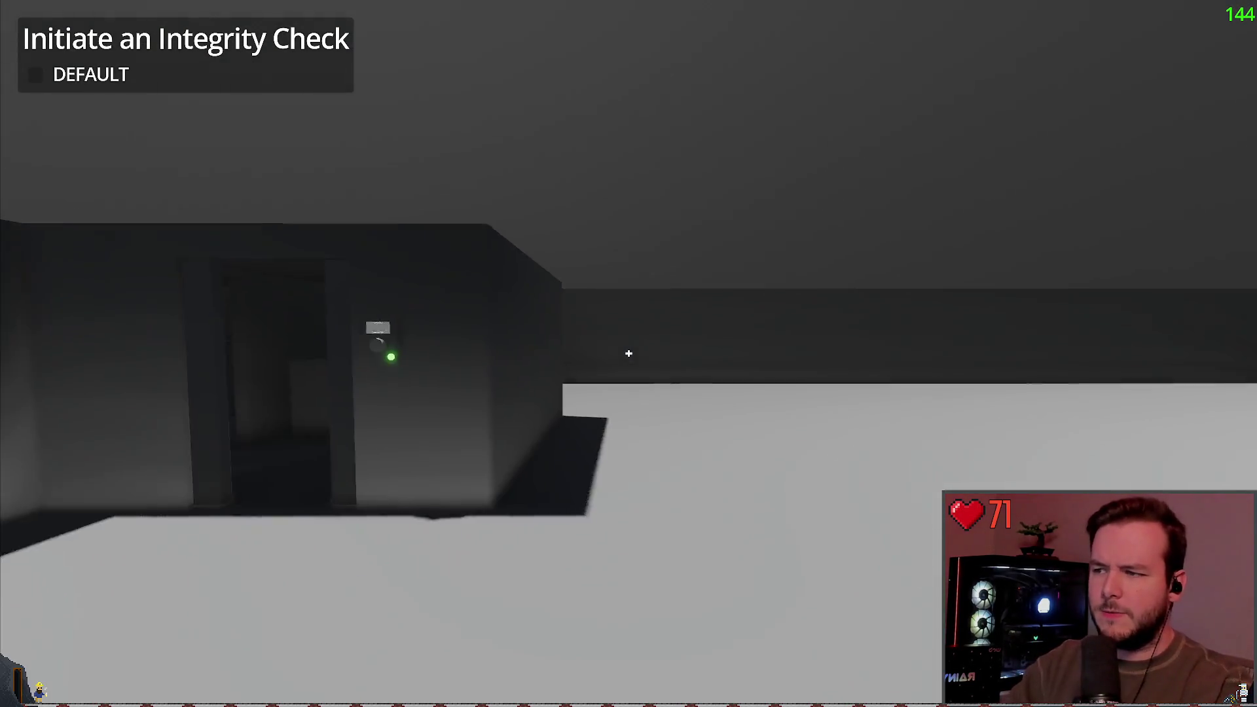
{"action": "key", "text": "w"}
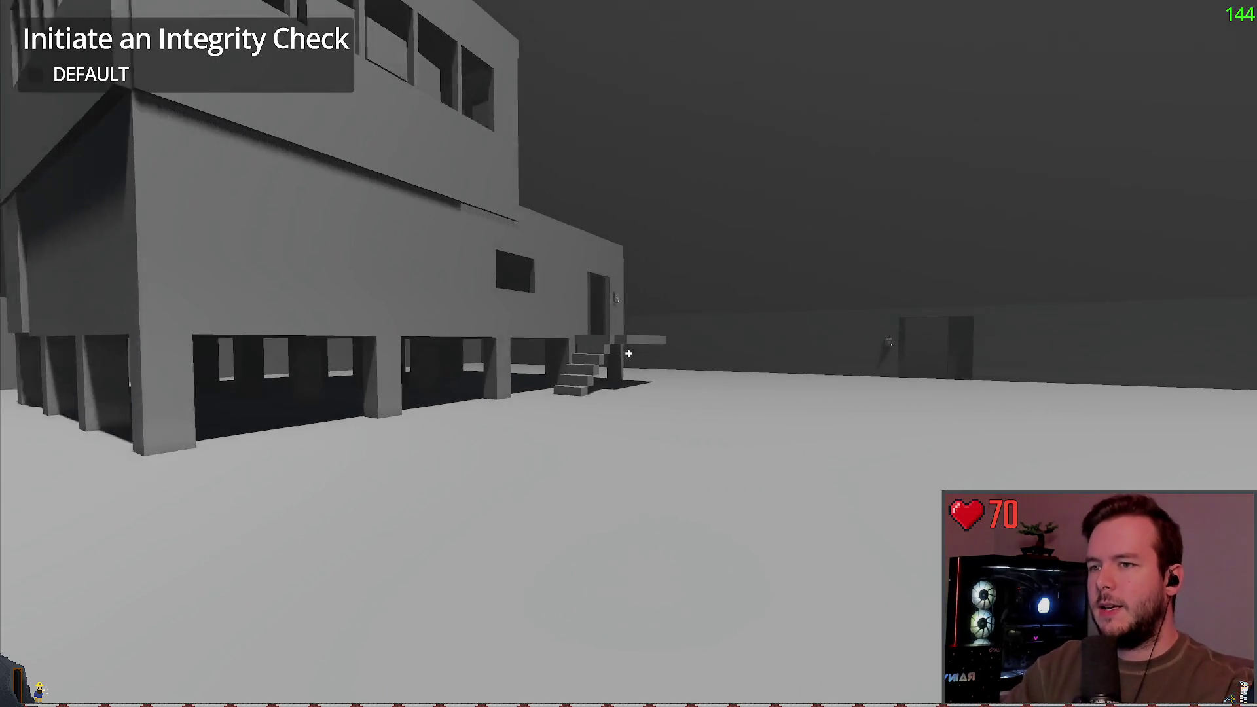
{"action": "key", "text": "w"}
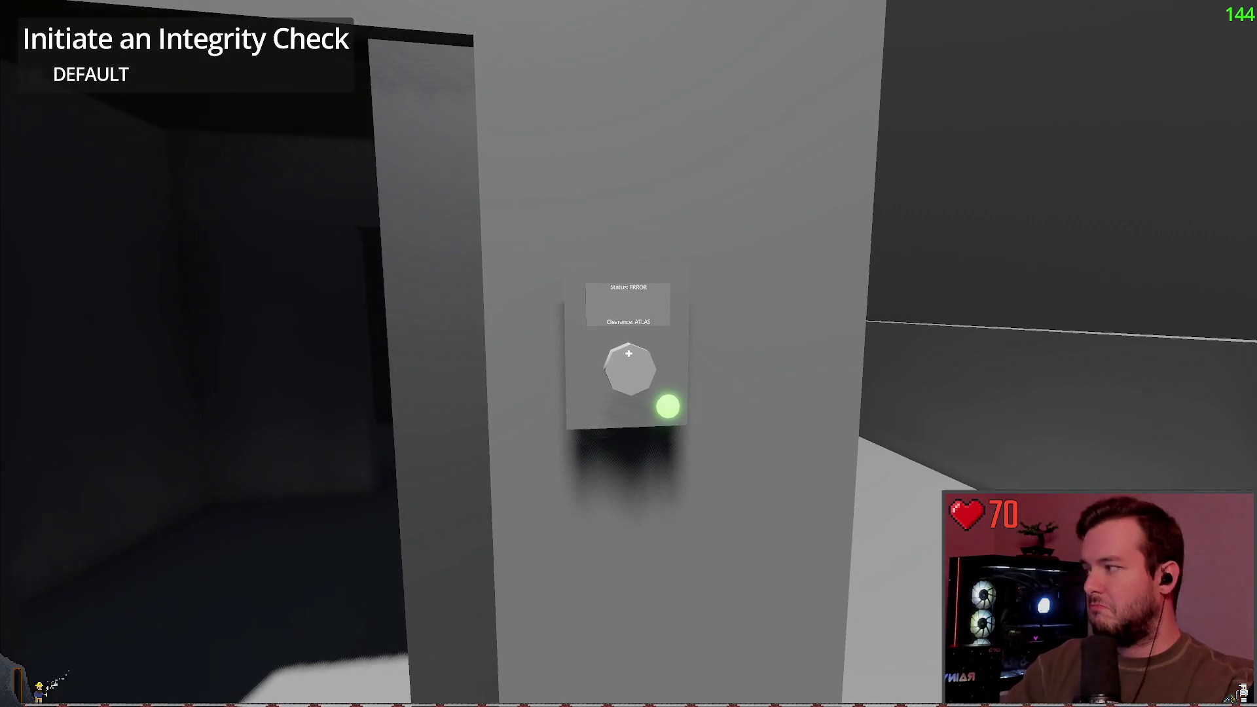
{"action": "left_click", "coordinate": [629, 354]}
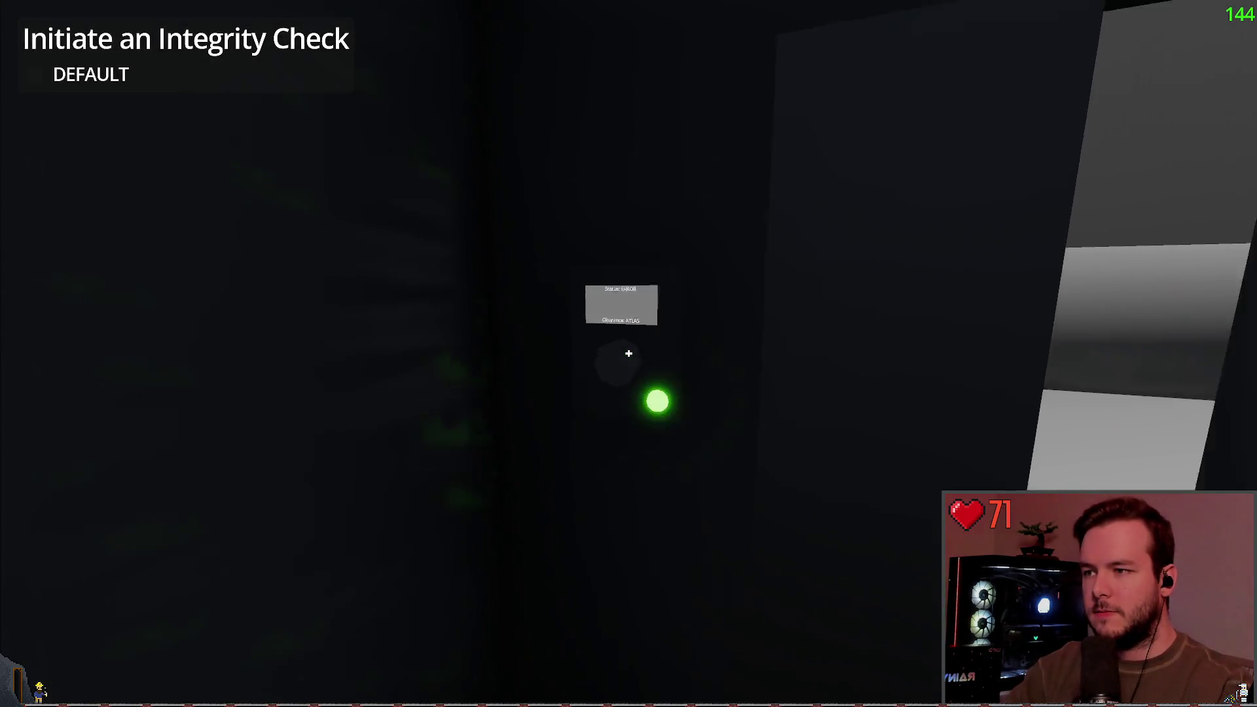
{"action": "key", "text": "s"}
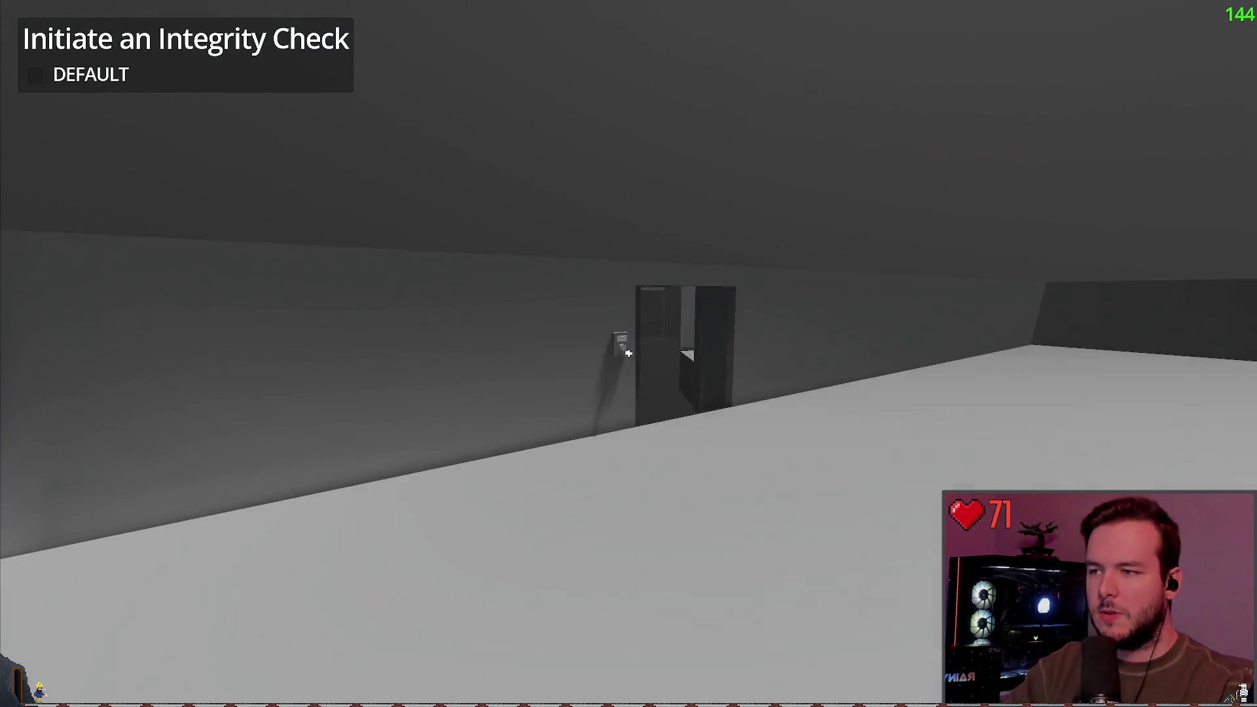
Open the green-lit door and explore the room with the snowmobile box.
{"action": "left_click", "coordinate": [628, 354]}
{"action": "key", "text": "w"}
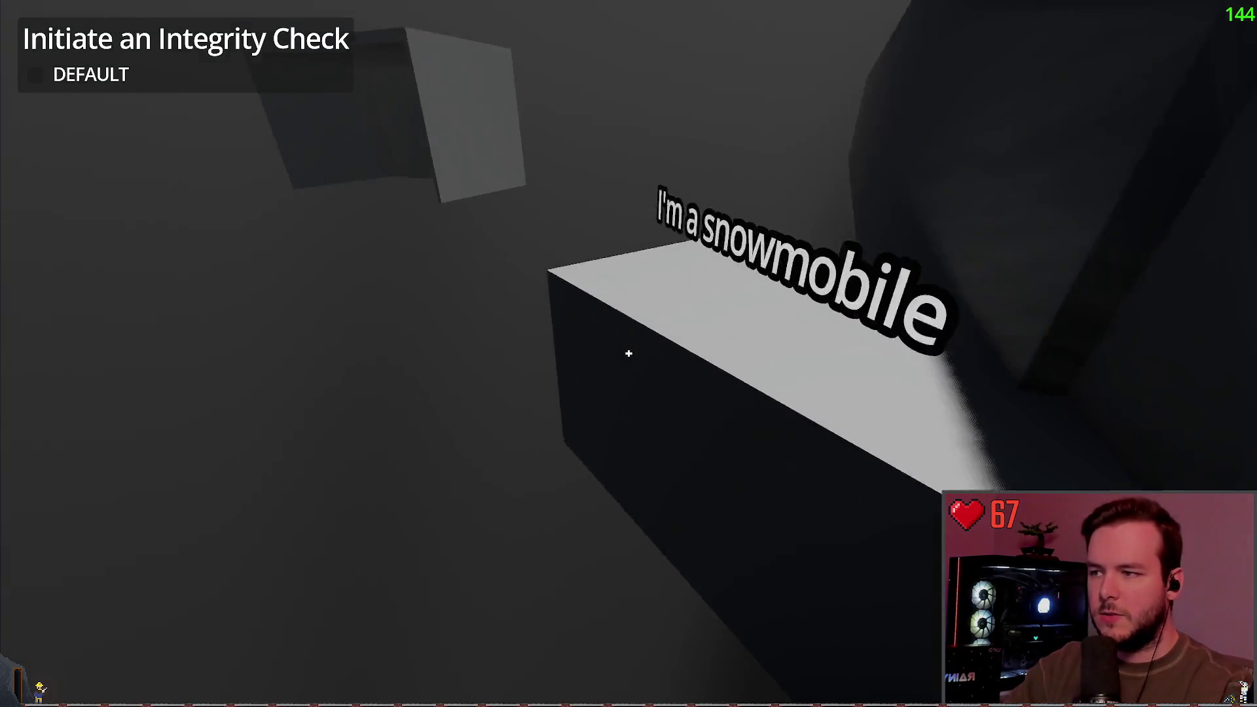
{"action": "key", "text": "a"}
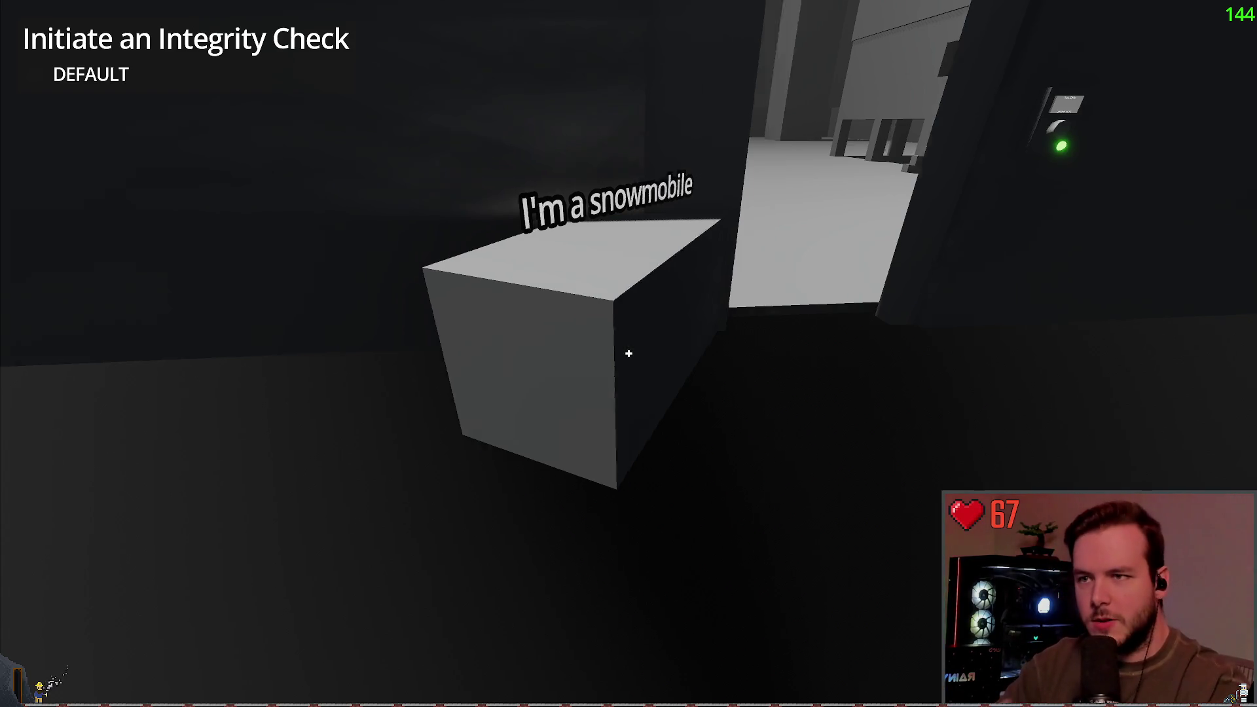
{"action": "key", "text": "w"}
Leave for the snowy field, walk under the building and into the bunk room.
{"action": "key", "text": "s"}
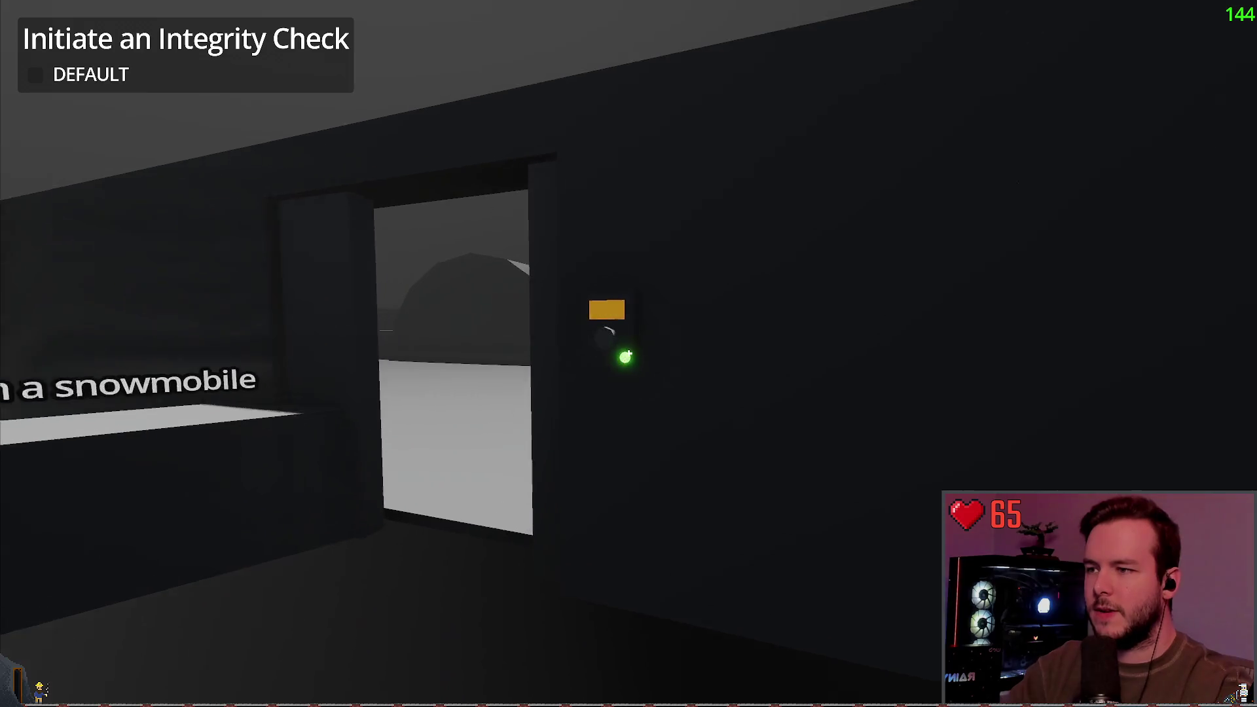
{"action": "key", "text": "w"}
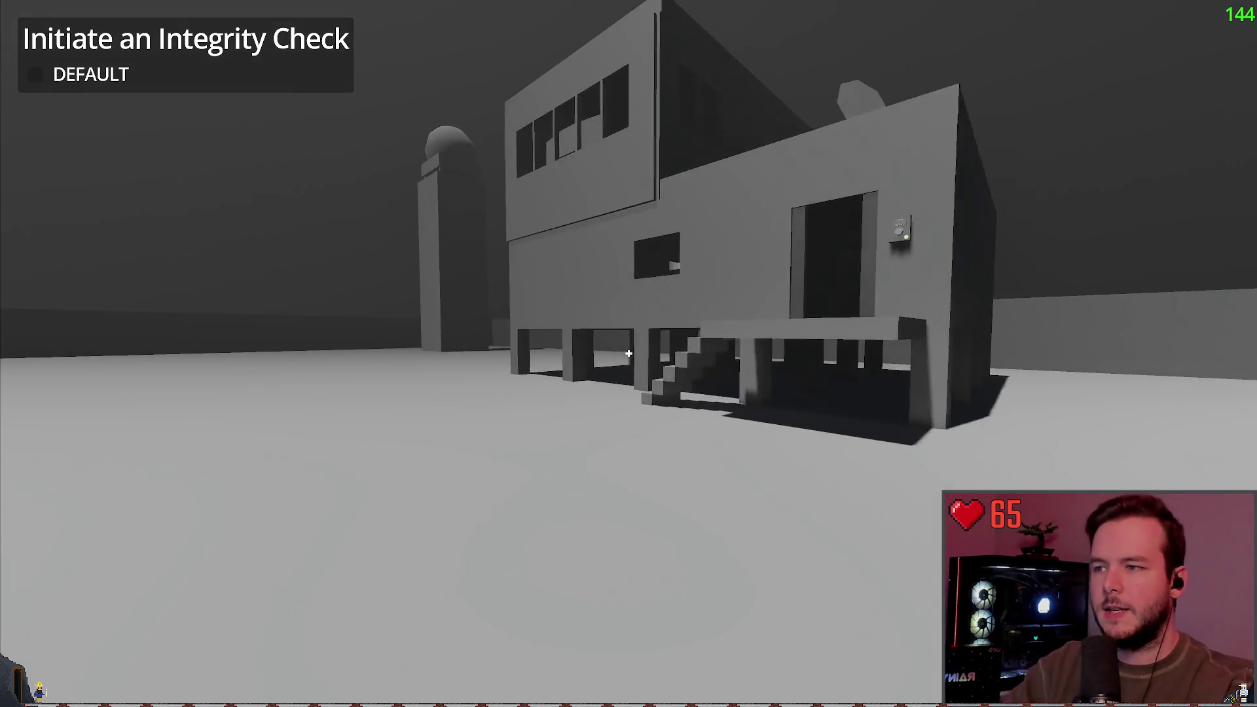
{"action": "key", "text": "w"}
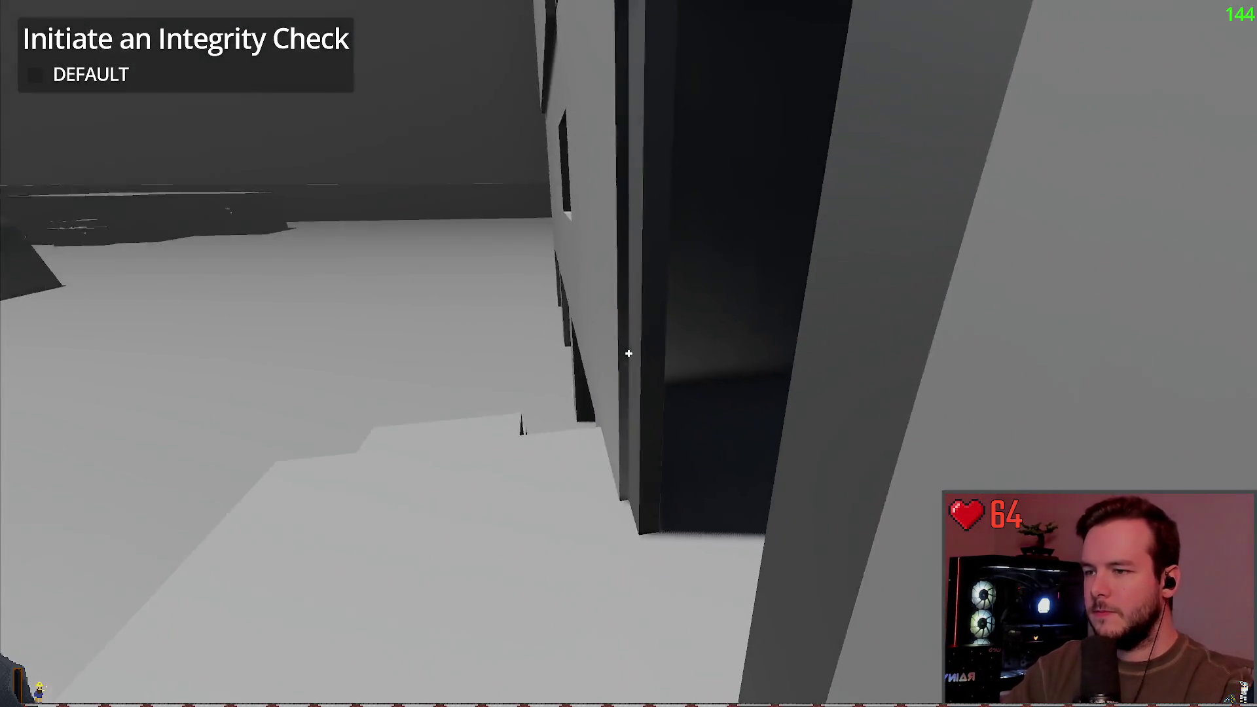
{"action": "key", "text": "w"}
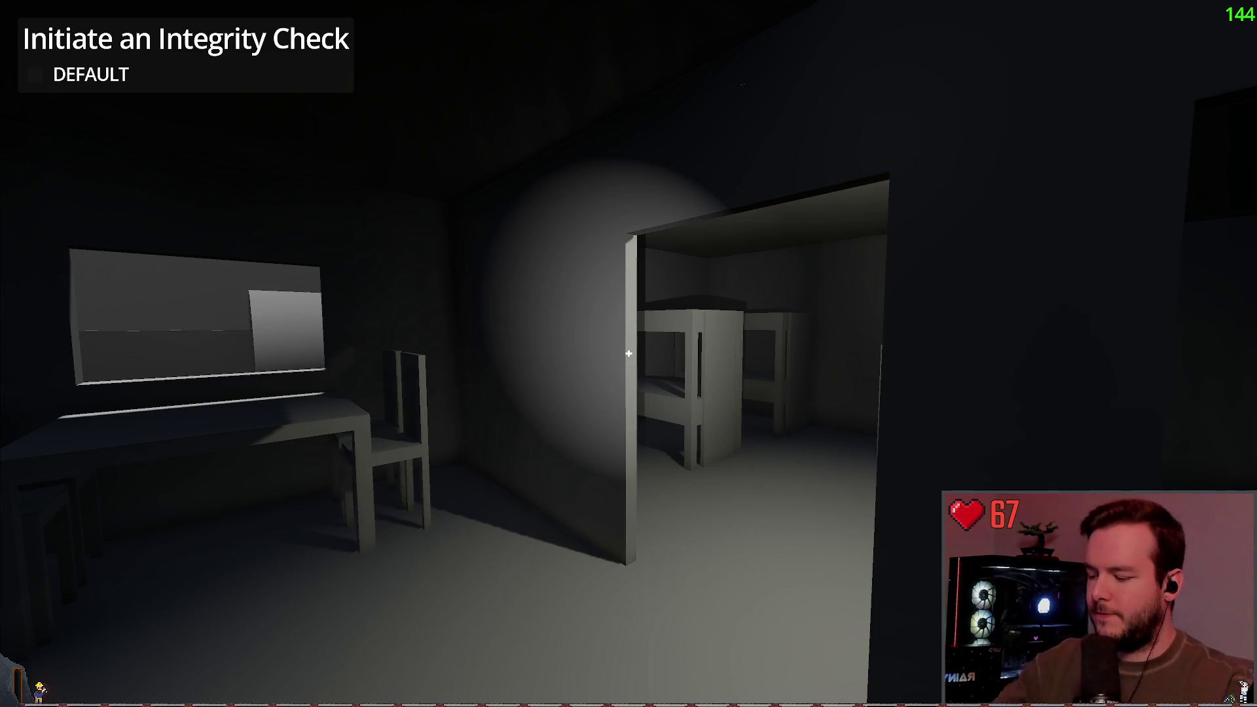
Walk down the stairs around the central counter, then pause and quit to the editor.
{"action": "key", "text": "w"}
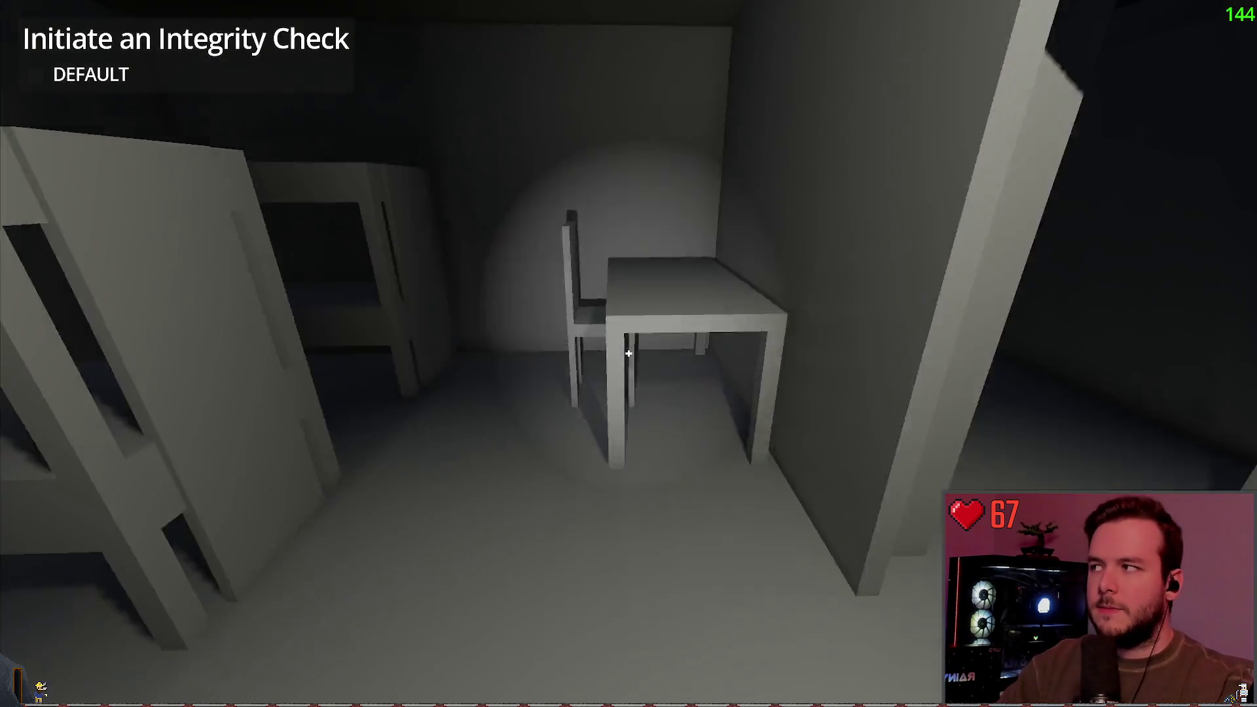
{"action": "key", "text": "w"}
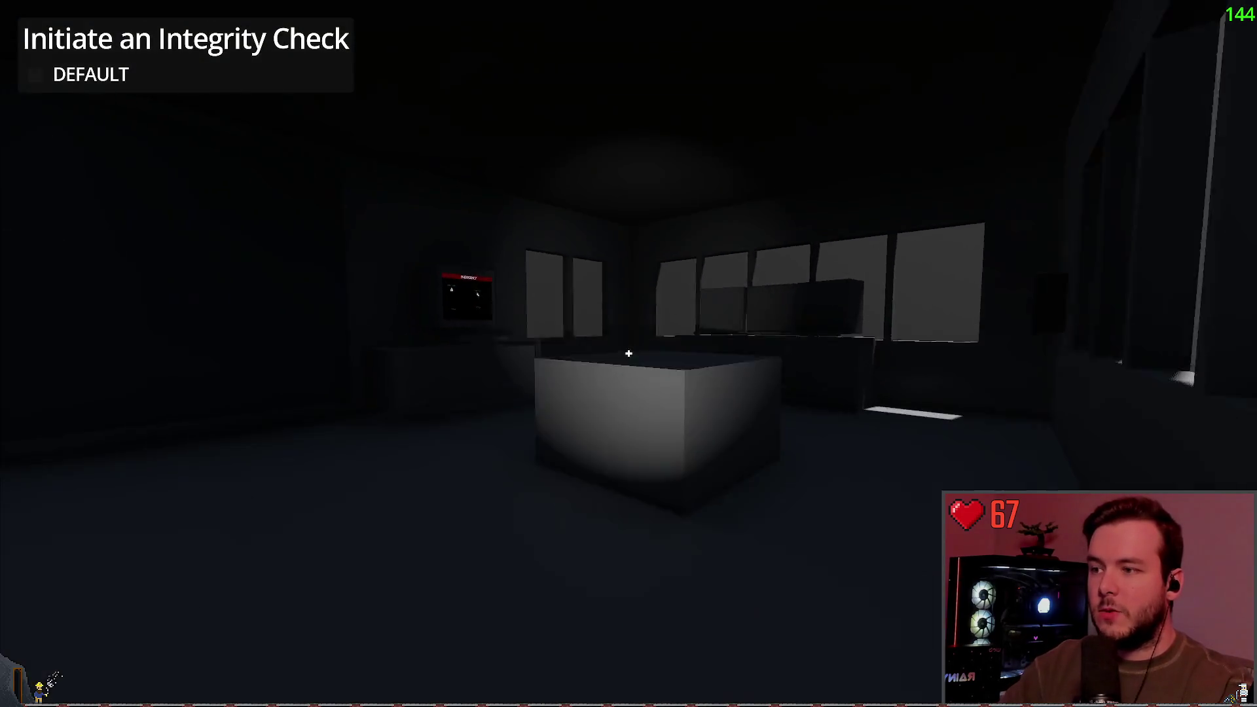
{"action": "key", "text": "w"}
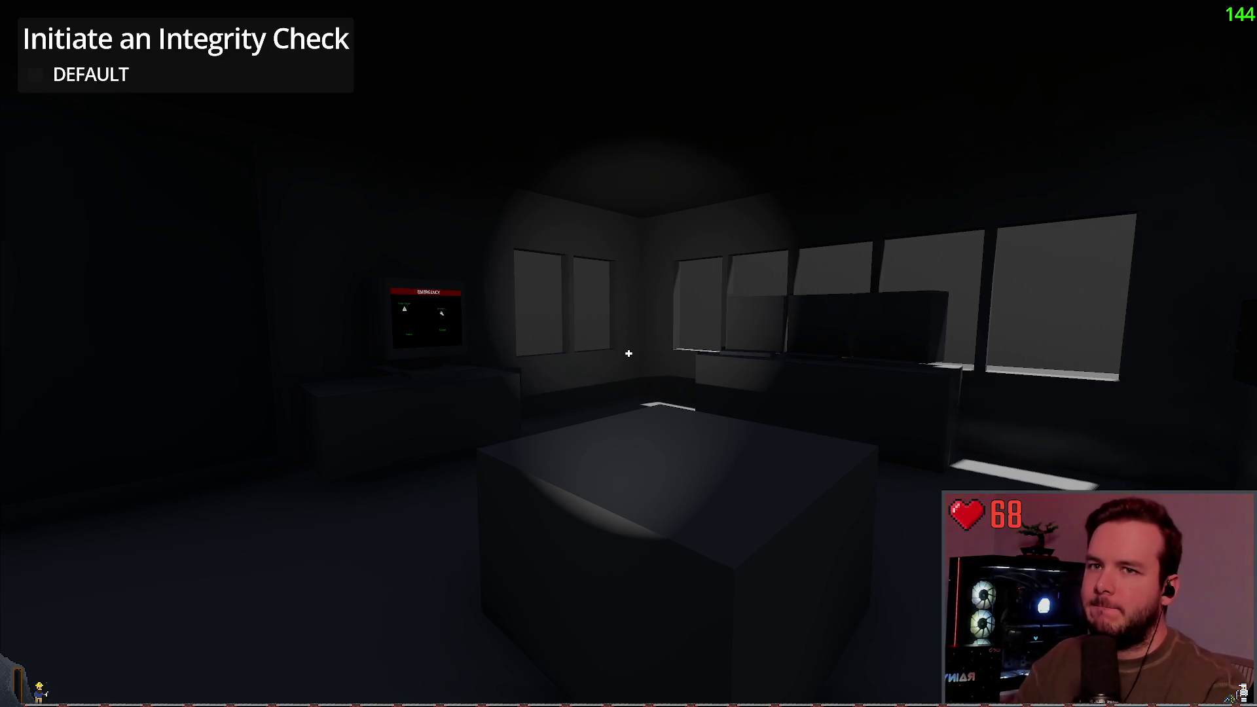
{"action": "key", "text": "Escape"}
{"action": "left_click", "coordinate": [64, 450]}
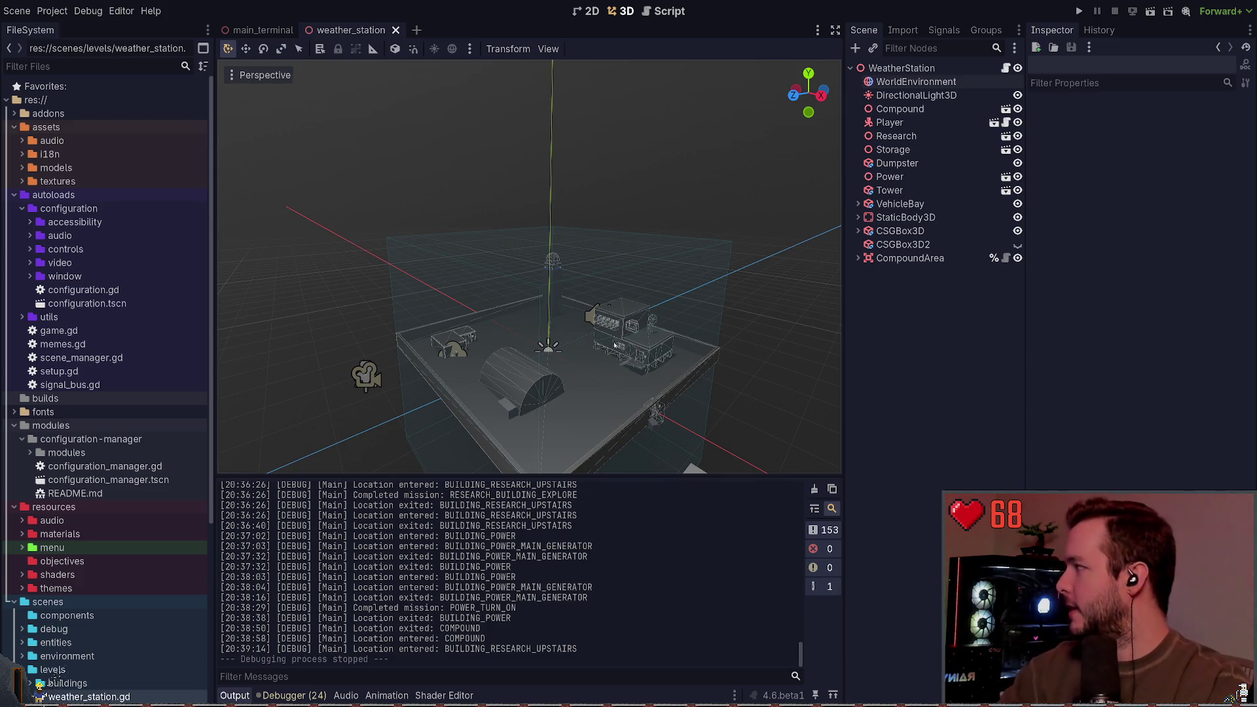
Frame the research building with its tower and dish, then select the autoloads folder.
{"action": "scroll", "coordinate": [616, 346], "scroll_direction": "up", "scroll_amount": 5}
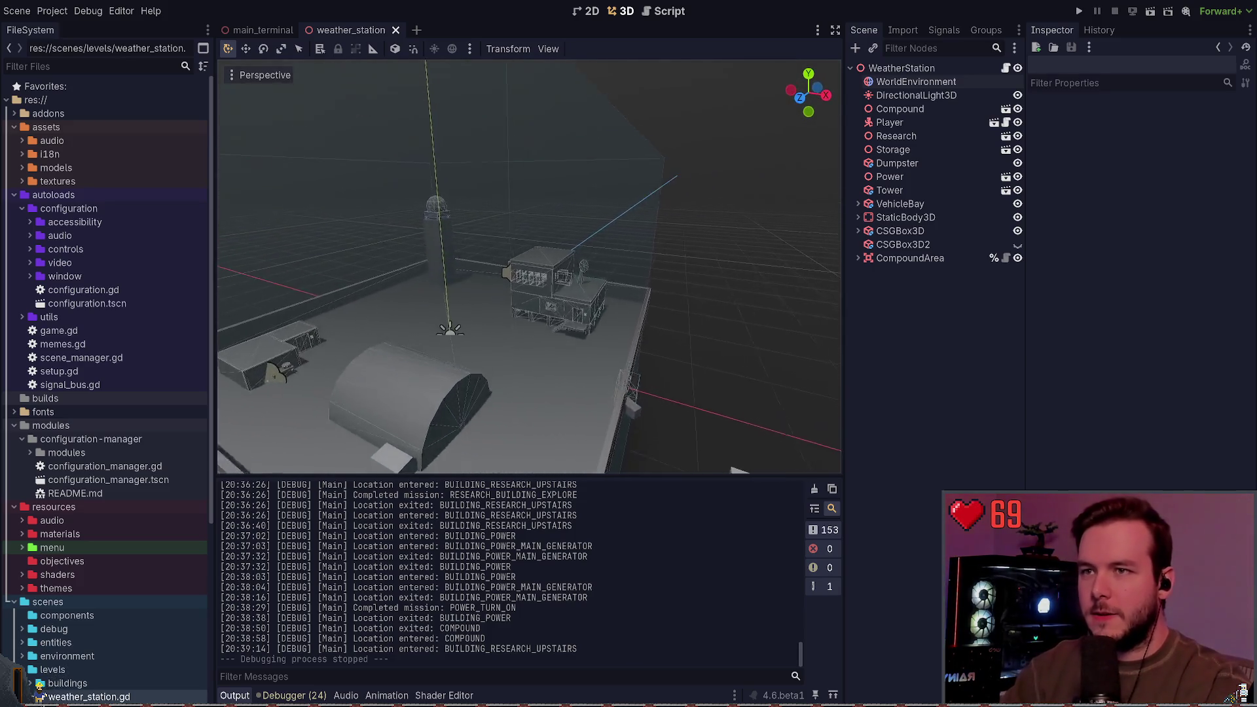
{"action": "scroll", "coordinate": [529, 266], "scroll_direction": "up", "scroll_amount": 5}
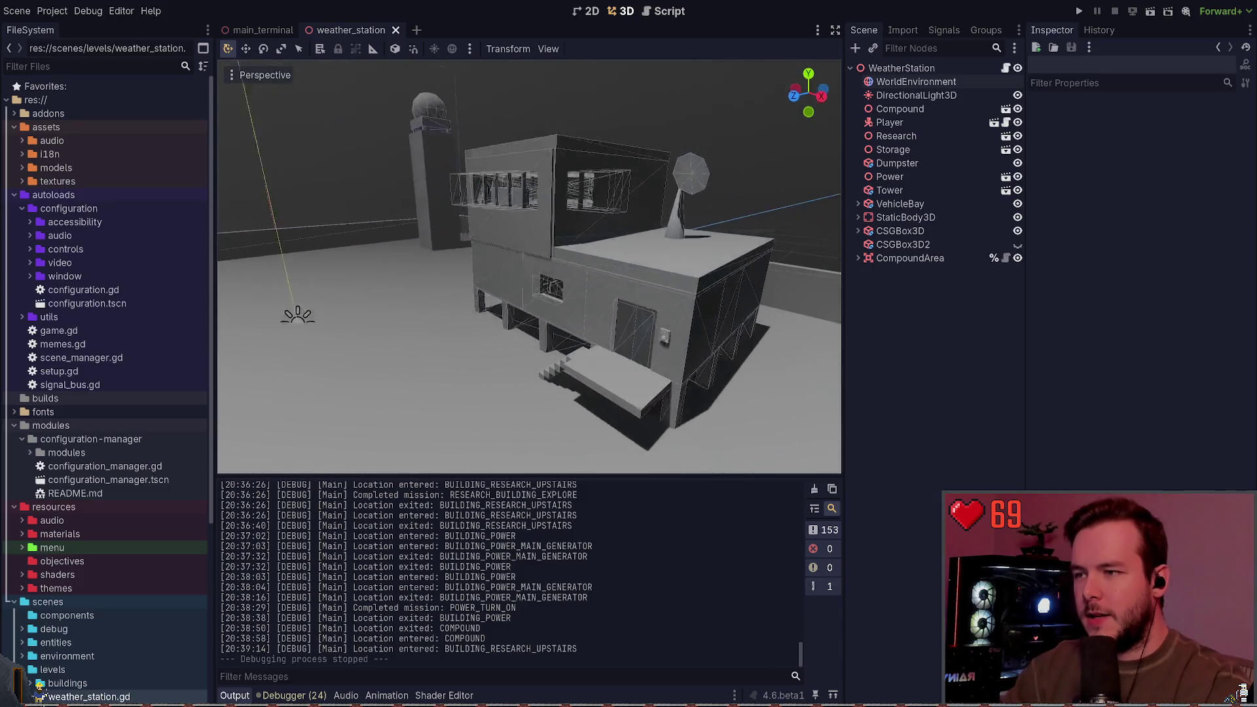
{"action": "key", "text": "w"}
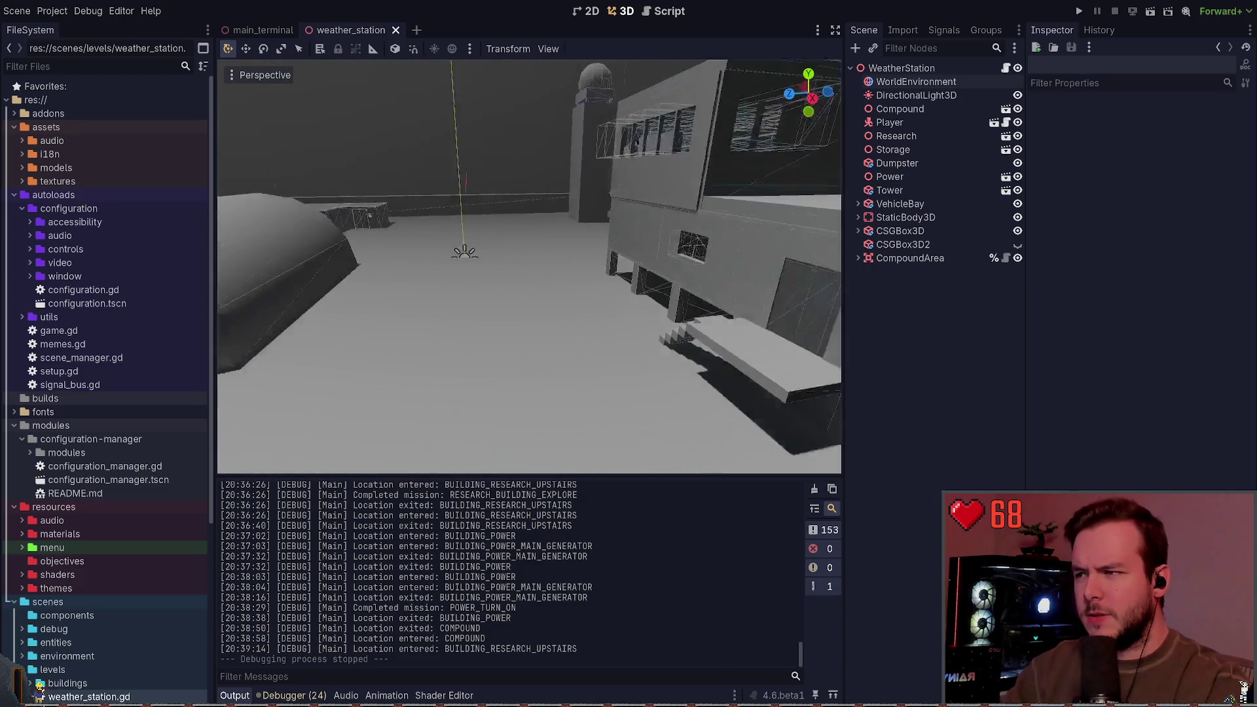
{"action": "key", "text": "s"}
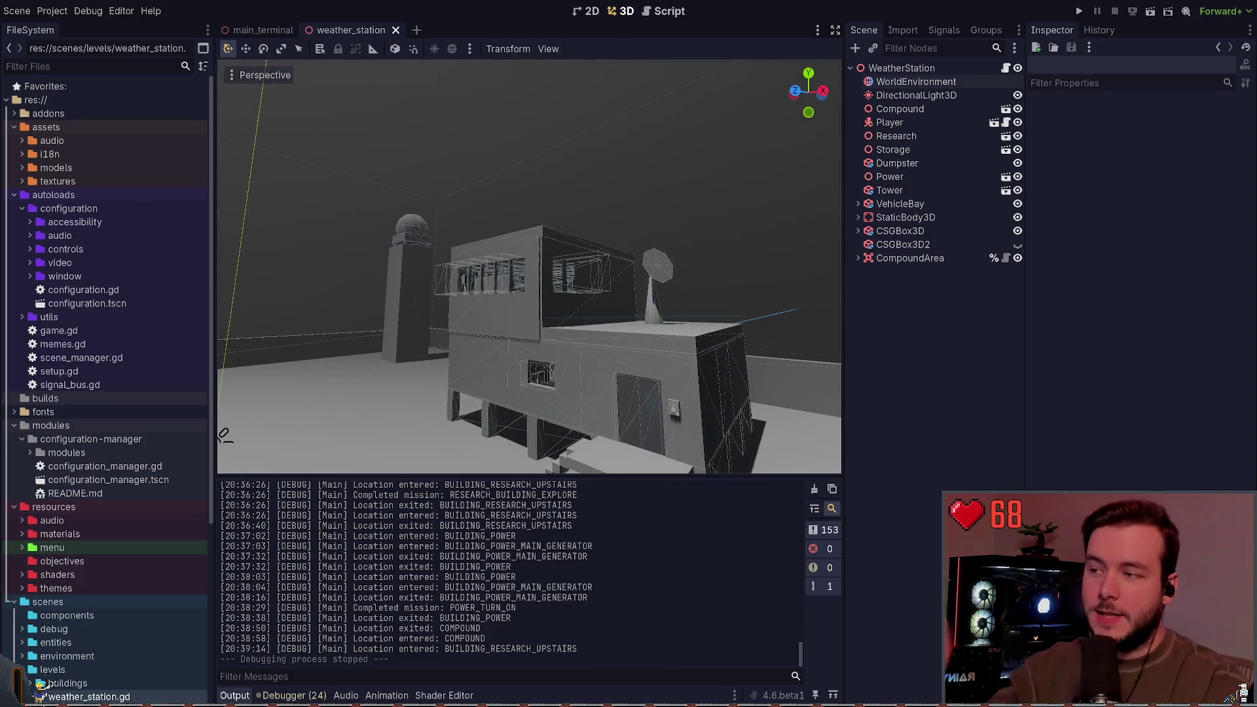
{"action": "key", "text": "d"}
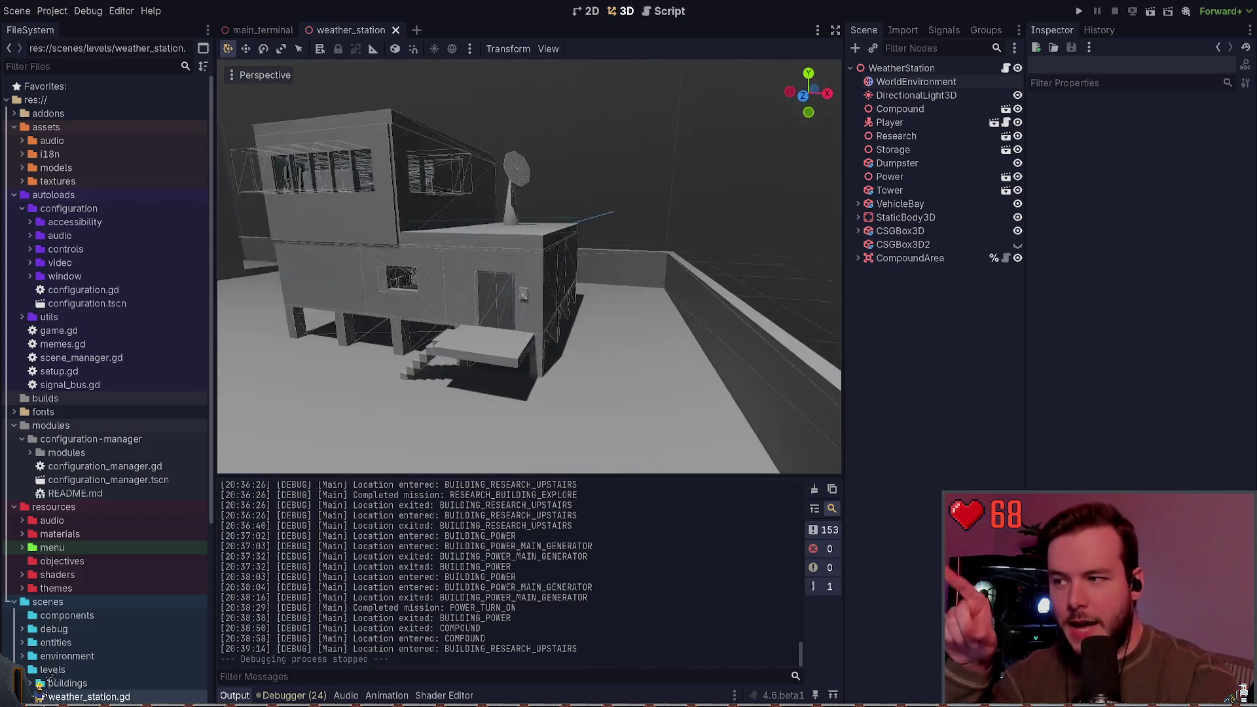
{"action": "key", "text": "w"}
{"action": "key", "text": "s"}
{"action": "left_click_drag", "start_coordinate": [632, 319], "coordinate": [667, 301]}
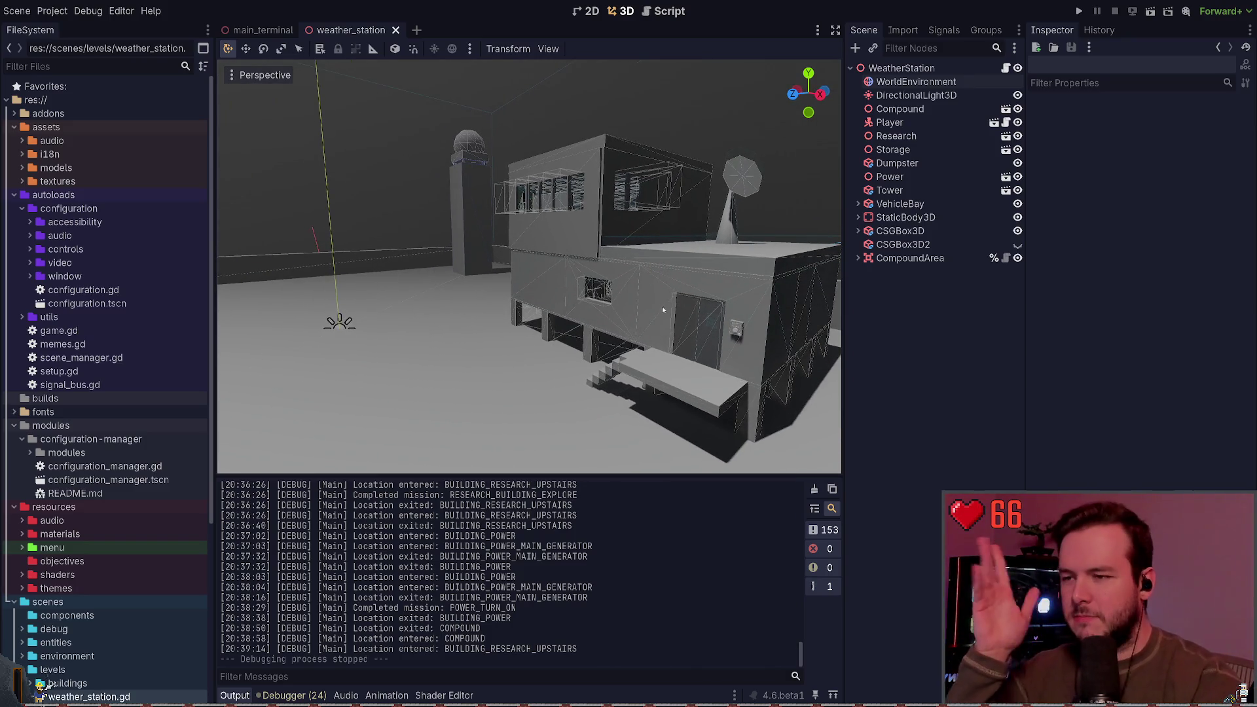
{"action": "mouse_move", "coordinate": [599, 316]}
{"action": "left_mouse_down"}
{"action": "mouse_move", "coordinate": [597, 288]}
{"action": "mouse_move", "coordinate": [626, 330]}
{"action": "left_mouse_up"}
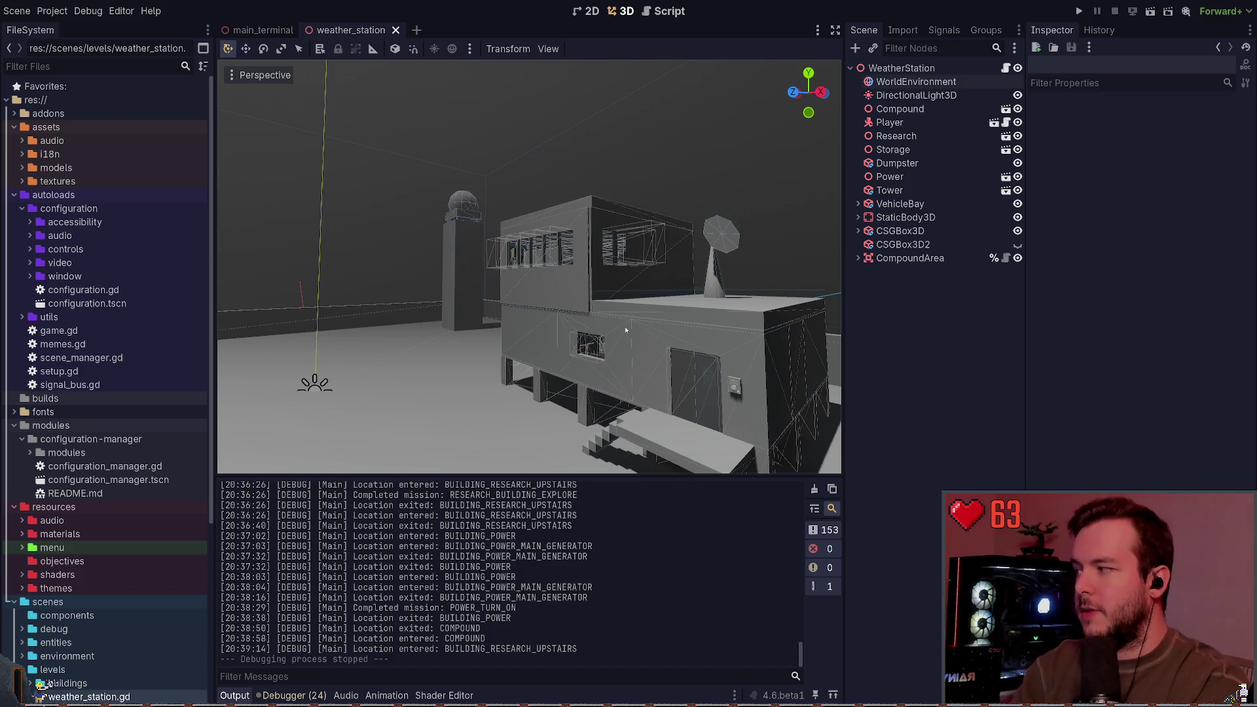
{"action": "left_click", "coordinate": [97, 194]}
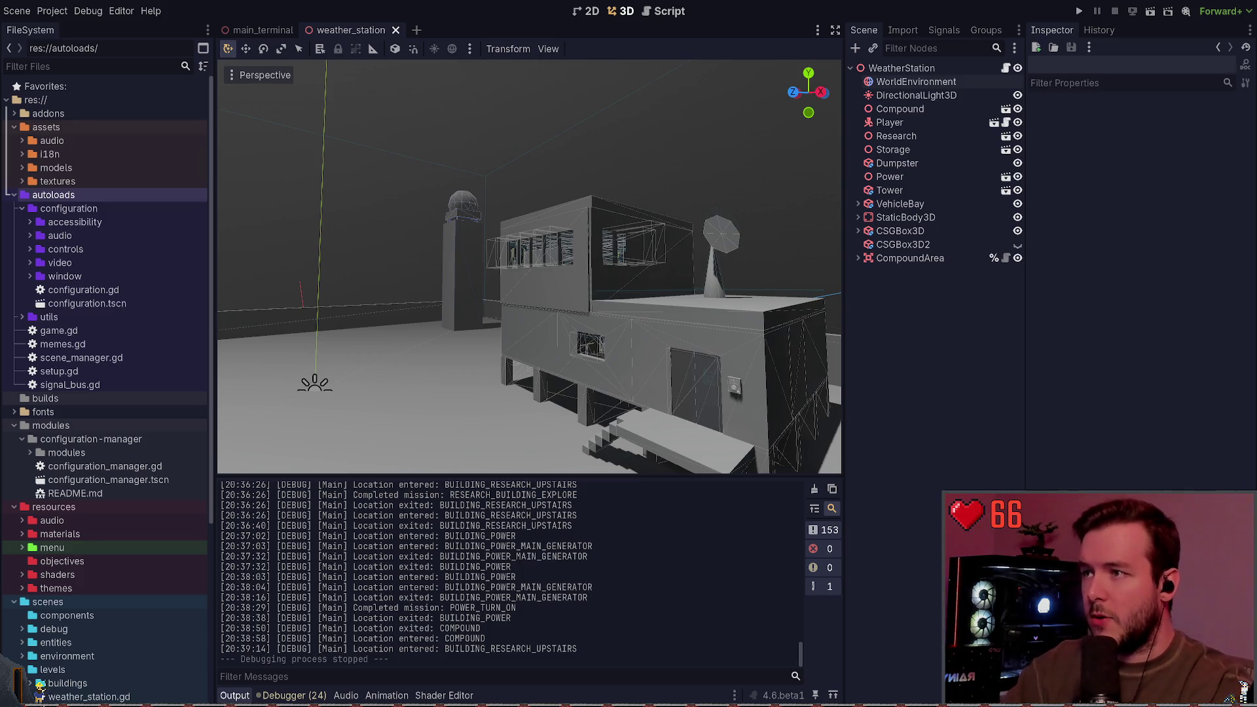
Collapse the assets, modules and configuration folders in FileSystem, then return to Obsidian.
{"action": "left_click", "coordinate": [74, 99]}
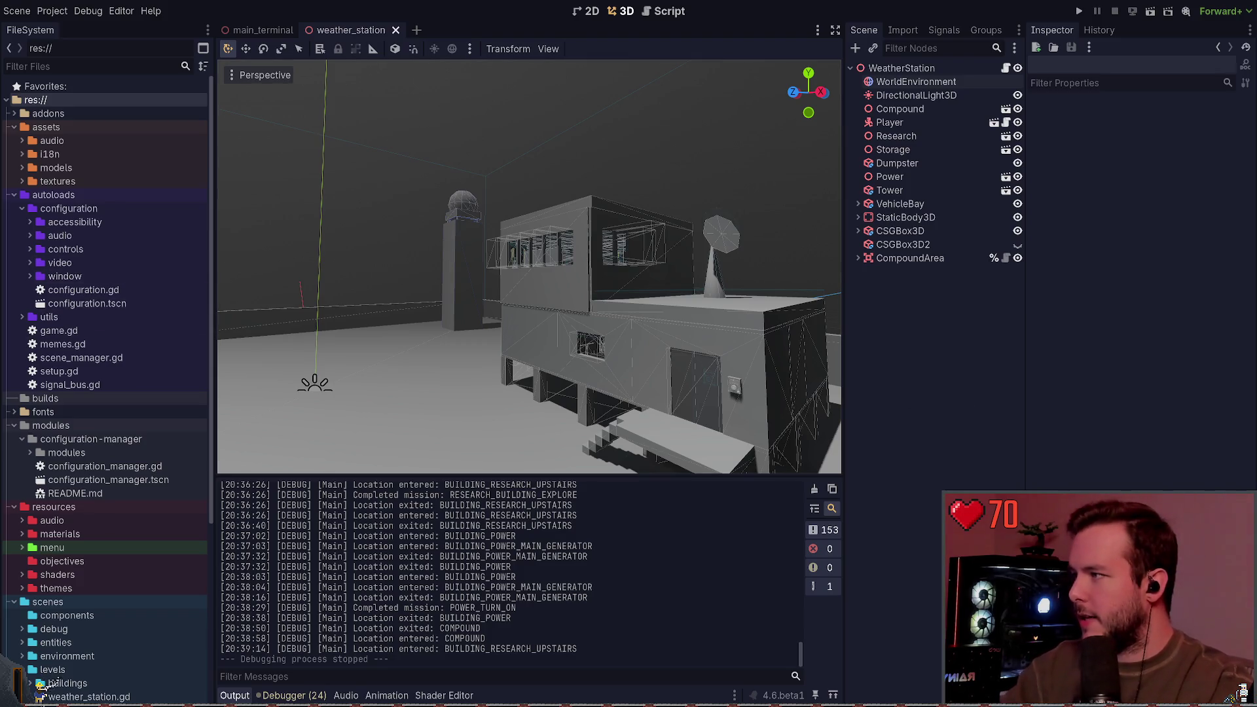
{"action": "left_click", "coordinate": [15, 127]}
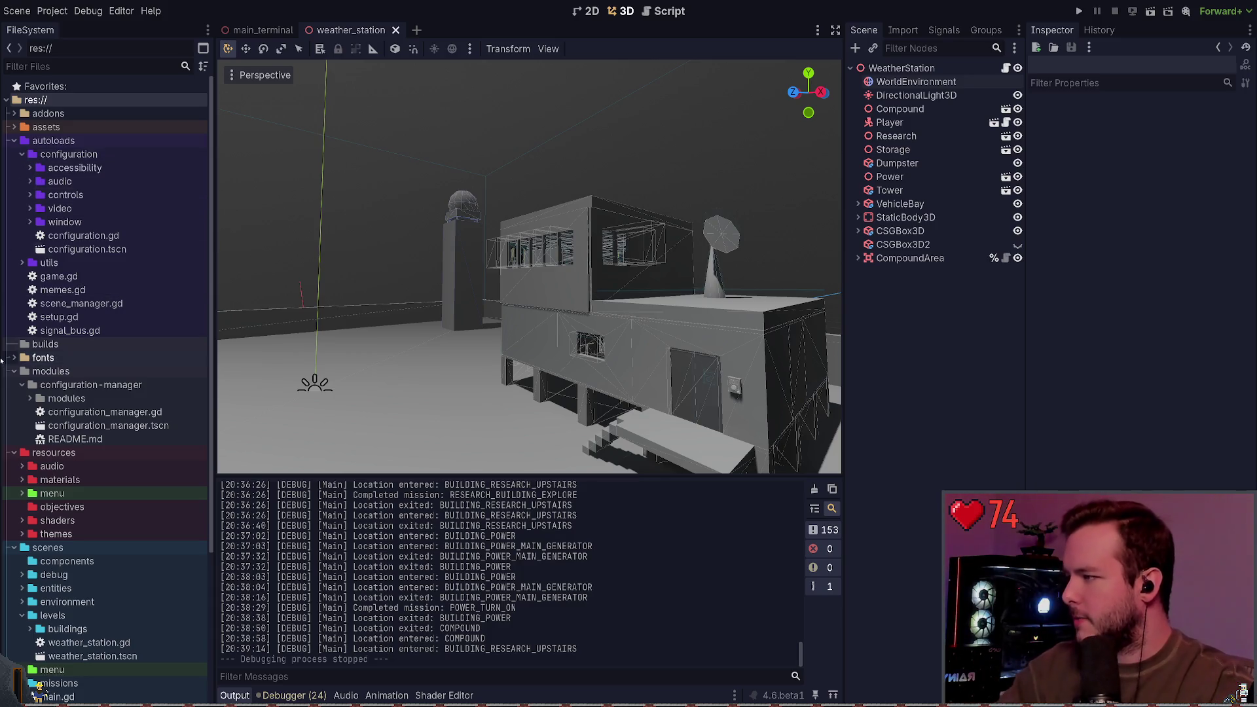
{"action": "left_click", "coordinate": [13, 371]}
{"action": "left_click", "coordinate": [15, 141]}
{"action": "left_click", "coordinate": [15, 141]}
{"action": "left_click", "coordinate": [22, 154]}
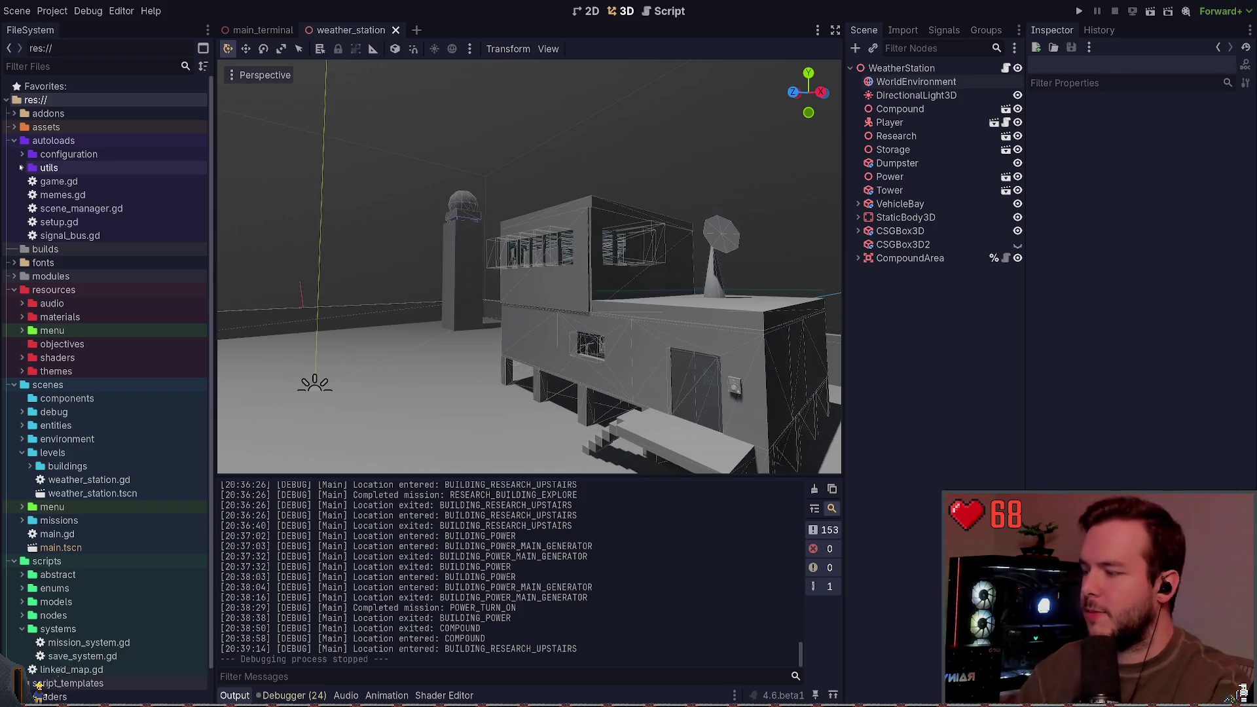
{"action": "key", "text": "alt+Tab"}
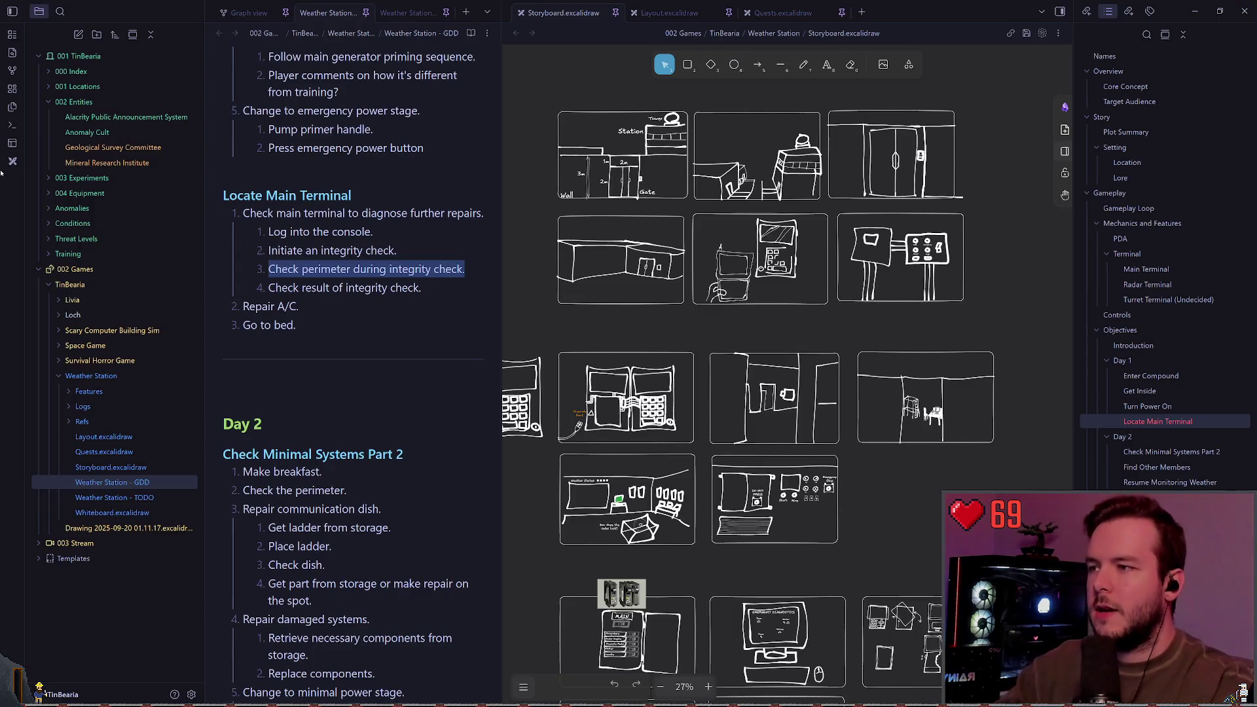
Add the list item "Repair A/C." just before "Go to bed." under Locate Main Terminal.
{"action": "left_click", "coordinate": [319, 303]}
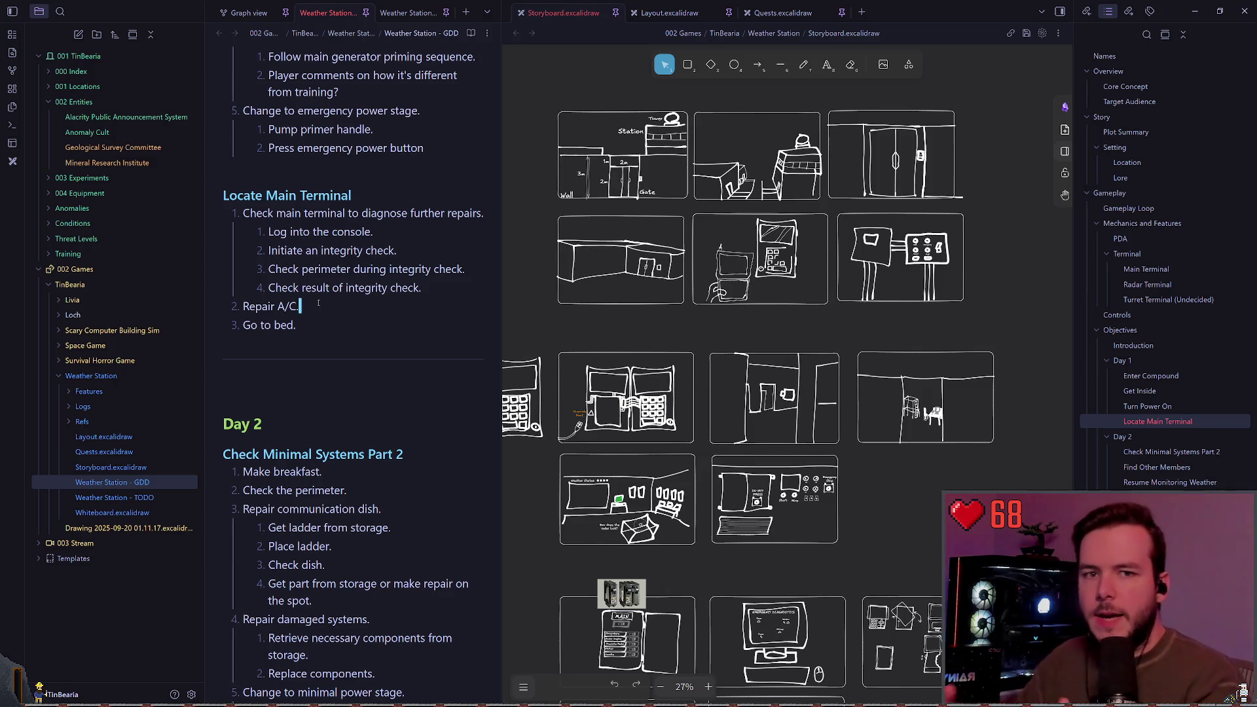
{"action": "left_click", "coordinate": [319, 302]}
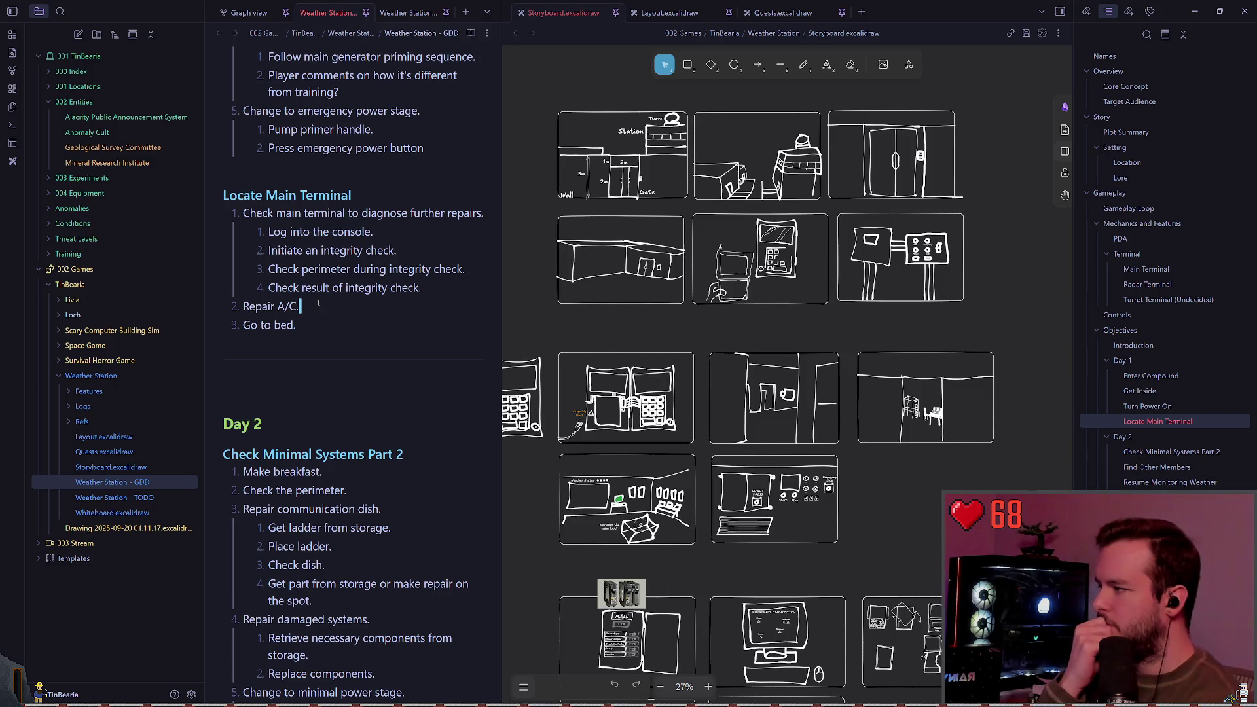
{"action": "scroll", "coordinate": [495, 324], "scroll_direction": "up", "scroll_amount": 15}
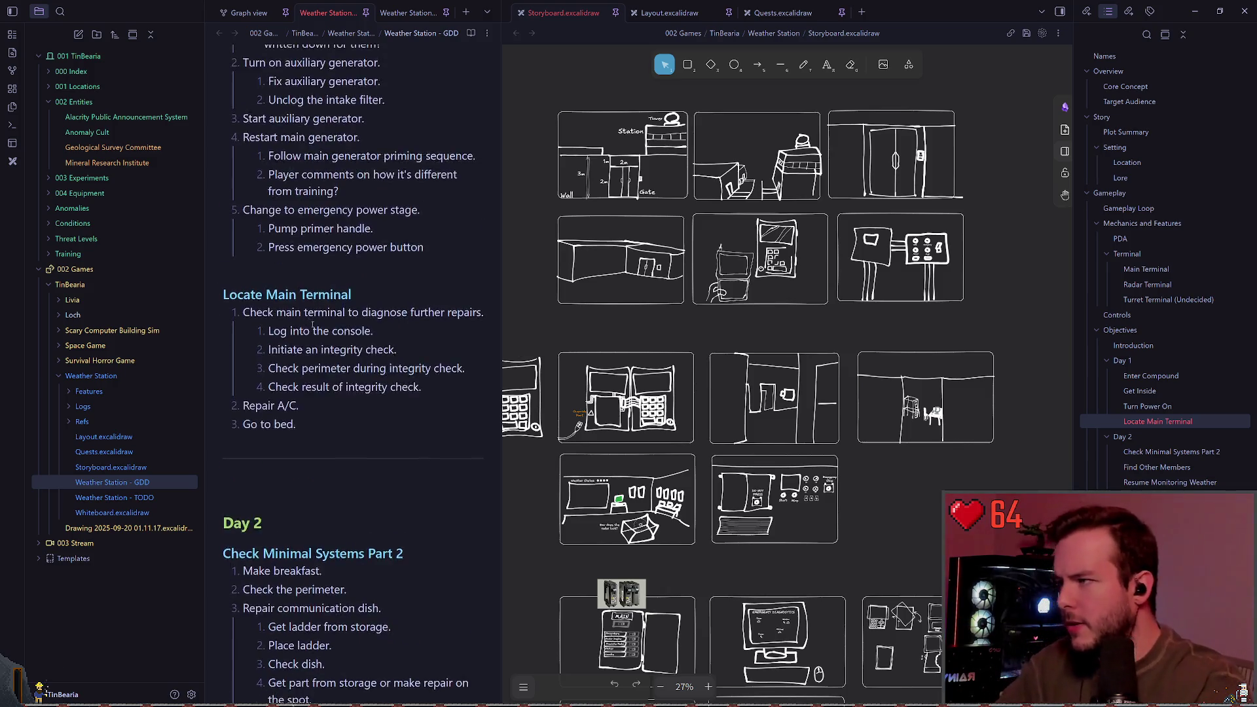
Widen the GDD note pane beside the storyboard drawing.
{"action": "left_click_drag", "start_coordinate": [502, 327], "coordinate": [699, 333]}
{"action": "scroll", "coordinate": [468, 338], "scroll_direction": "up", "scroll_amount": 20}
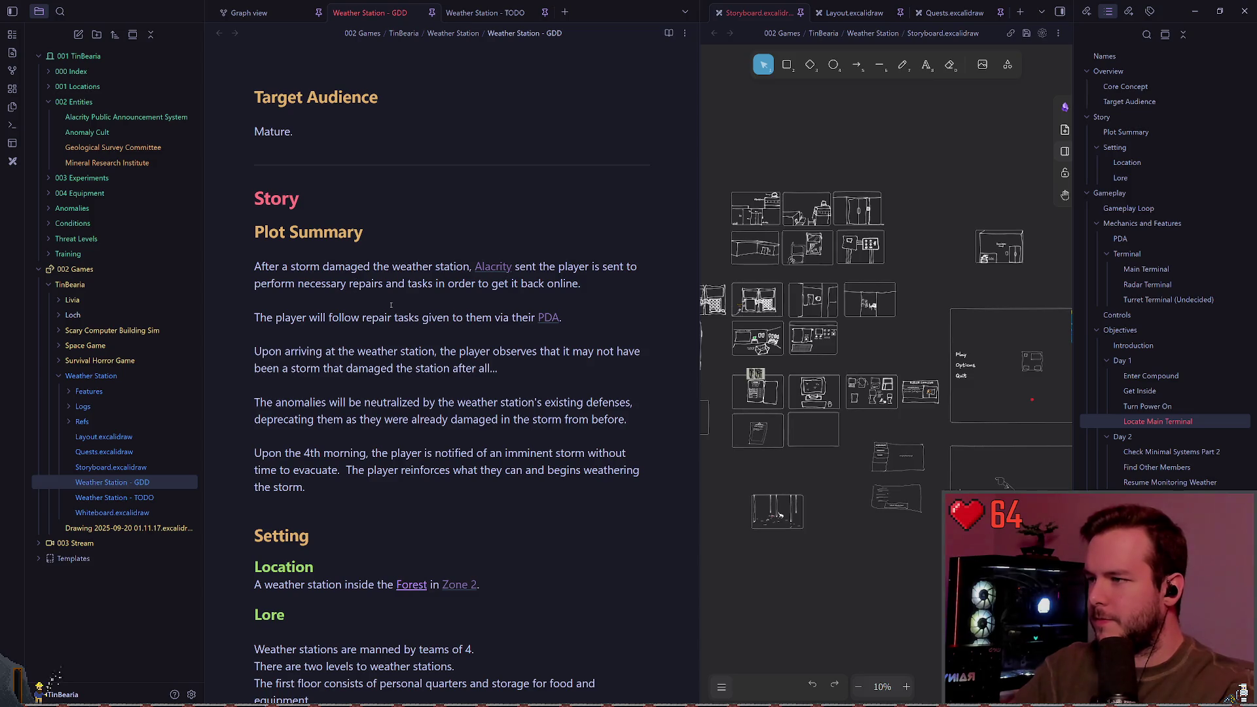
{"action": "scroll", "coordinate": [421, 414], "scroll_direction": "down", "scroll_amount": 3}
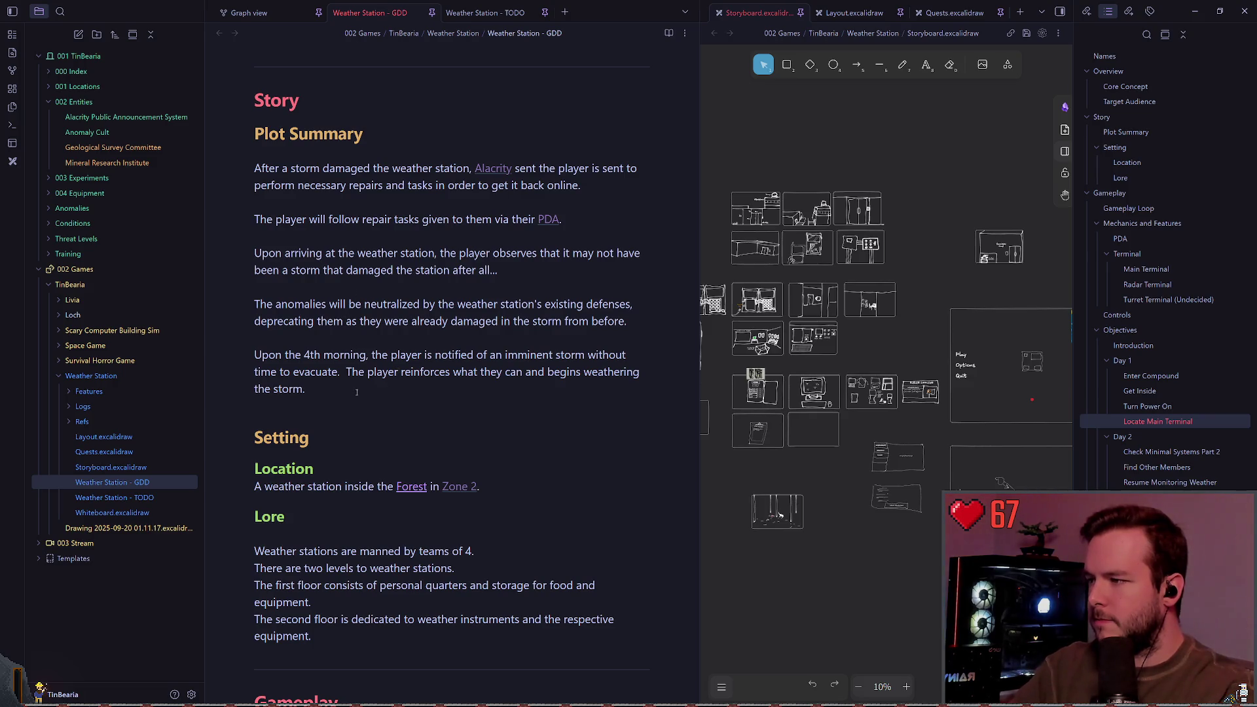
Insert a "### Preface" heading on a new line directly under Plot Summary.
{"action": "left_click_drag", "start_coordinate": [394, 396], "coordinate": [255, 168]}
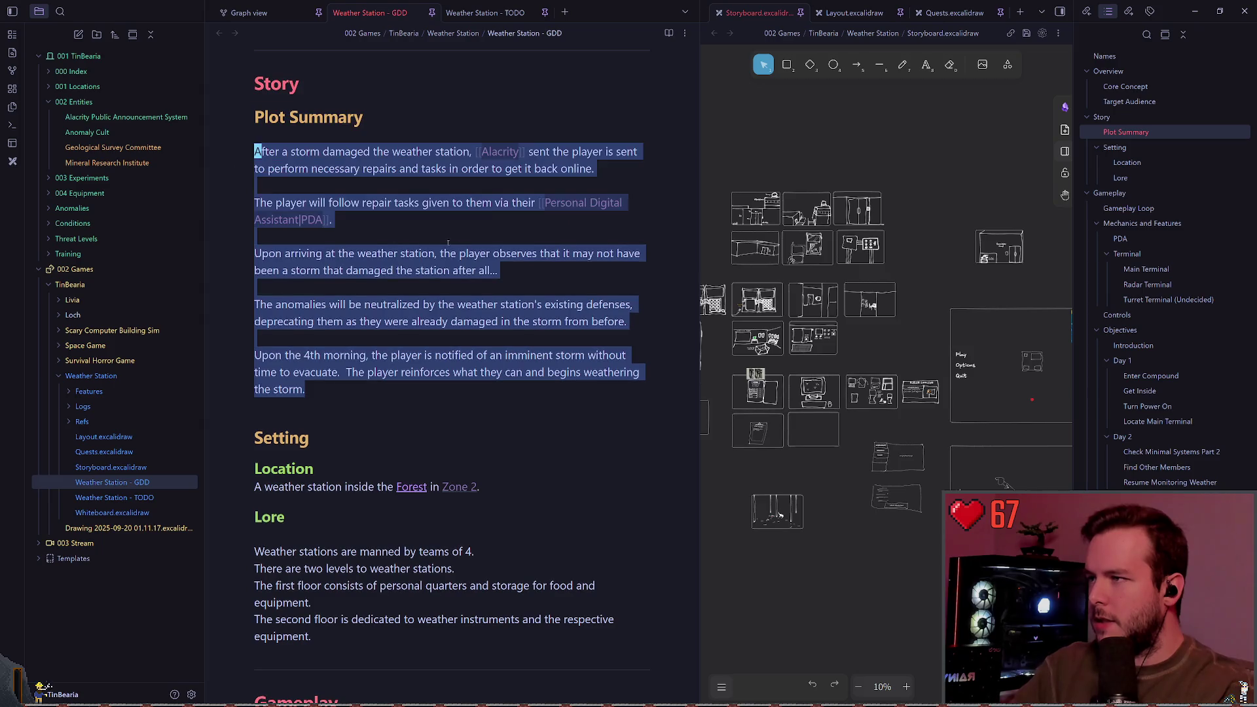
{"action": "left_click", "coordinate": [256, 151]}
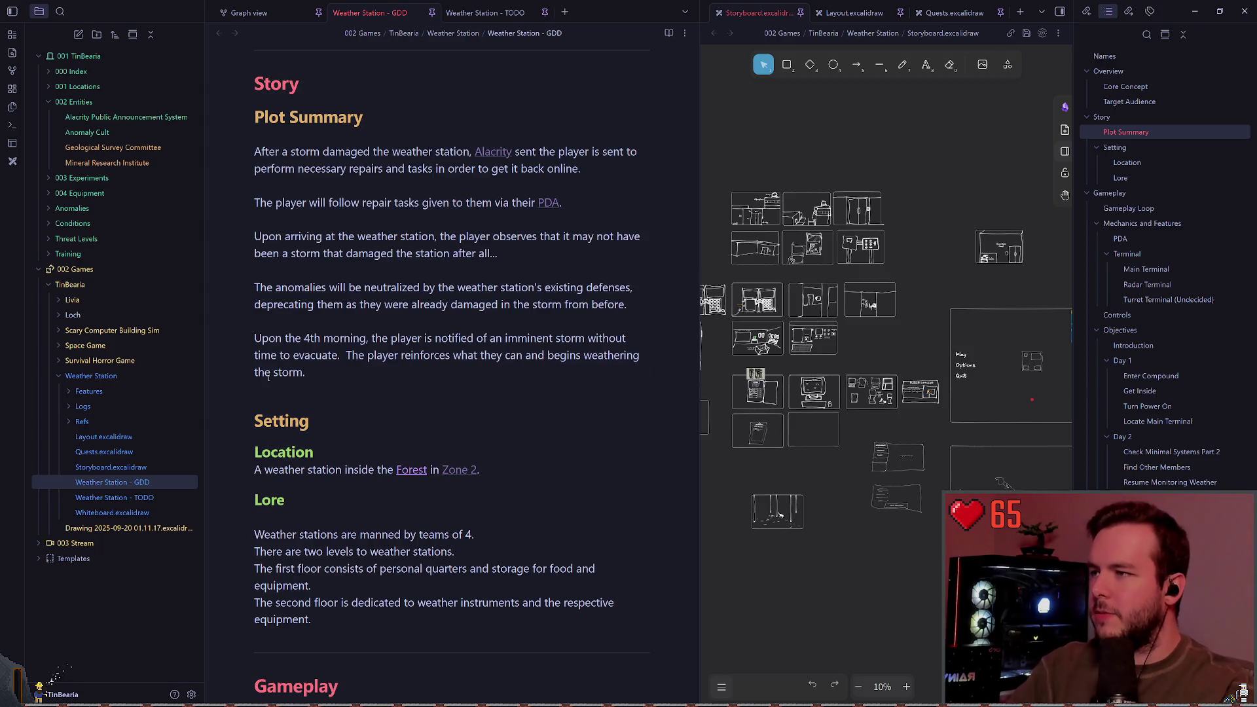
{"action": "mouse_move", "coordinate": [367, 356]}
{"action": "left_mouse_down"}
{"action": "mouse_move", "coordinate": [258, 197]}
{"action": "mouse_move", "coordinate": [257, 141]}
{"action": "left_mouse_up"}
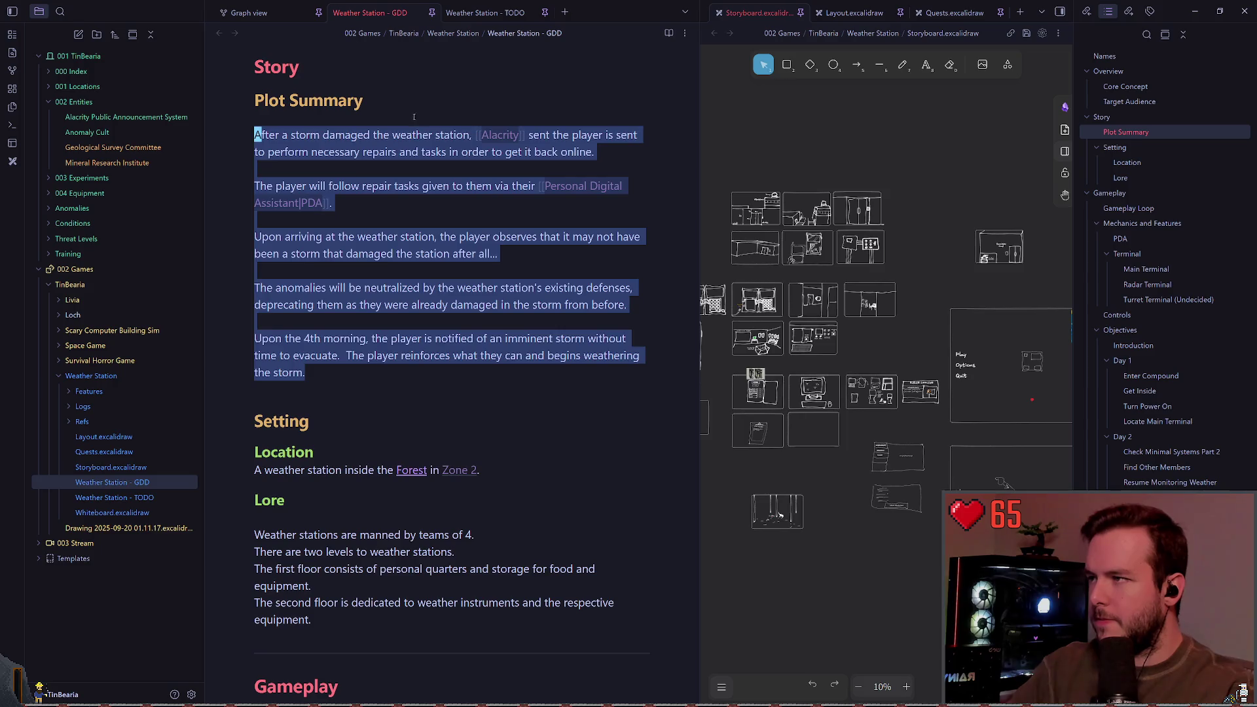
{"action": "left_click", "coordinate": [262, 134]}
{"action": "key", "text": "Return"}
{"action": "type", "text": "#"}
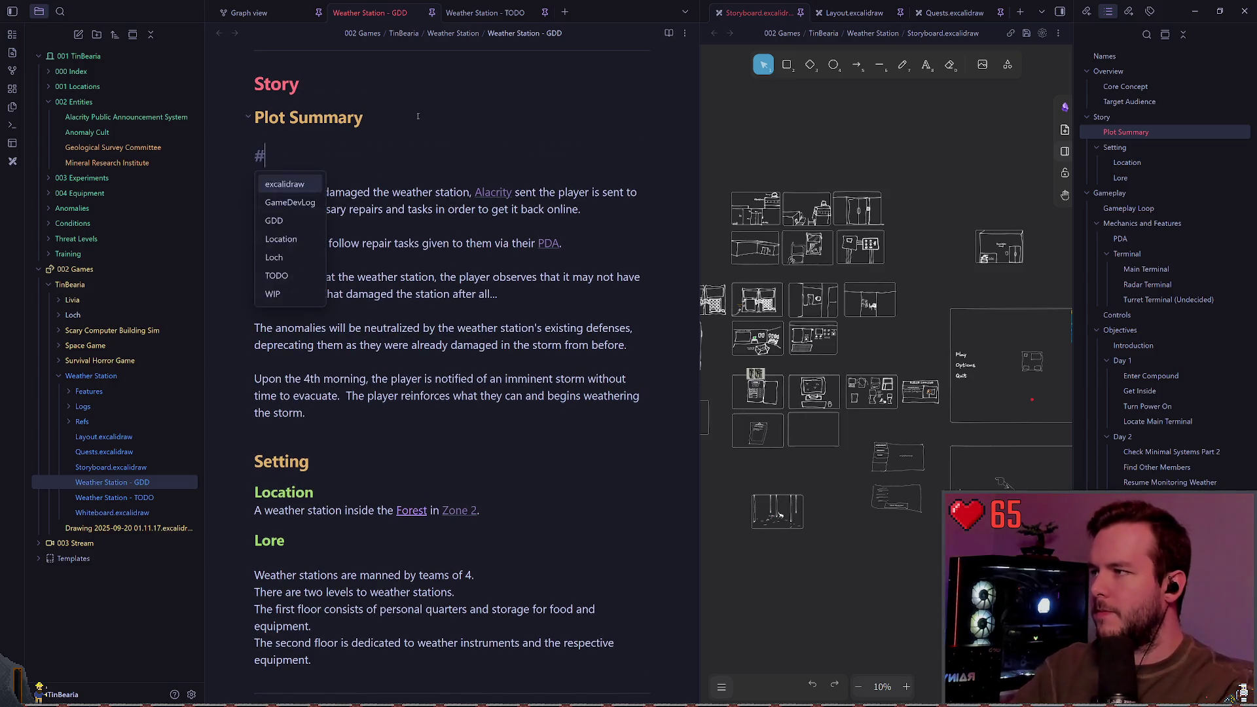
{"action": "type", "text": "##"}
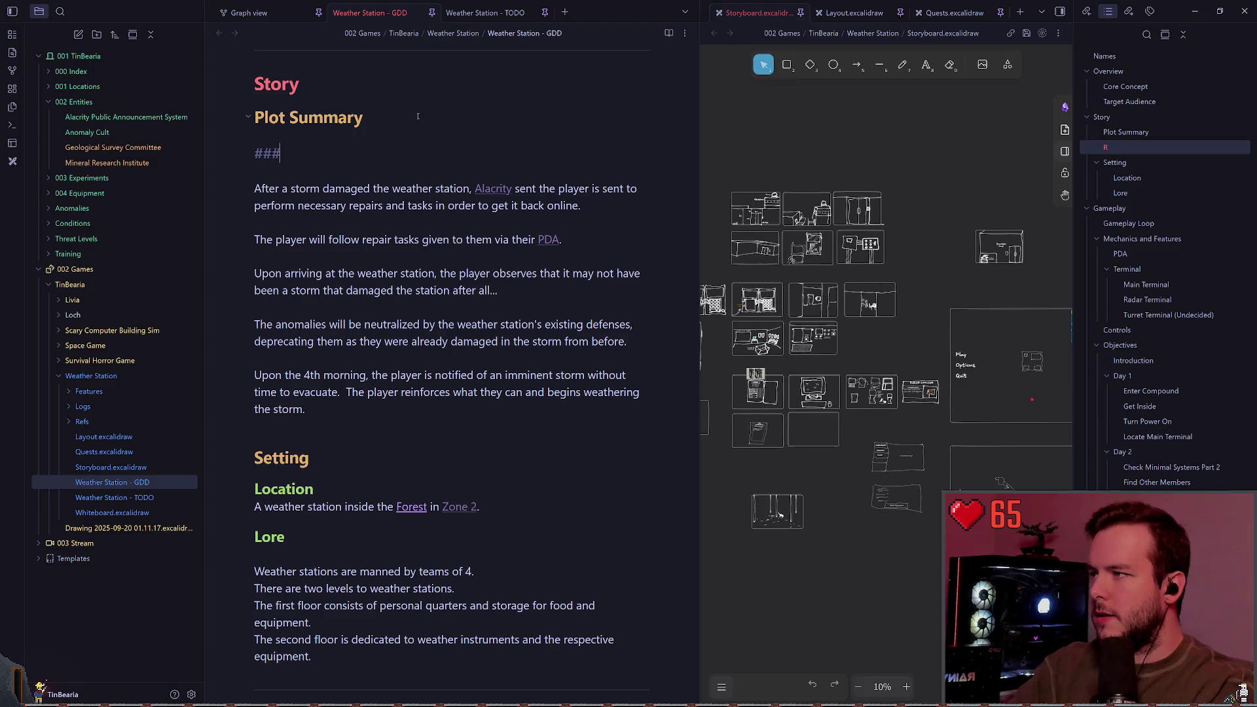
{"action": "type", "text": " Preface"}
{"action": "key", "text": "Return"}
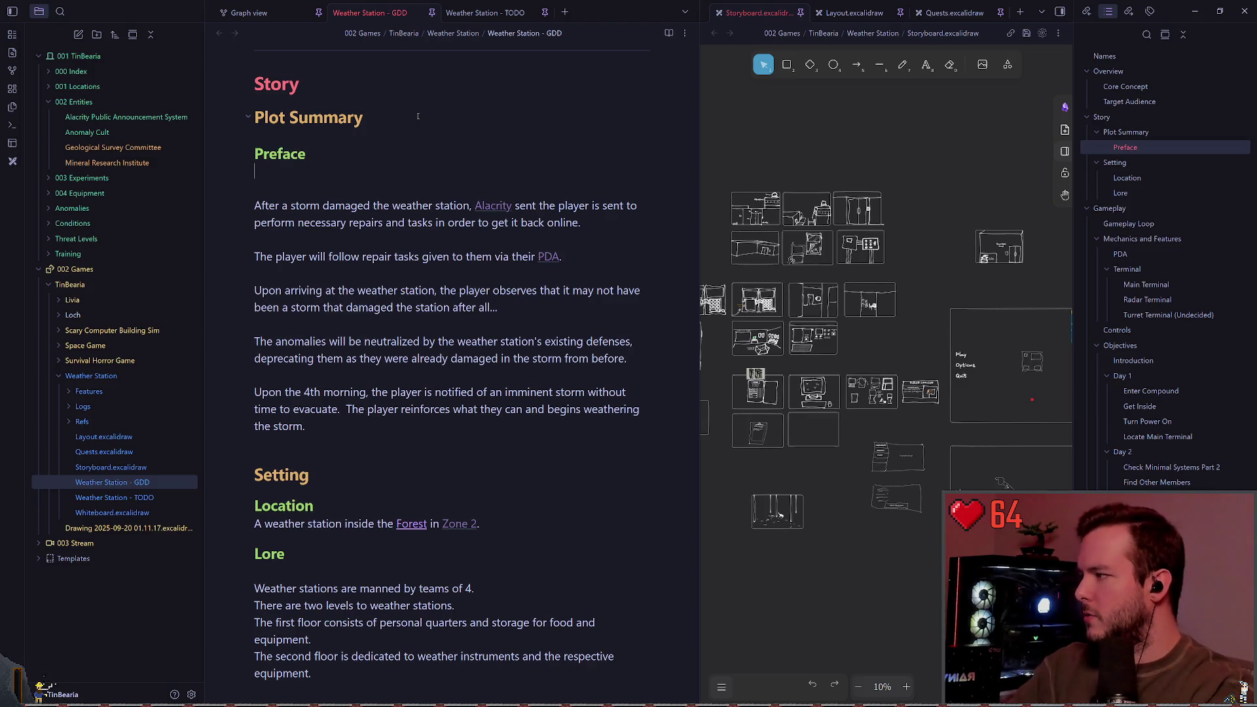
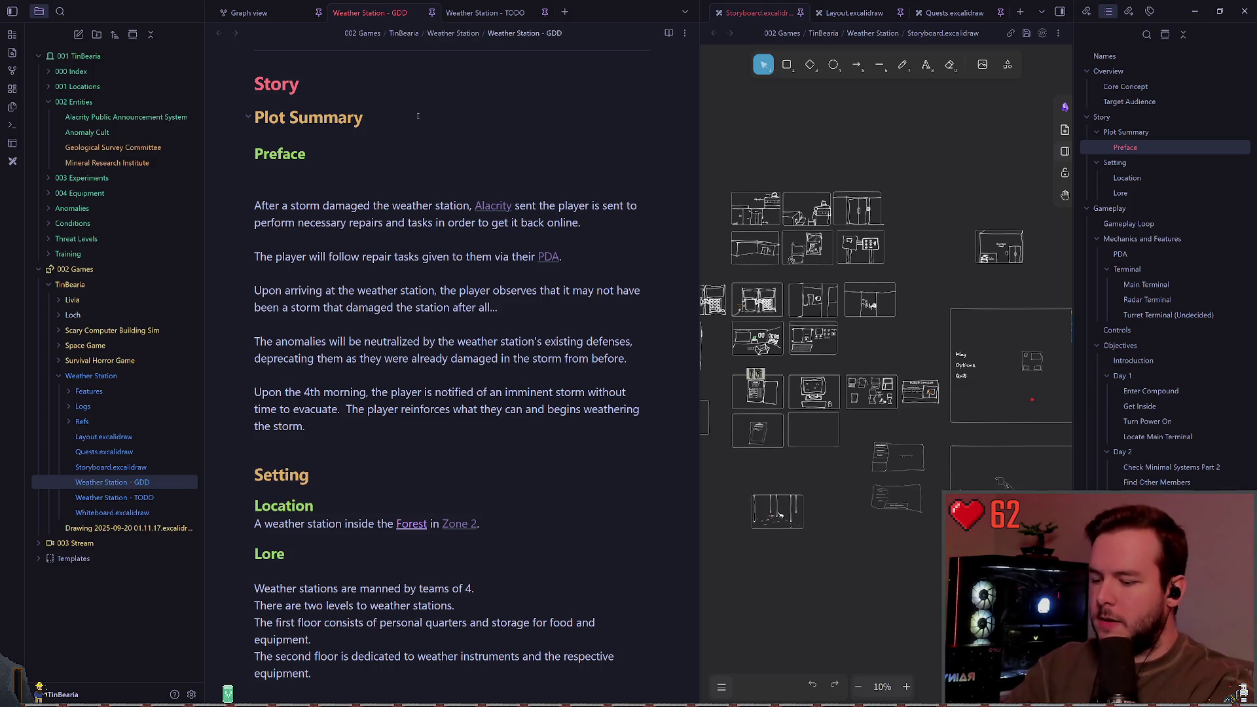
Enlarge the Weather Station GDD note's text with a Ctrl+scroll zoom.
{"action": "scroll", "coordinate": [406, 274], "scroll_direction": "up", "scroll_amount": 1, "text": "ctrl"}
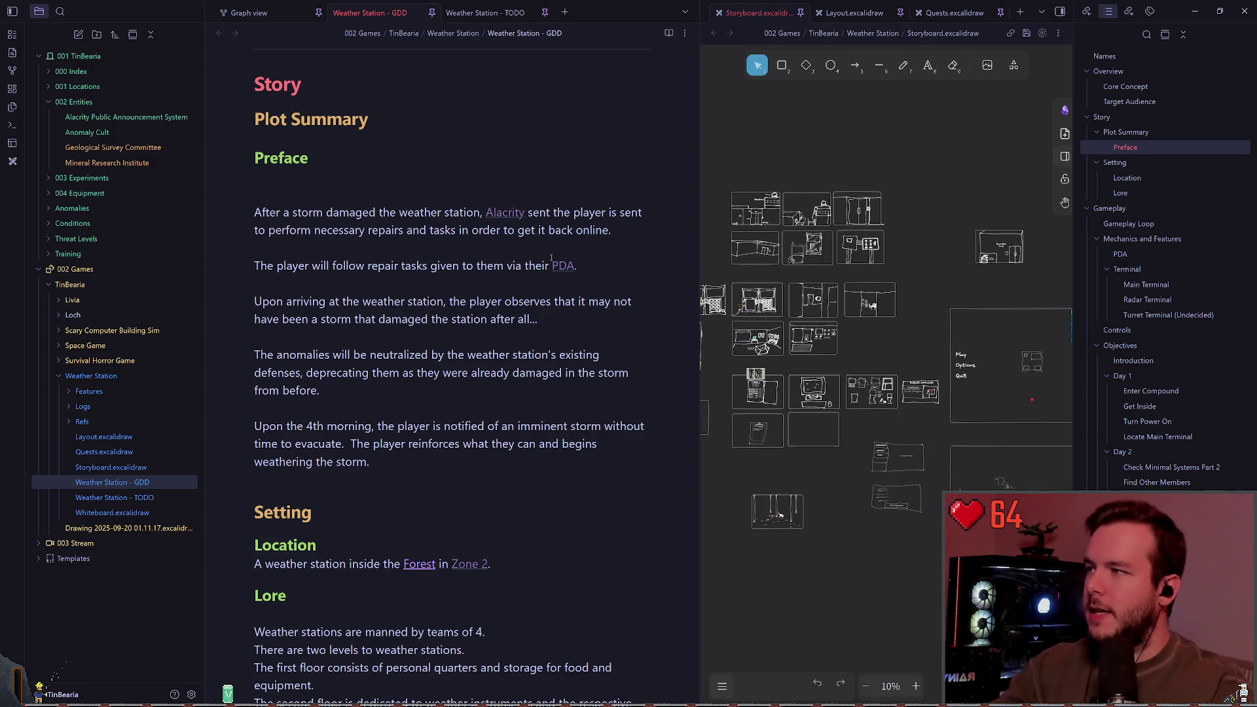
Write the Preface opening 'The team of 4 was running the station without issue.'.
{"action": "type", "text": "Thbere"}
{"action": "key", "text": "BackSpace"}
{"action": "key", "text": "BackSpace"}
{"action": "key", "text": "BackSpace"}
{"action": "type", "text": "The team of "}
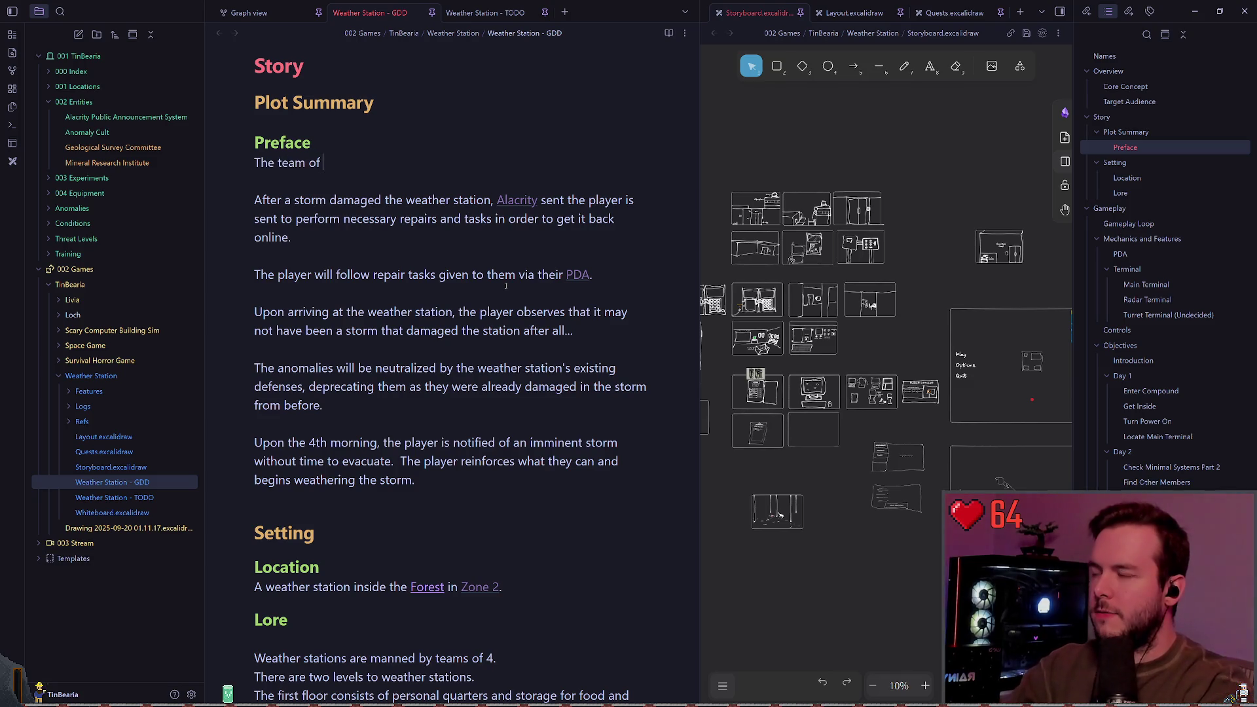
{"action": "type", "text": "4 was r"}
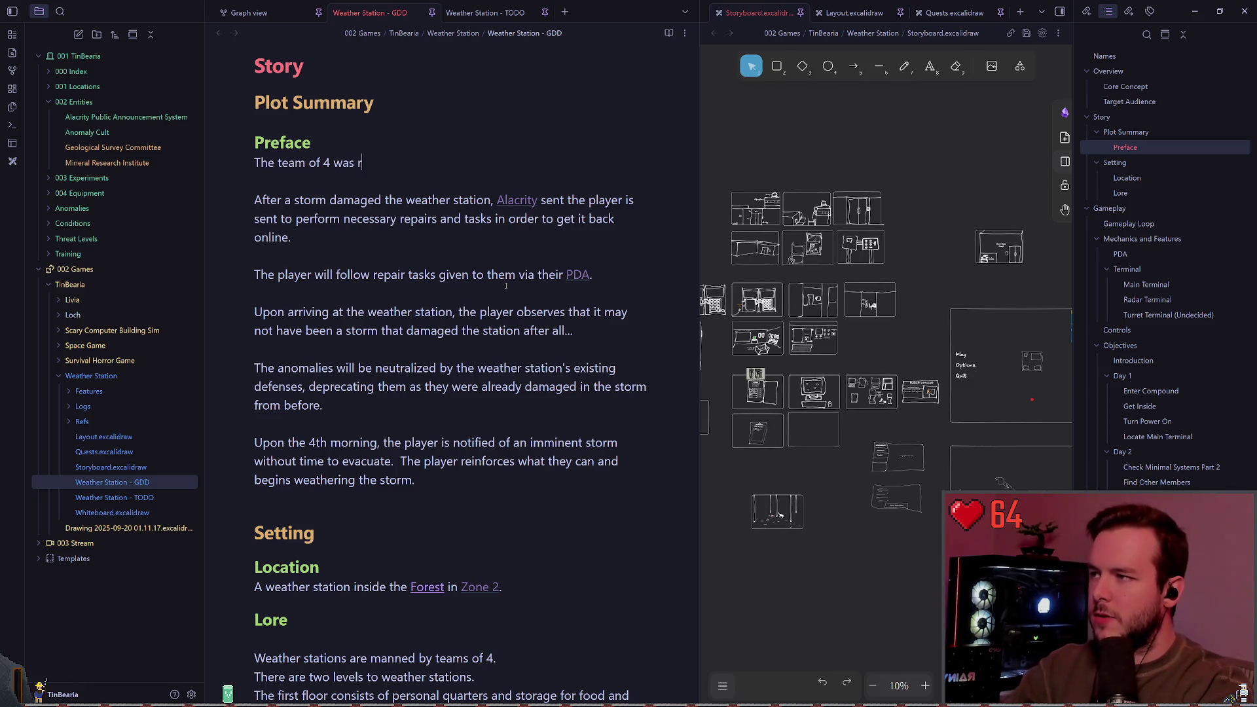
{"action": "type", "text": "unning the station without issue."}
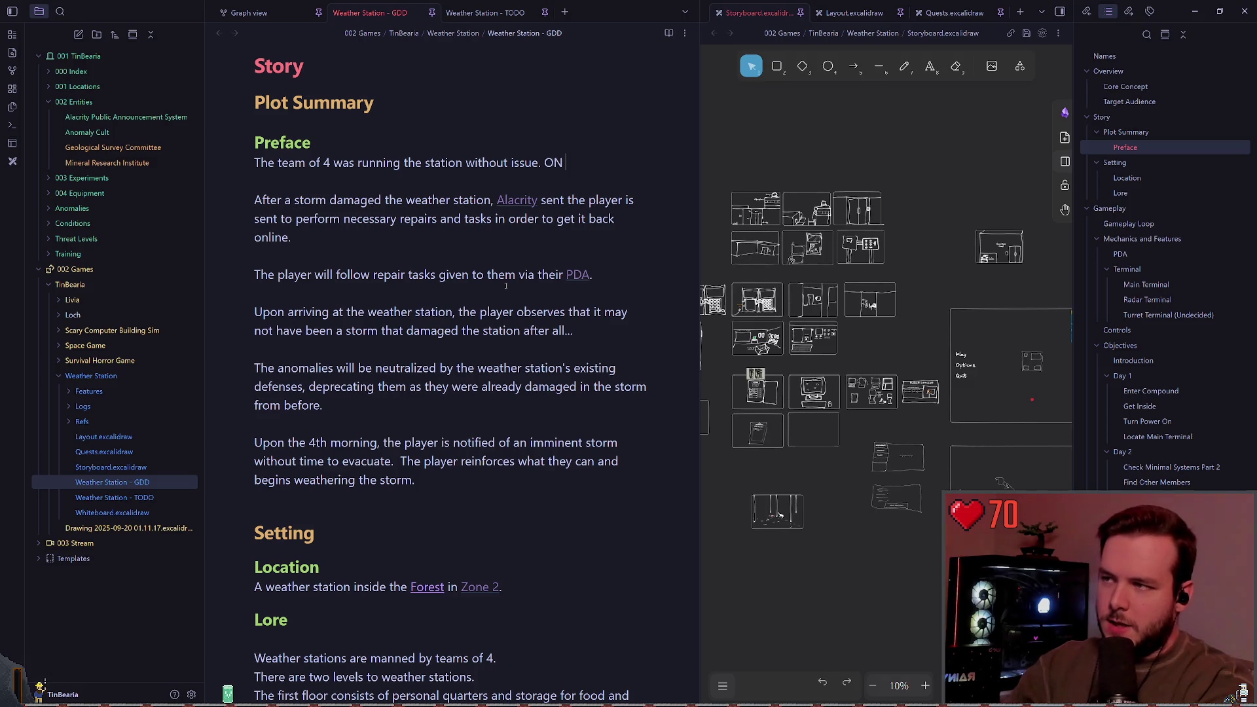
{"action": "type", "text": "one of their"}
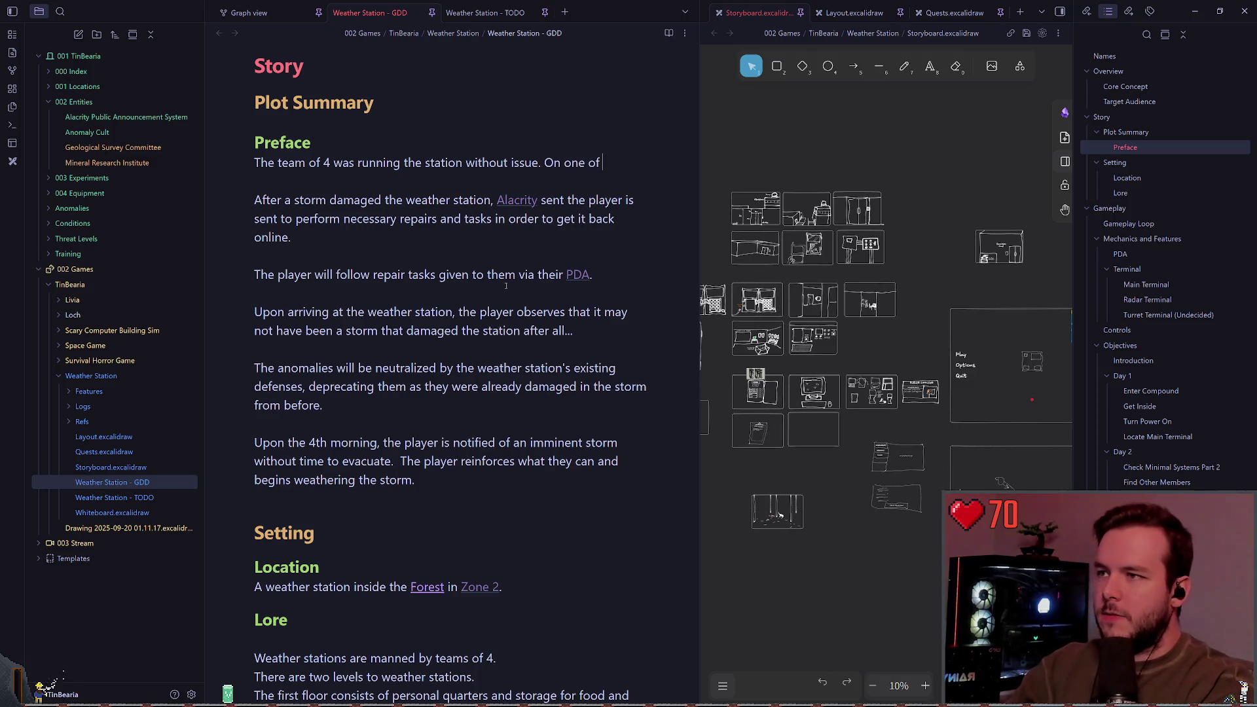
{"action": "key", "text": "BackSpace"}
{"action": "key", "text": "BackSpace"}
{"action": "key", "text": "BackSpace"}
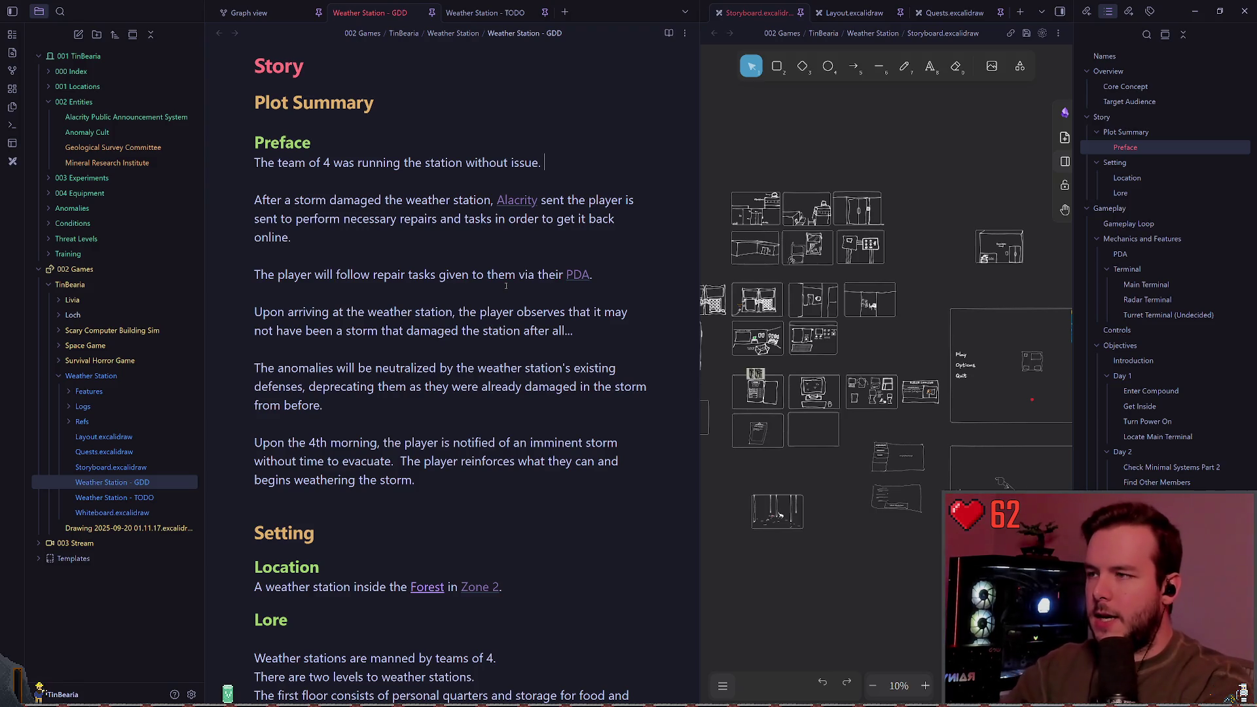
{"action": "type", "text": "On"}
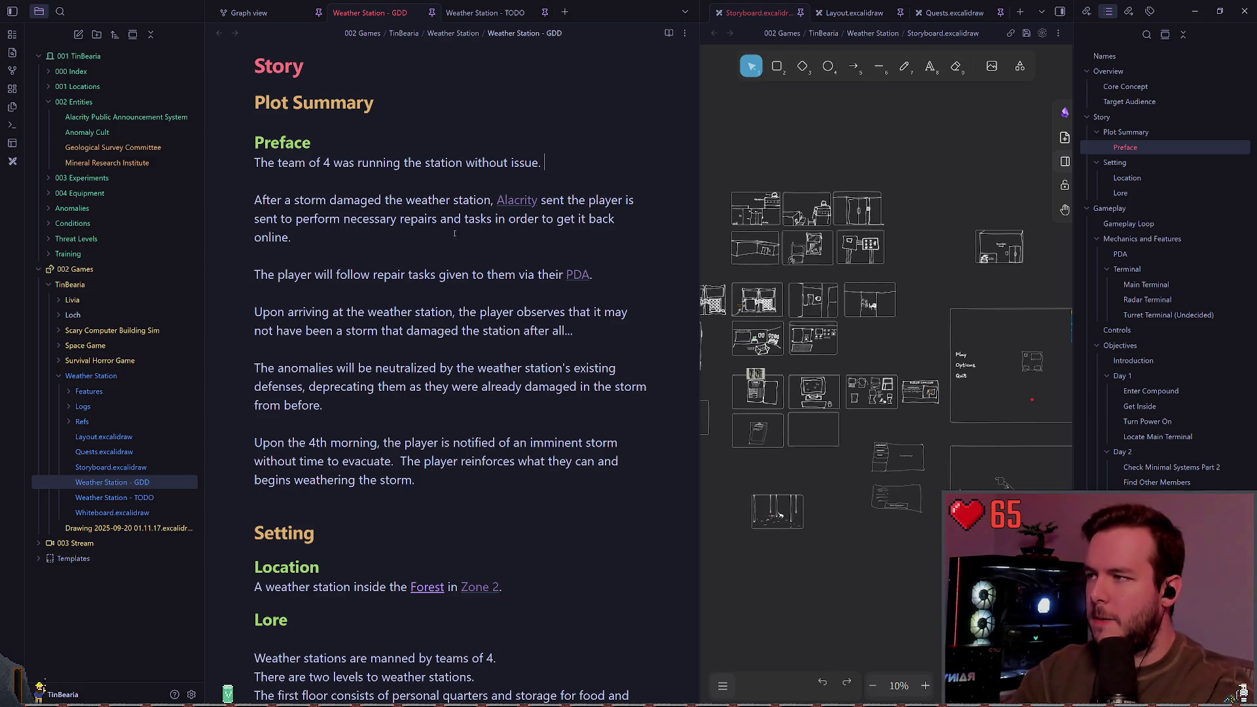
{"action": "double_click", "coordinate": [343, 162]}
Change 'was' to 'has been' and begin the sentence about events unfolding on a birthday.
{"action": "type", "text": "has been"}
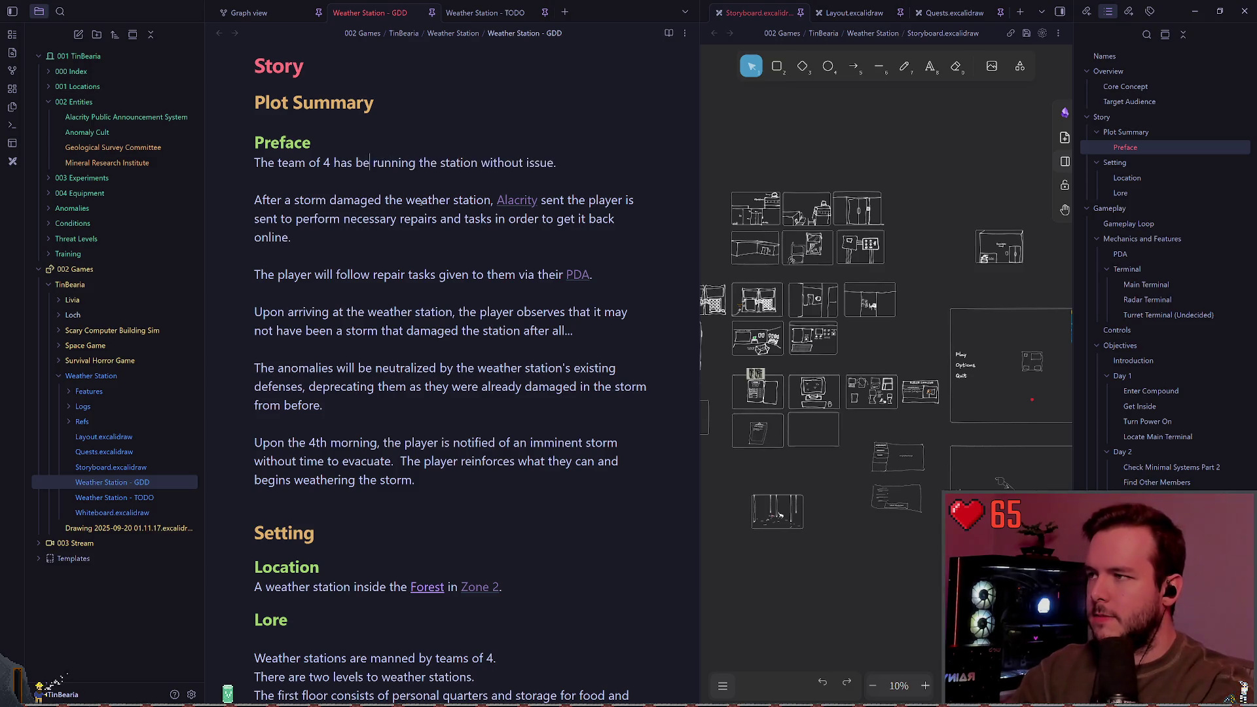
{"action": "left_click", "coordinate": [585, 164]}
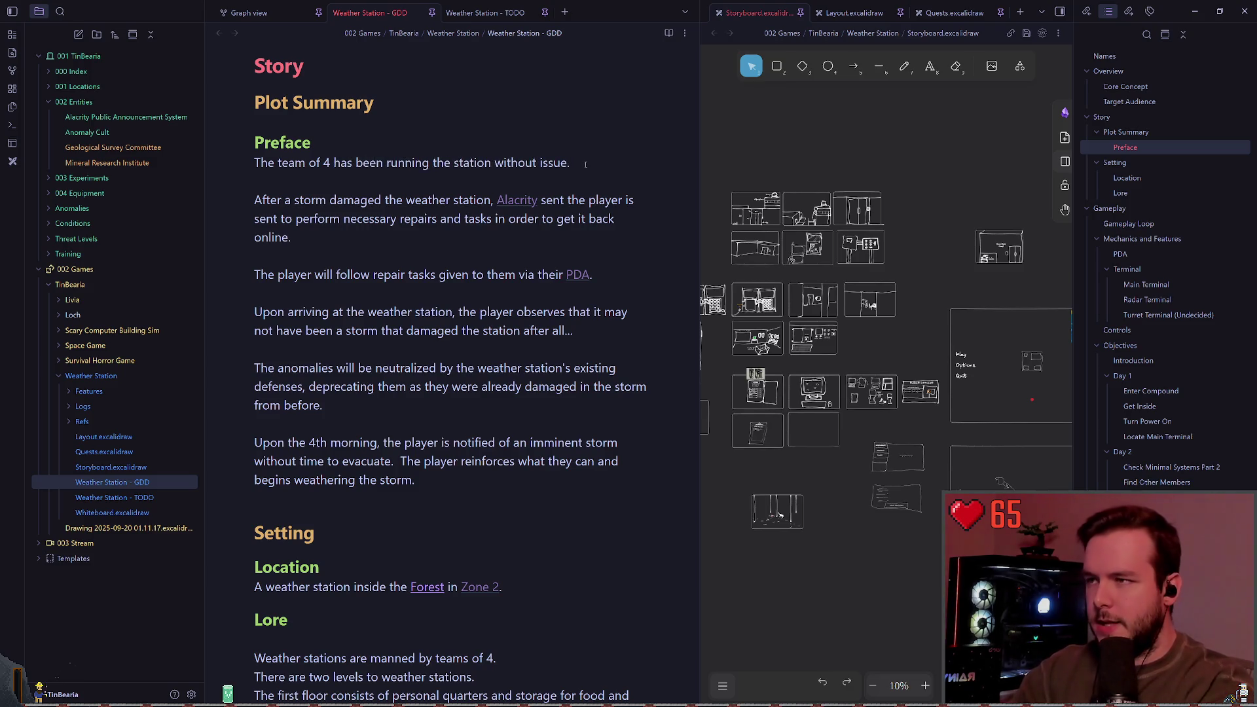
{"action": "type", "text": "Then, on one"}
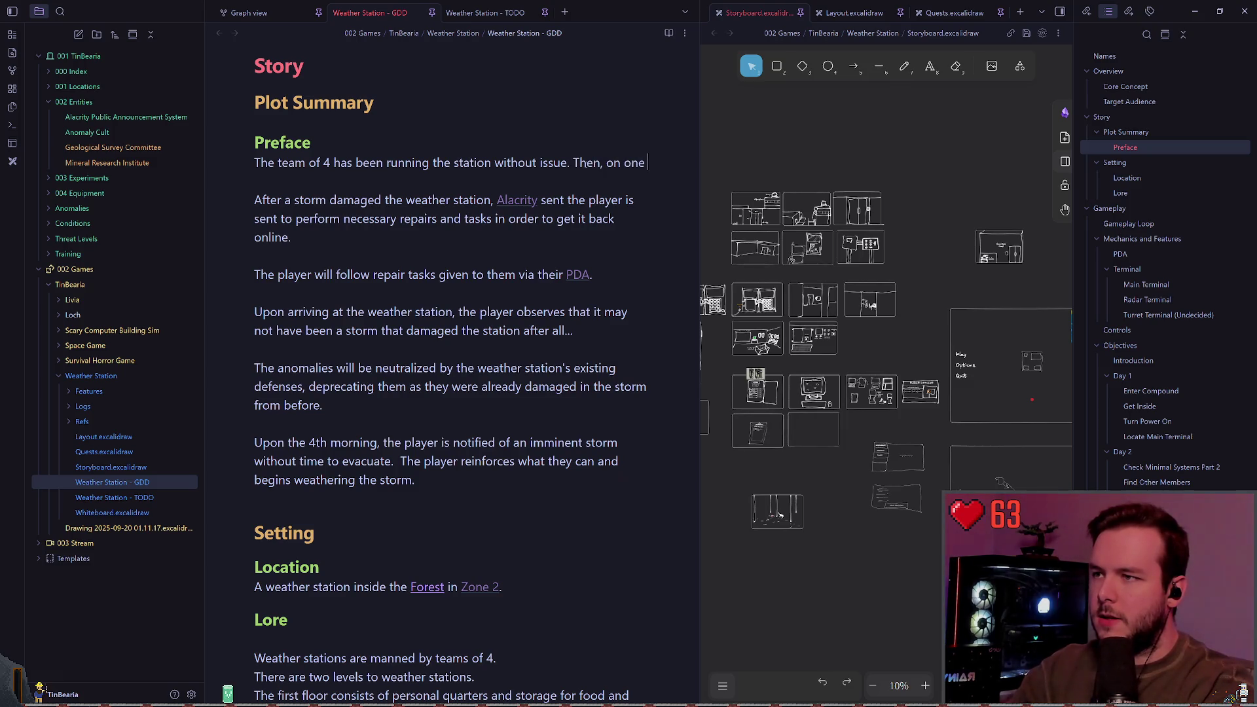
{"action": "type", "text": "of theirr  birthdays,"}
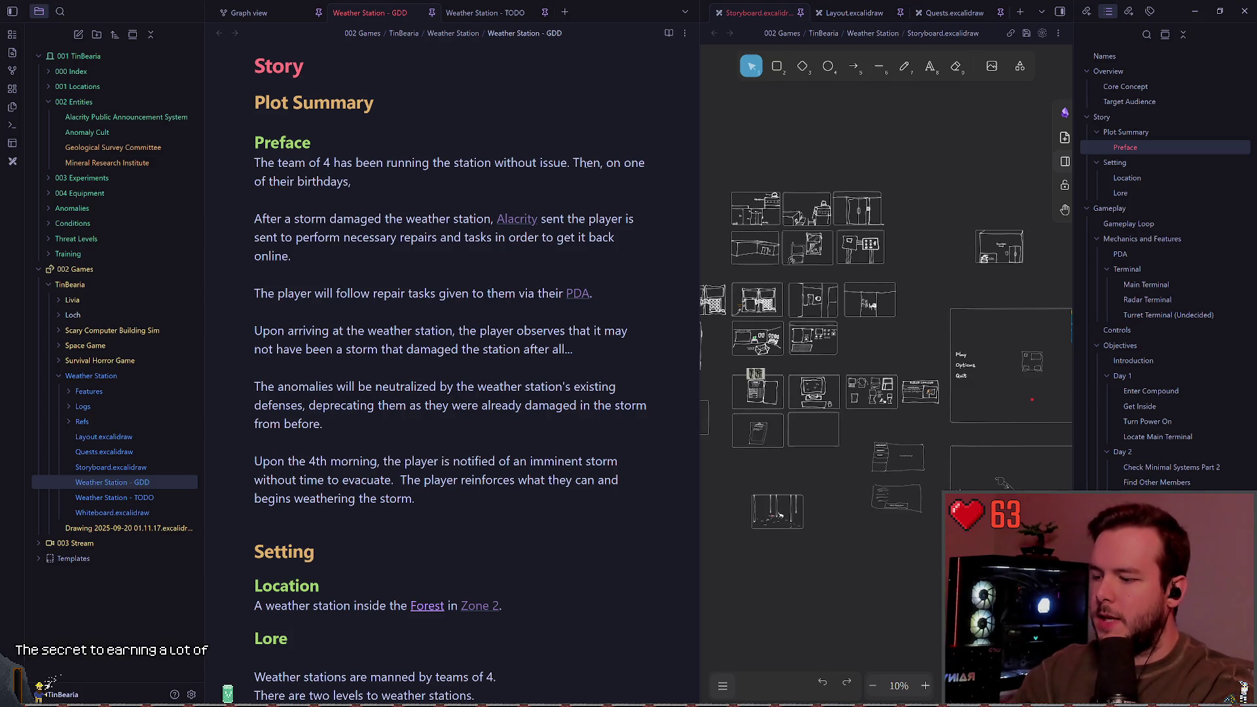
{"action": "type", "text": " a series of events "}
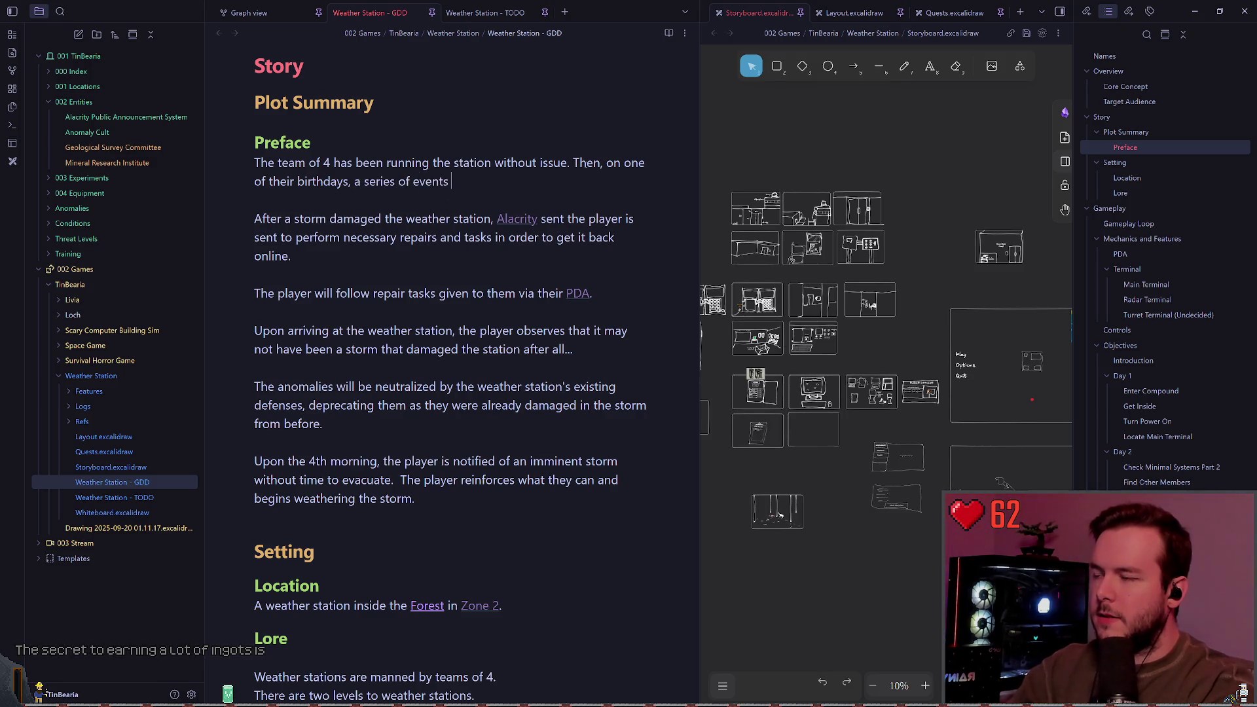
{"action": "type", "text": "unfolded to re"}
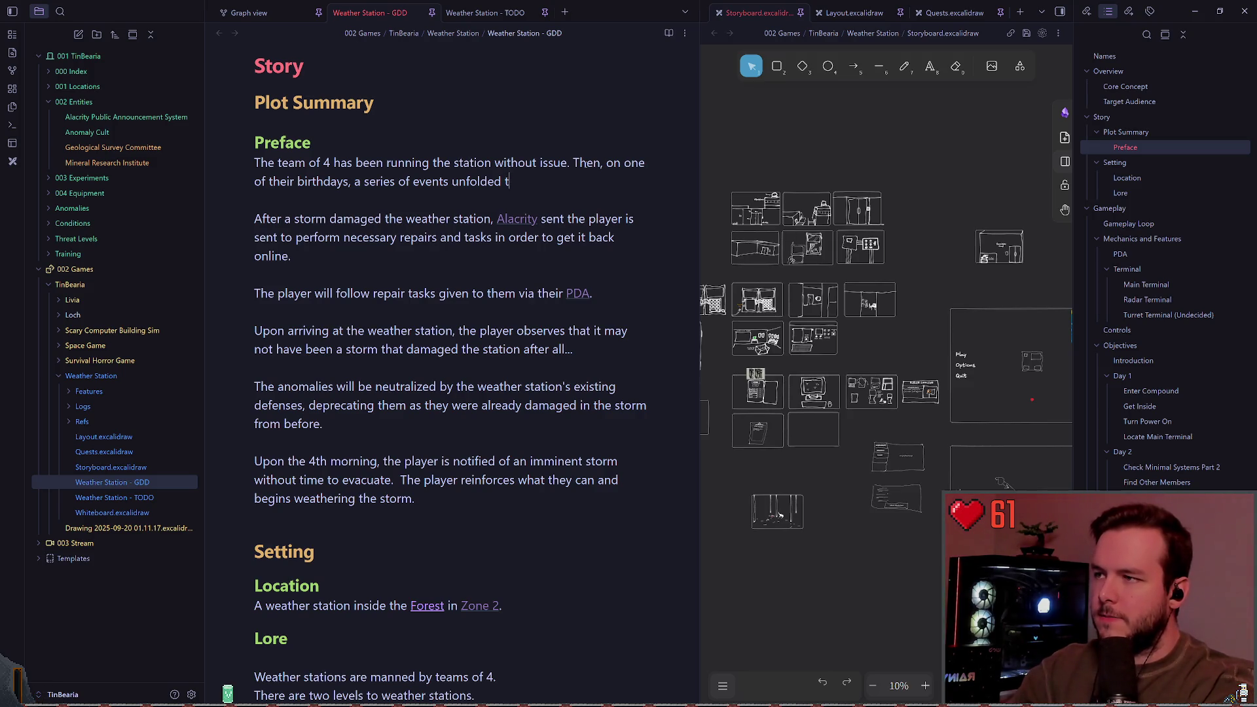
{"action": "type", "text": "that resulted "}
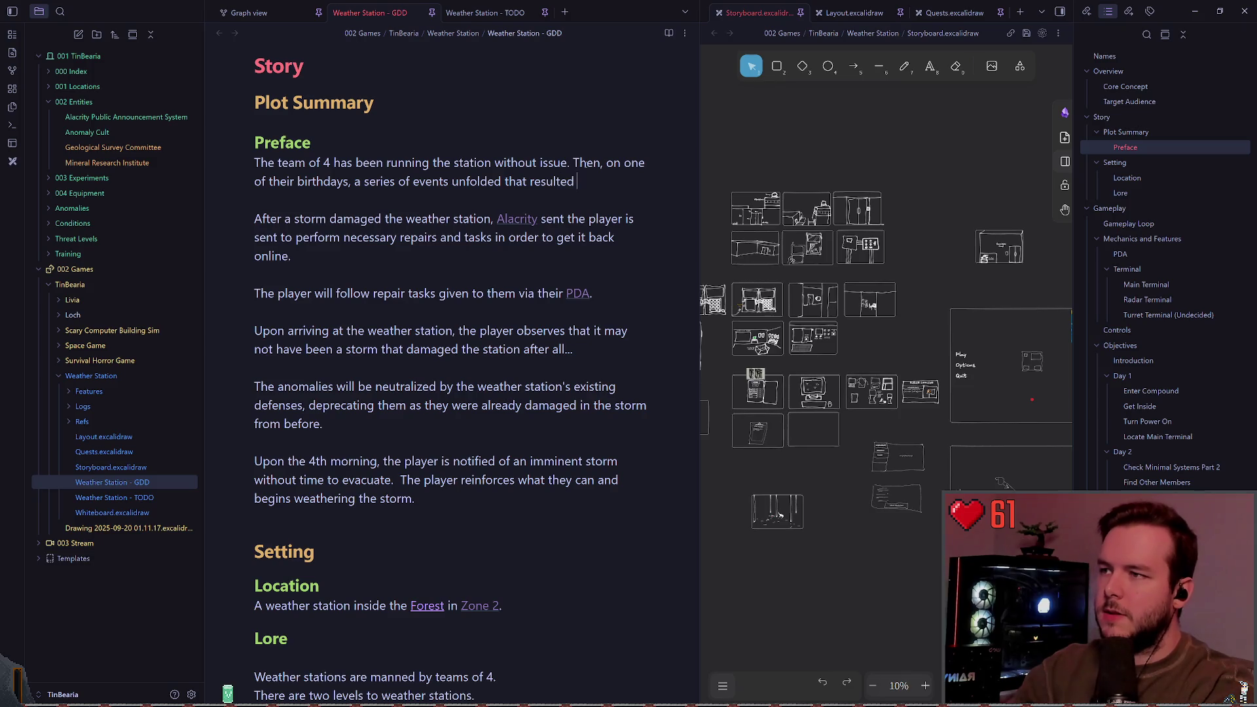
{"action": "type", "text": "in ll of their deaht"}
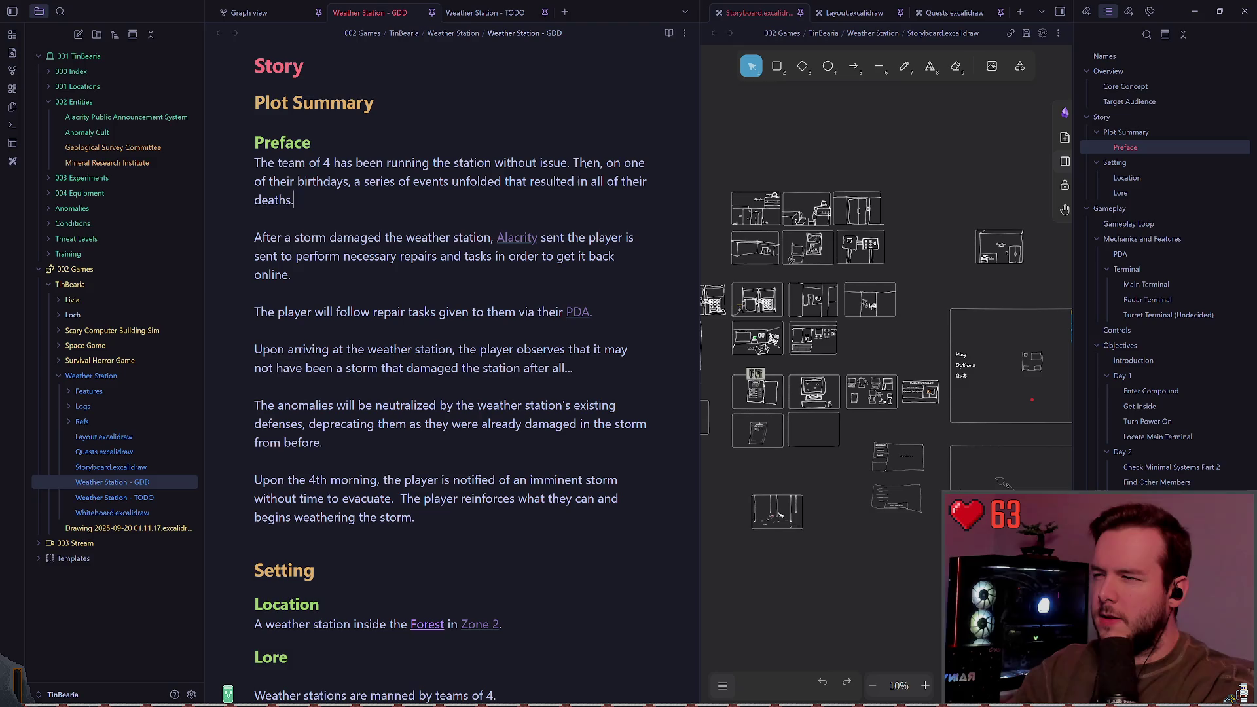
{"action": "key", "text": "BackSpace"}
{"action": "key", "text": "BackSpace"}
{"action": "key", "text": "BackSpace"}
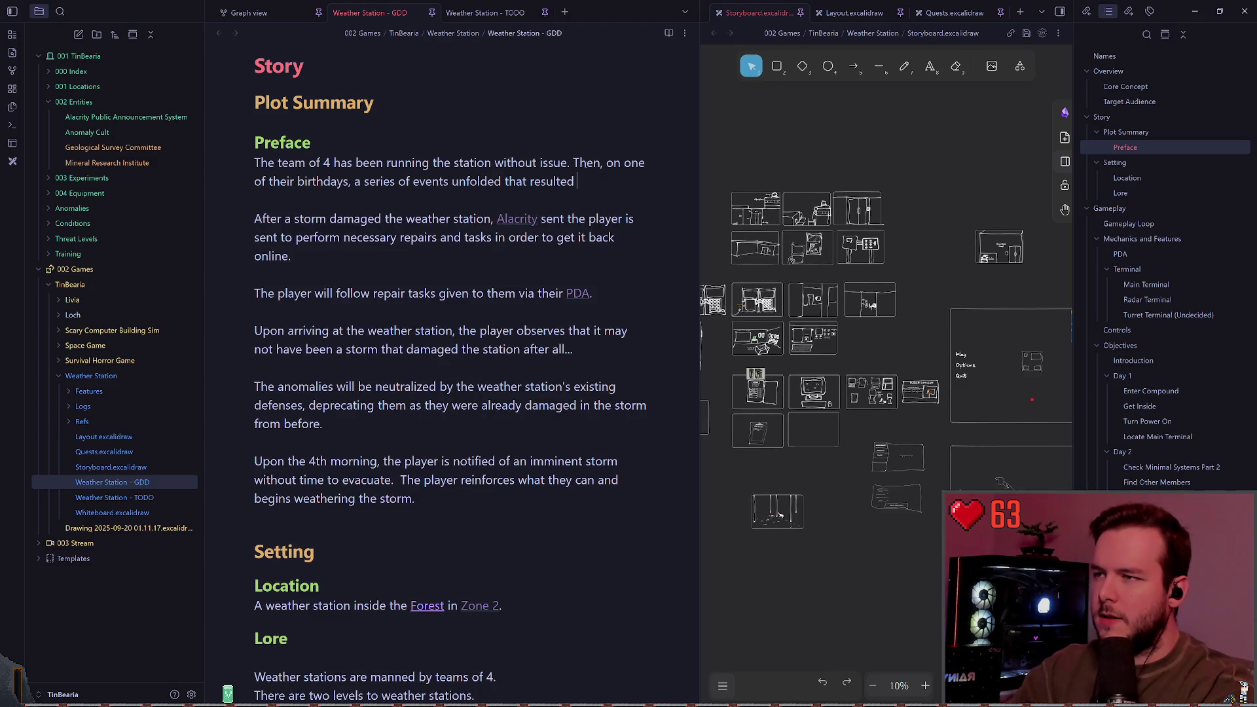
Finish it with the station being compromised and their deaths, then add blank lines.
{"action": "type", "text": "inthe station being com"}
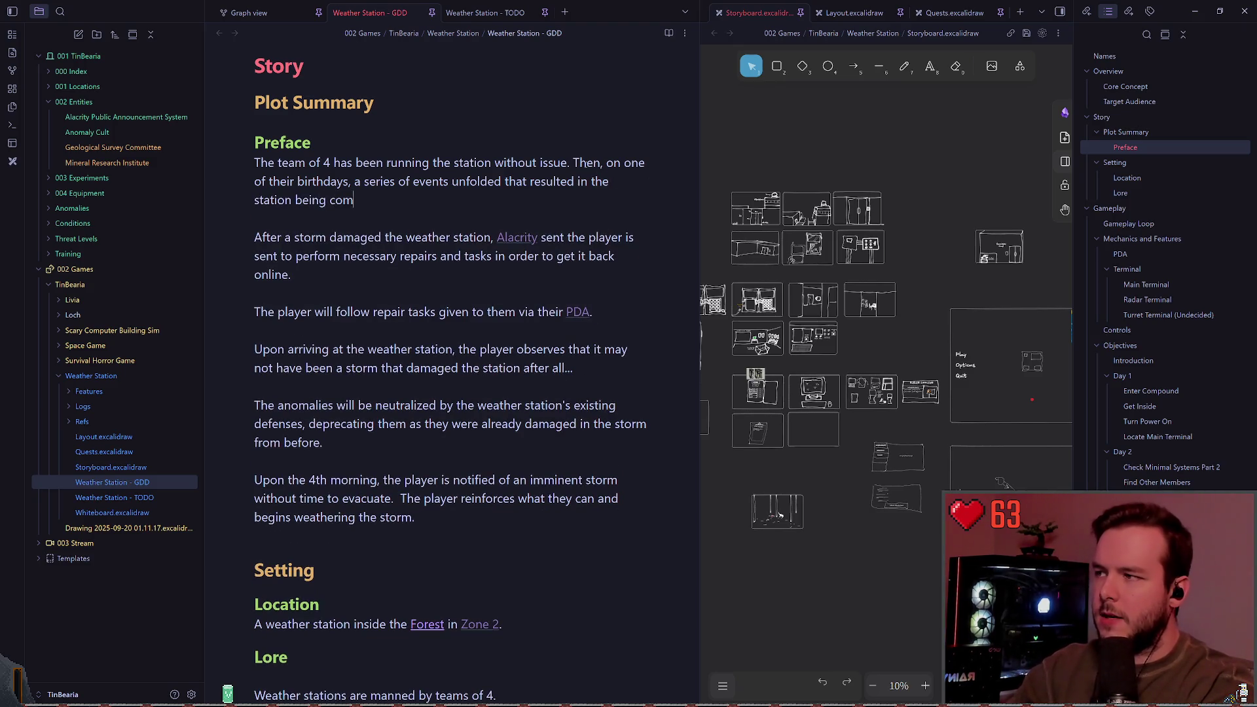
{"action": "type", "text": "pr"}
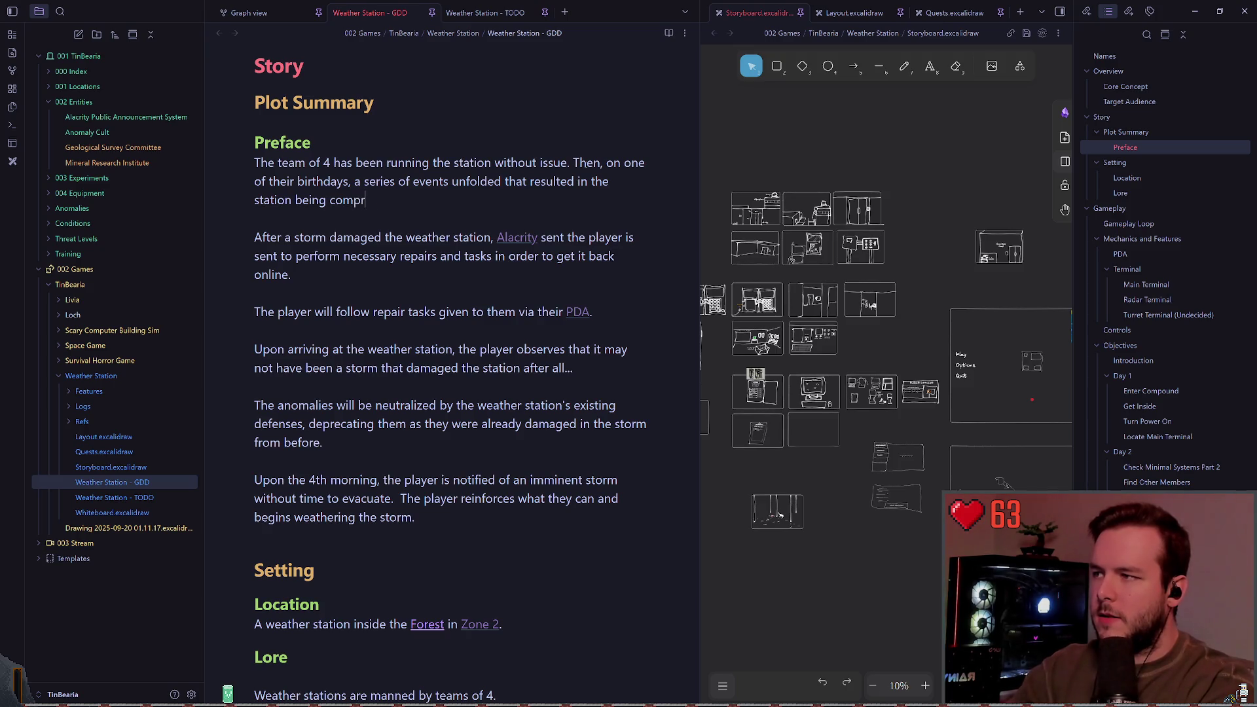
{"action": "type", "text": "omised, and"}
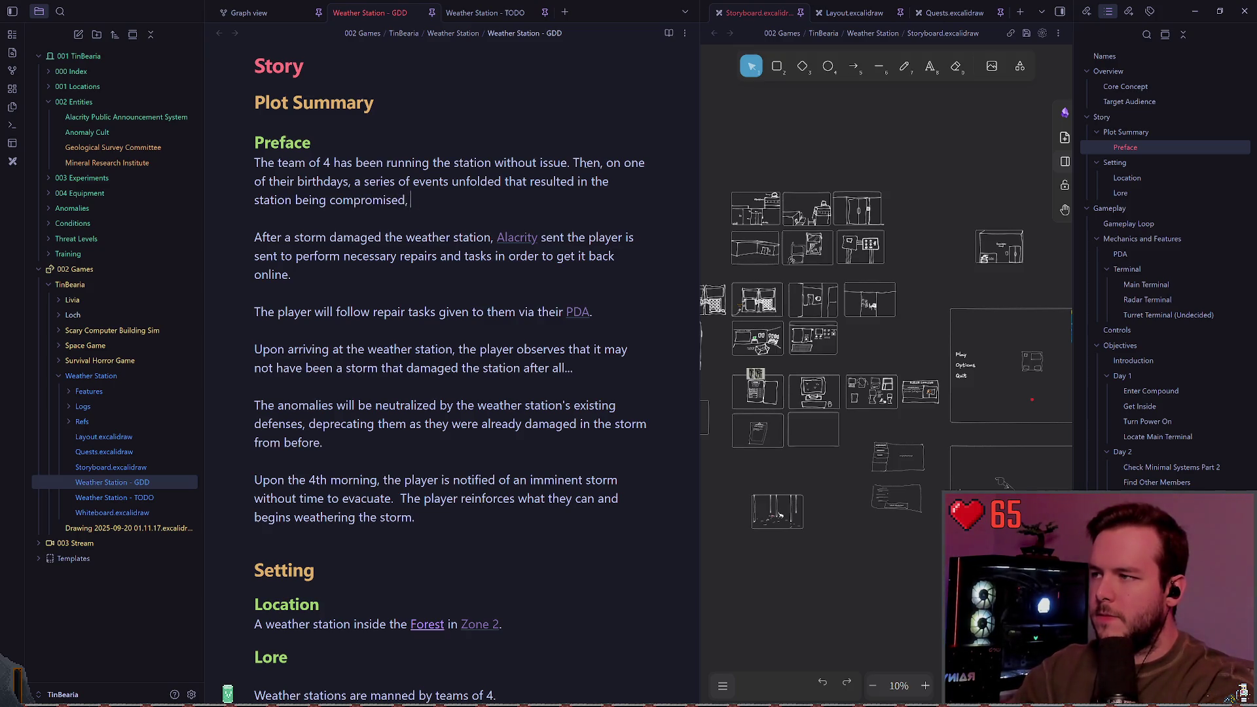
{"action": "key", "text": "BackSpace"}
{"action": "key", "text": "BackSpace"}
{"action": "key", "text": "BackSpace"}
{"action": "key", "text": "BackSpace"}
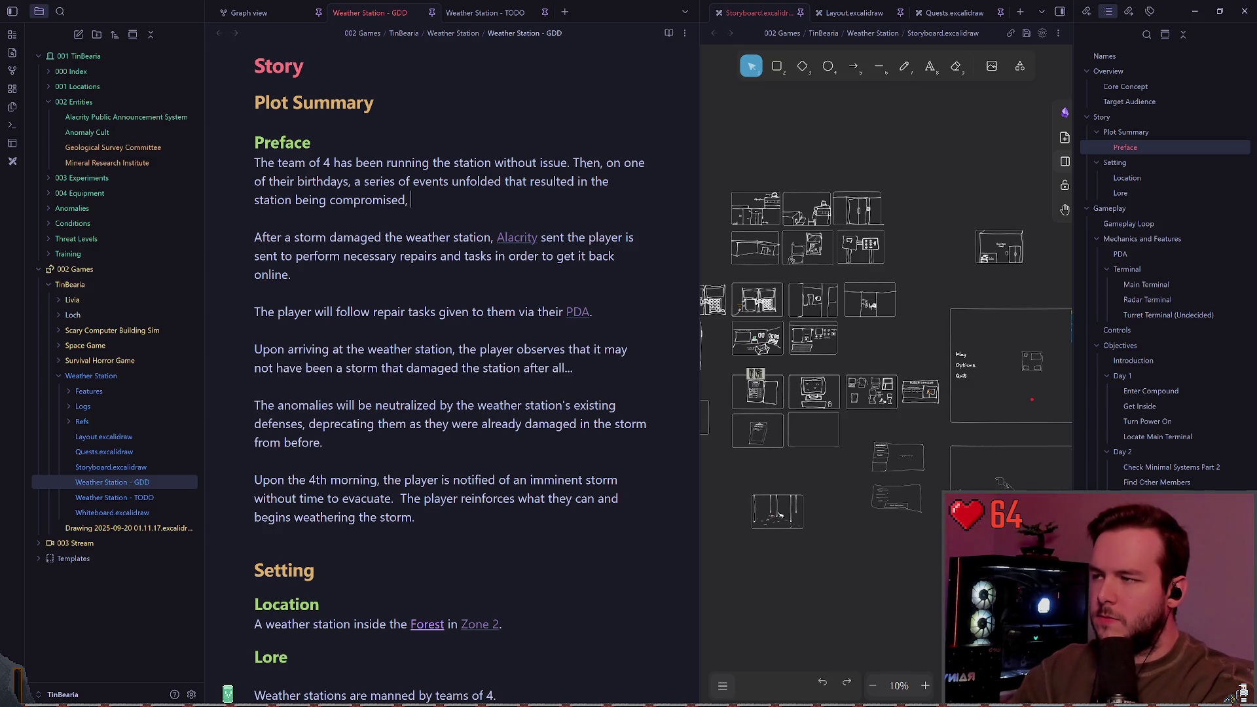
{"action": "type", "text": "and thir"}
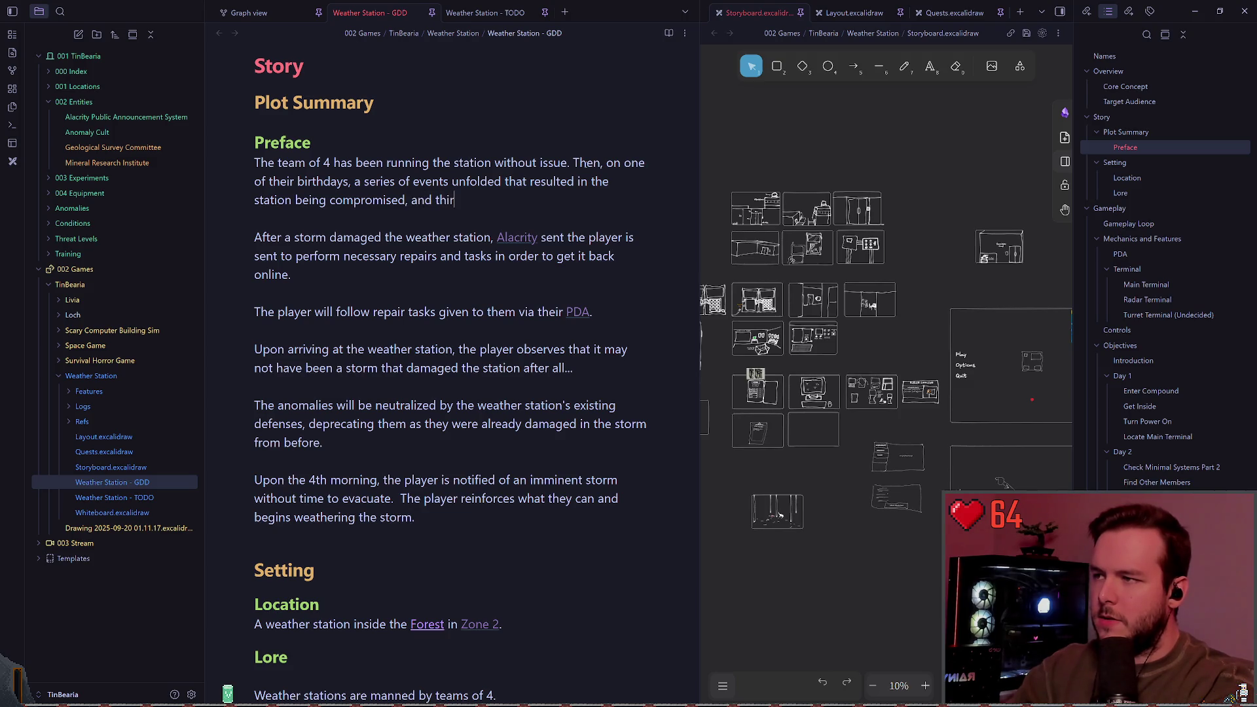
{"action": "key", "text": "BackSpace"}
{"action": "key", "text": "BackSpace"}
{"action": "type", "text": "eir deaths."}
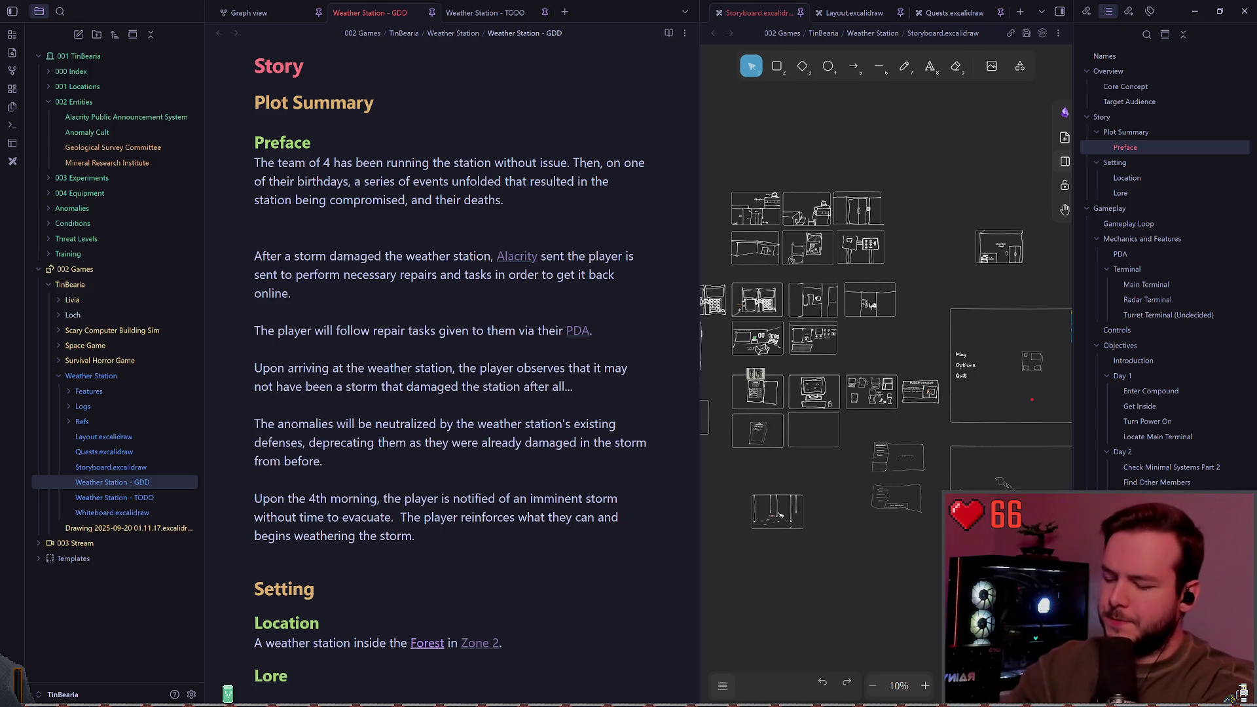
{"action": "key", "text": "Return"}
{"action": "key", "text": "Return"}
Add a '#### Birthday' subheading below the Preface paragraph.
{"action": "type", "text": "### Wha"}
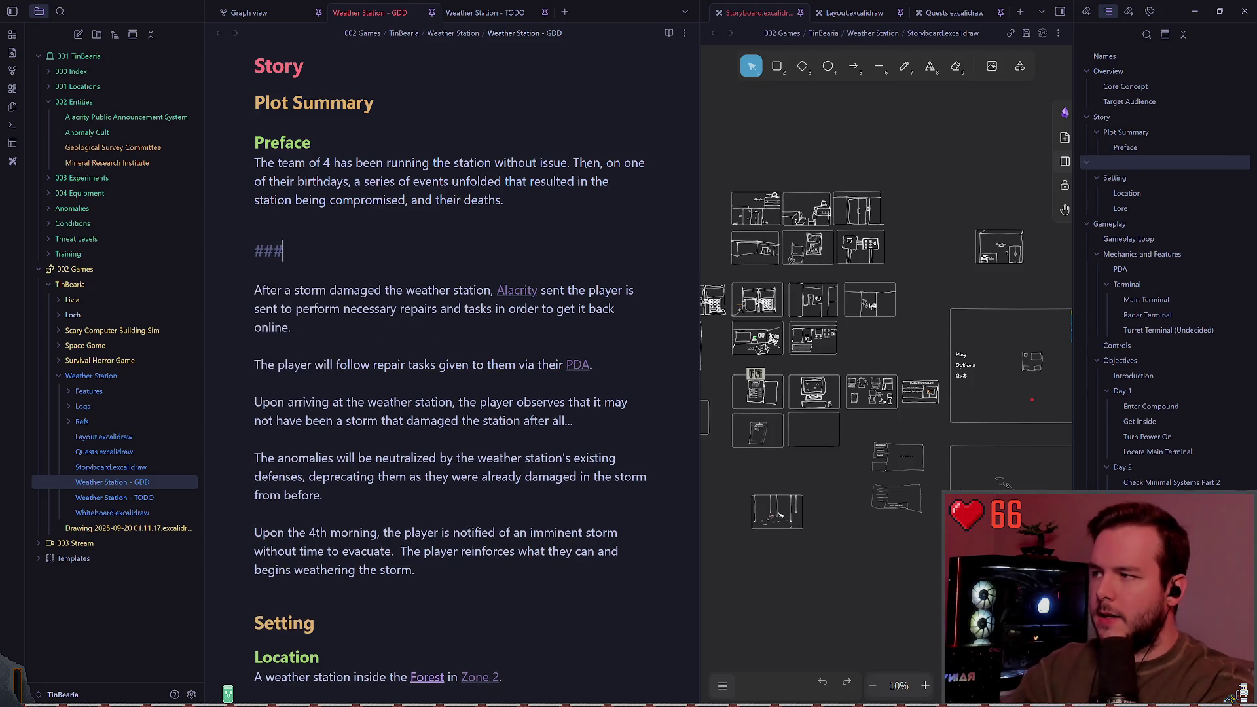
{"action": "key", "text": "BackSpace"}
{"action": "key", "text": "BackSpace"}
{"action": "key", "text": "BackSpace"}
{"action": "type", "text": "# "}
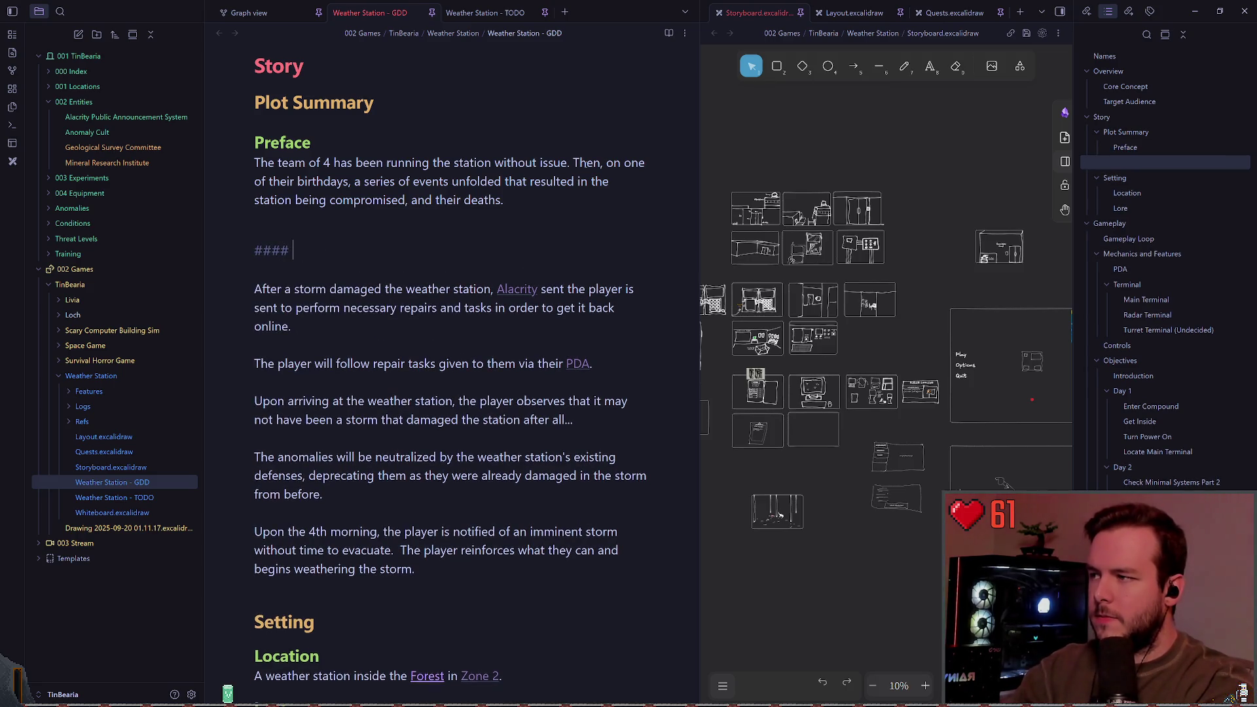
{"action": "type", "text": "What happened"}
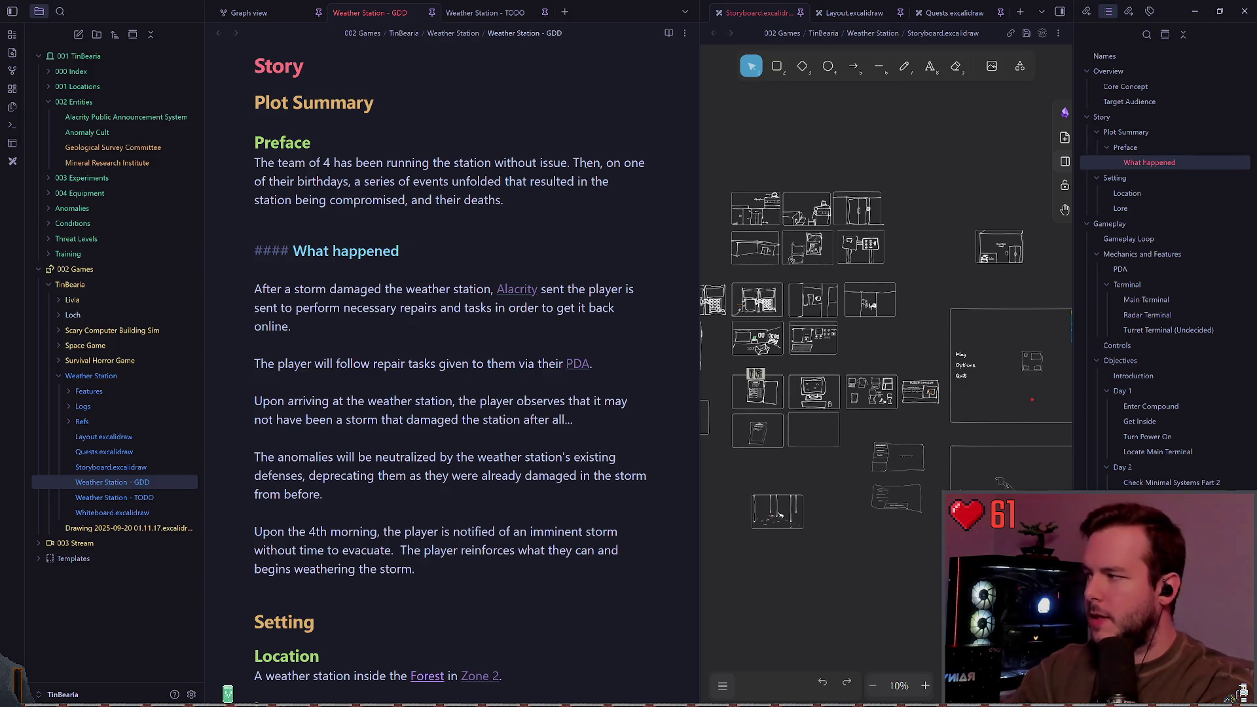
{"action": "key", "text": "BackSpace"}
{"action": "key", "text": "BackSpace"}
{"action": "key", "text": "BackSpace"}
{"action": "type", "text": "Birthday"}
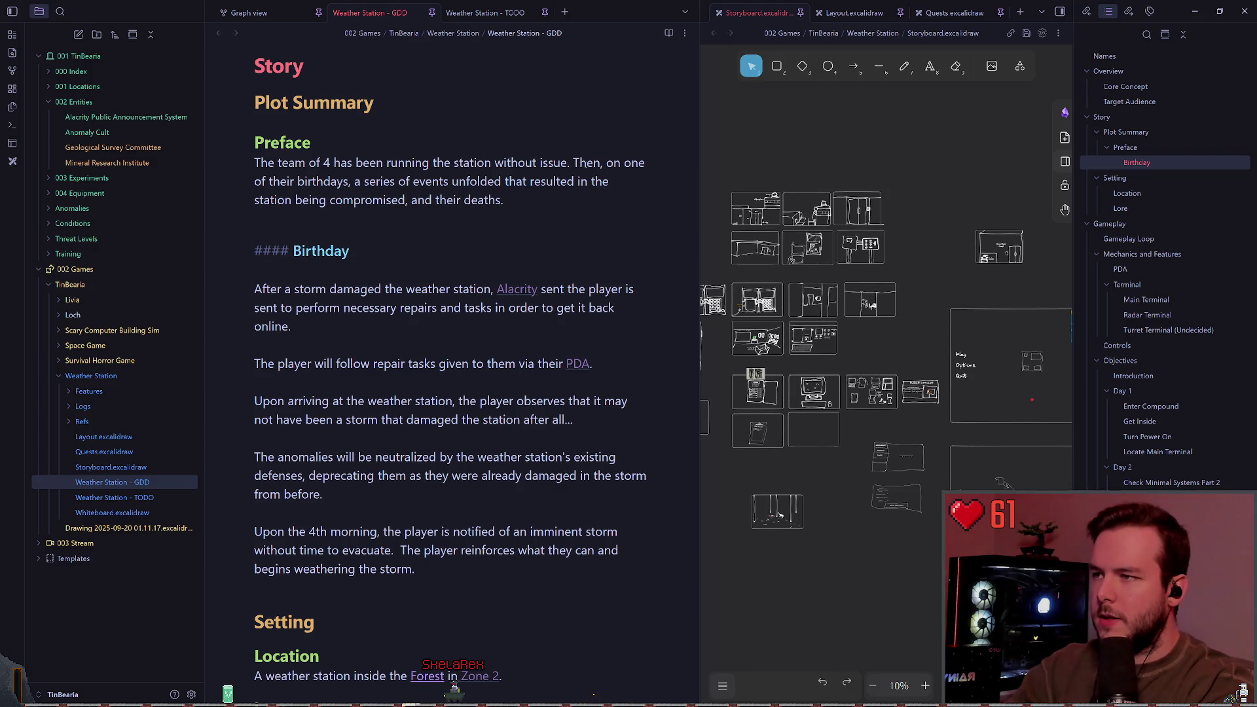
{"action": "key", "text": "Return"}
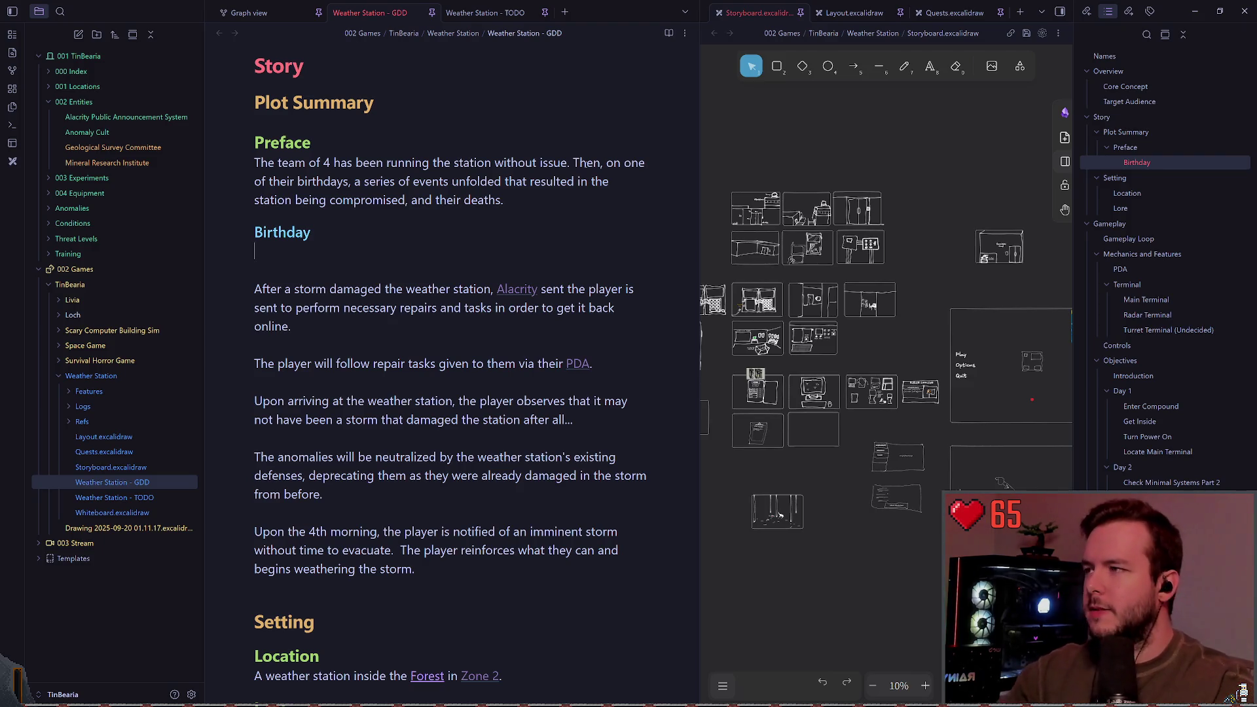
{"action": "scroll", "coordinate": [332, 385], "scroll_direction": "up", "scroll_amount": 2}
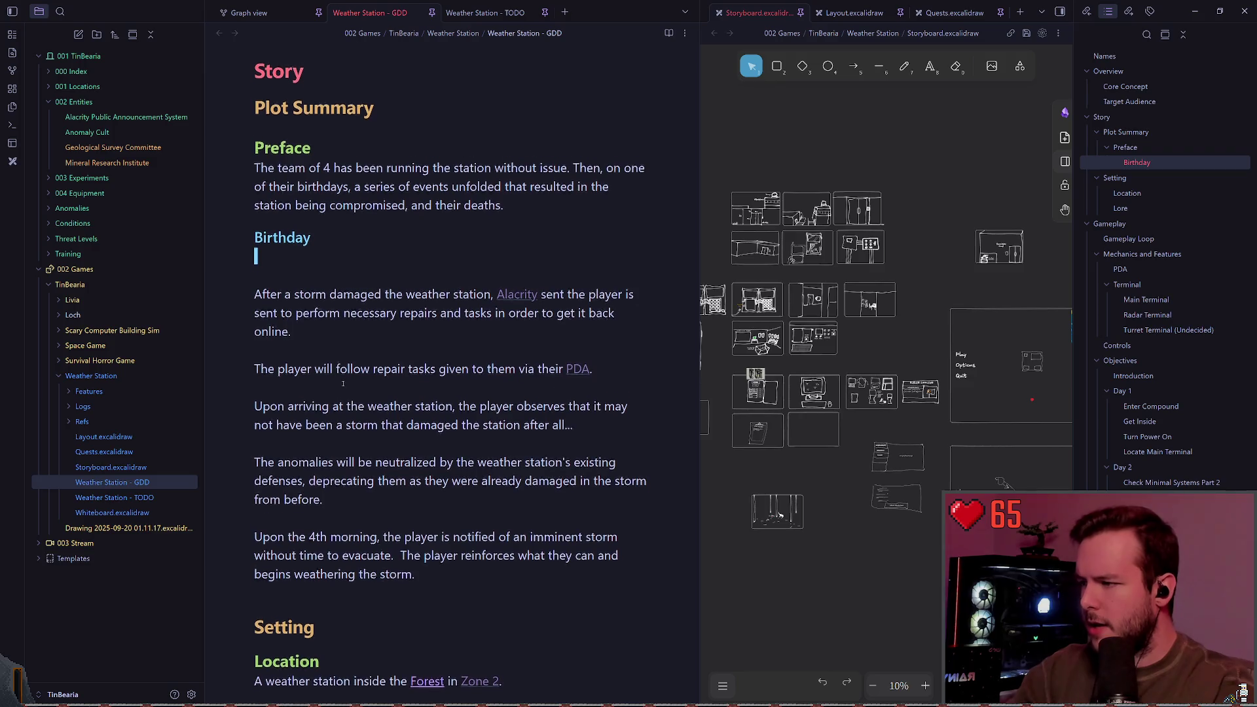
{"action": "scroll", "coordinate": [290, 244], "scroll_direction": "down", "scroll_amount": 3}
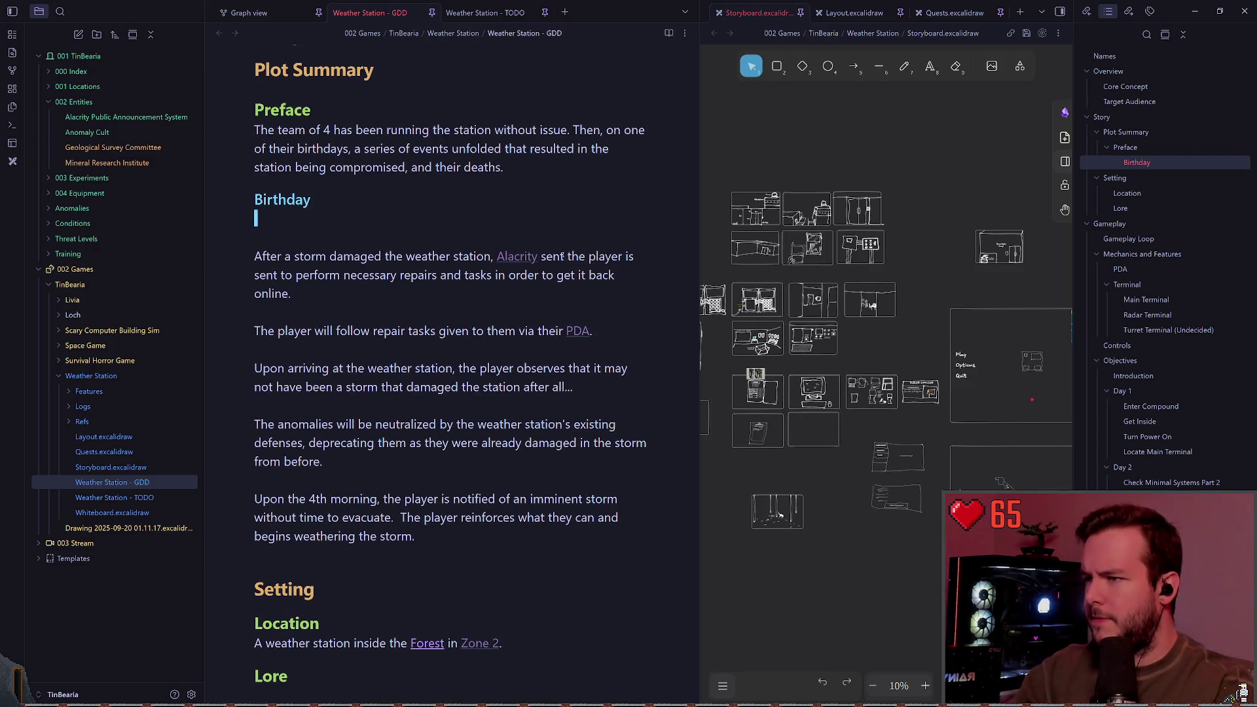
{"action": "scroll", "coordinate": [461, 359], "scroll_direction": "down", "scroll_amount": 6}
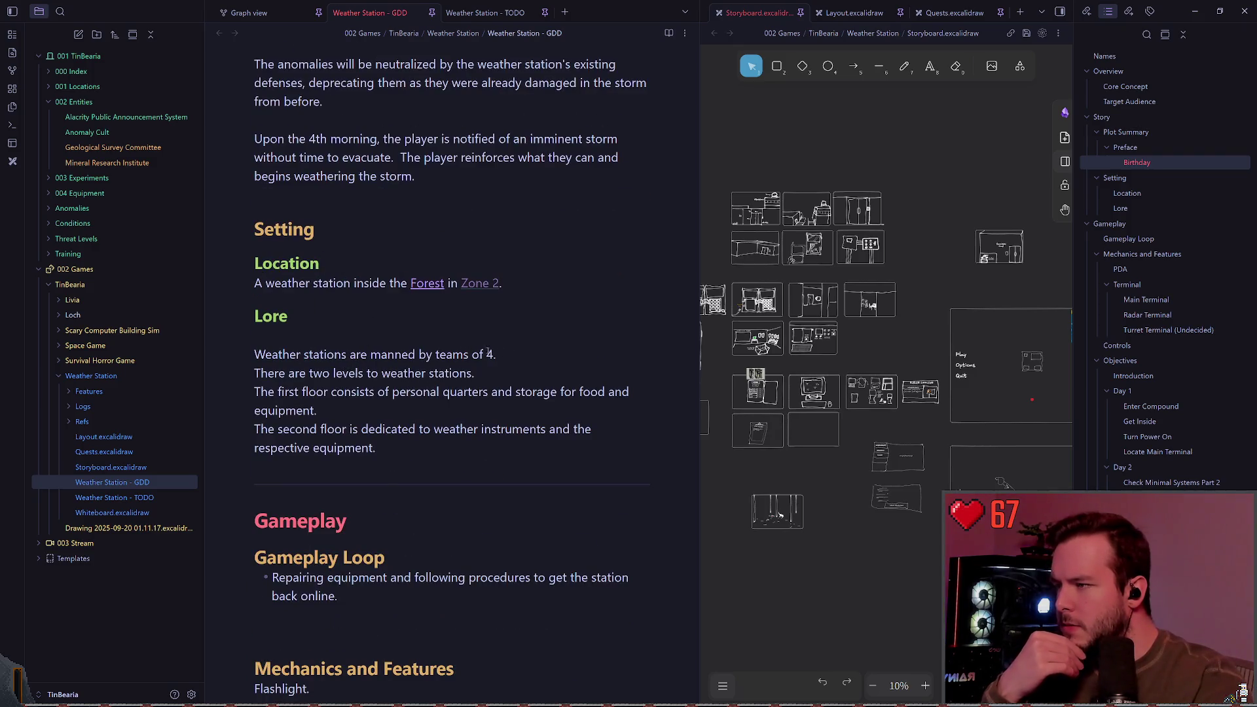
{"action": "scroll", "coordinate": [416, 267], "scroll_direction": "up", "scroll_amount": 6}
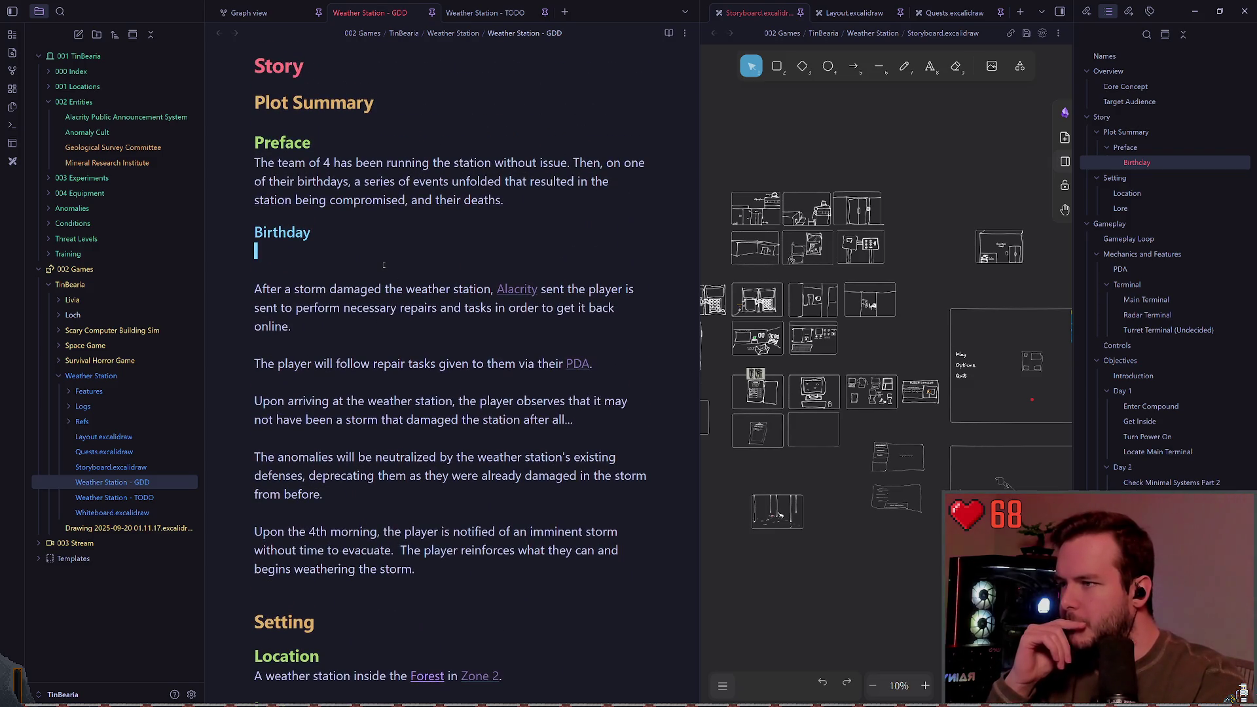
{"action": "scroll", "coordinate": [383, 265], "scroll_direction": "down", "scroll_amount": 4}
{"action": "left_click", "coordinate": [530, 484]}
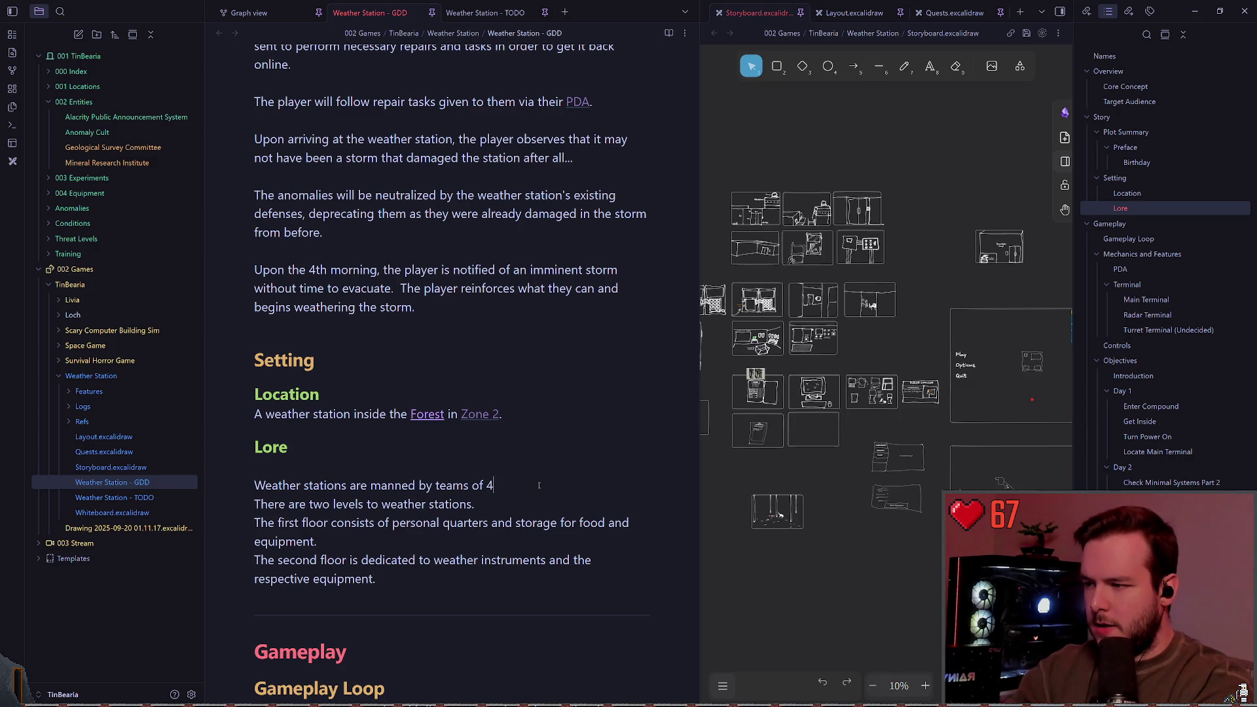
End 'teams of 4' with a period and add 'The team works for 4 months, then switches out with another.'.
{"action": "type", "text": "."}
{"action": "key", "text": "Return"}
{"action": "type", "text": "The"}
{"action": "key", "text": "BackSpace"}
{"action": "key", "text": "BackSpace"}
{"action": "key", "text": "BackSpace"}
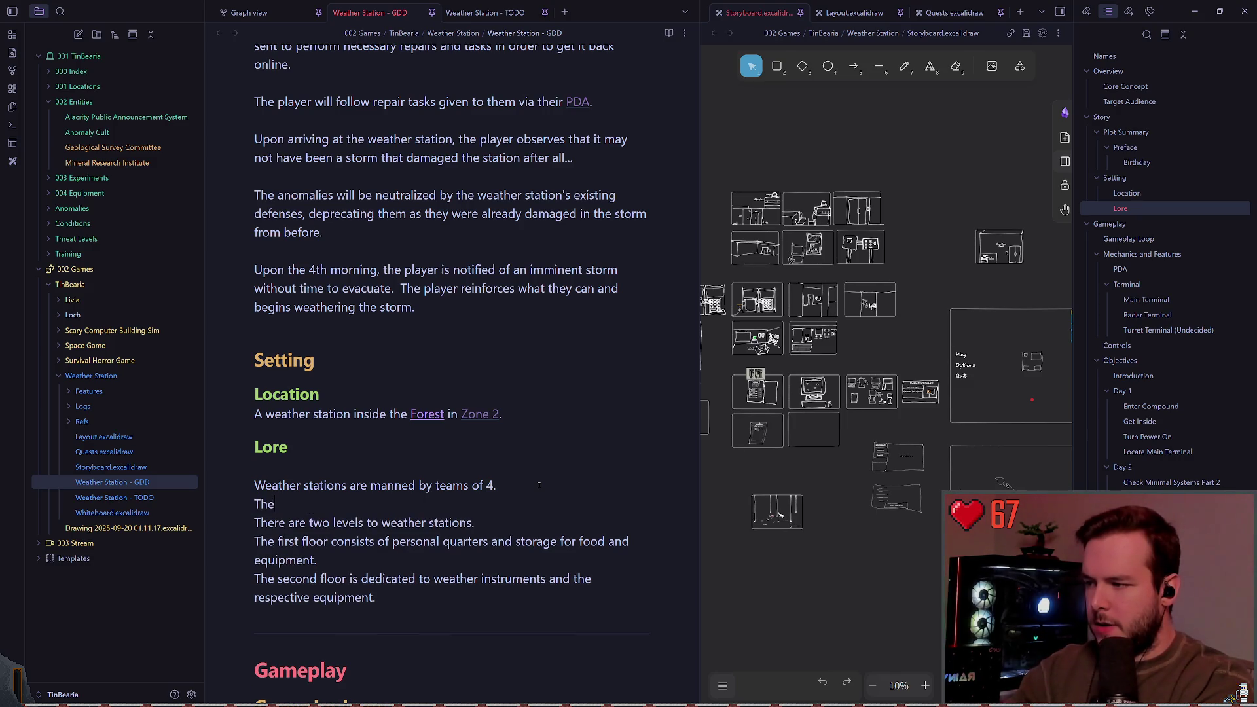
{"action": "type", "text": "The"}
{"action": "key", "text": "BackSpace"}
{"action": "key", "text": "BackSpace"}
{"action": "type", "text": "team "}
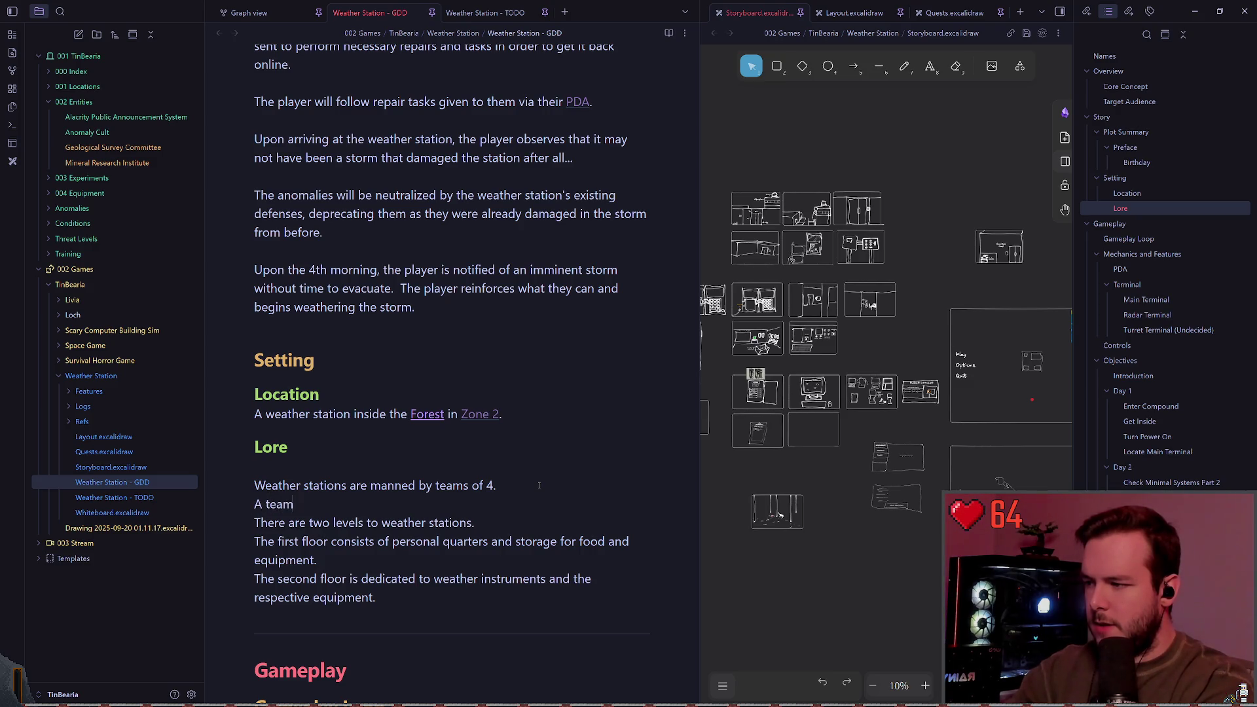
{"action": "type", "text": "works for "}
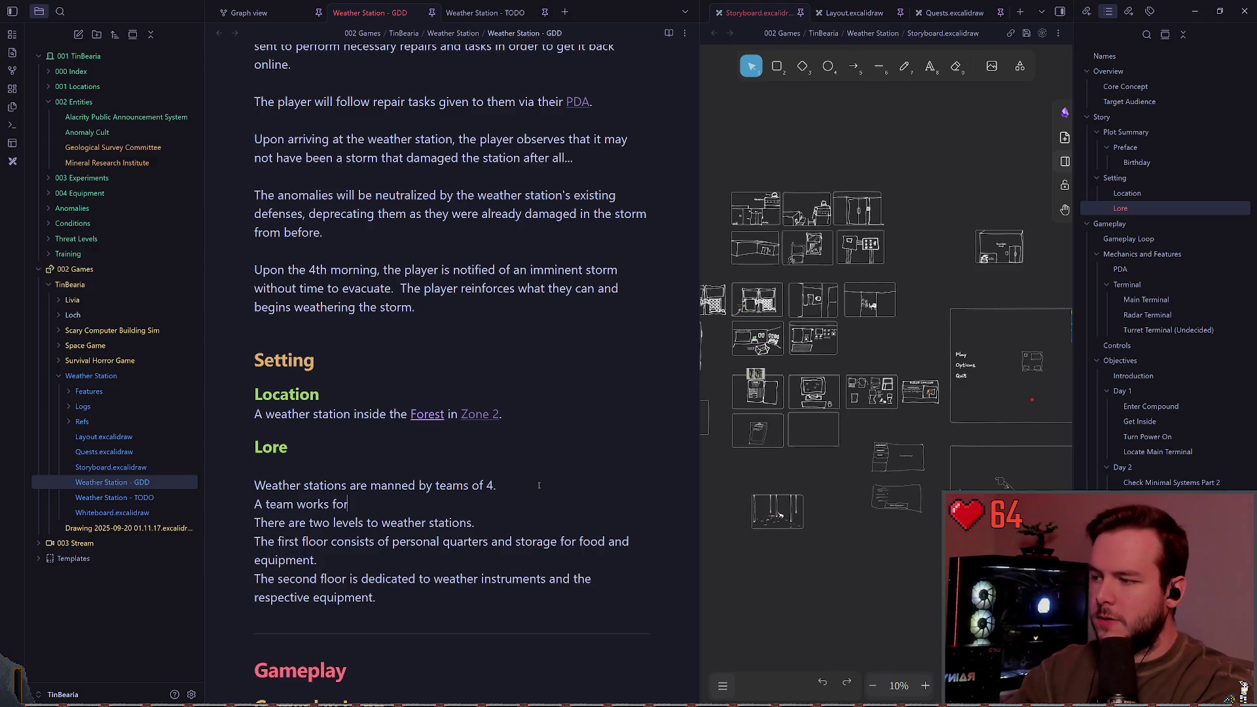
{"action": "type", "text": "4 months, then si"}
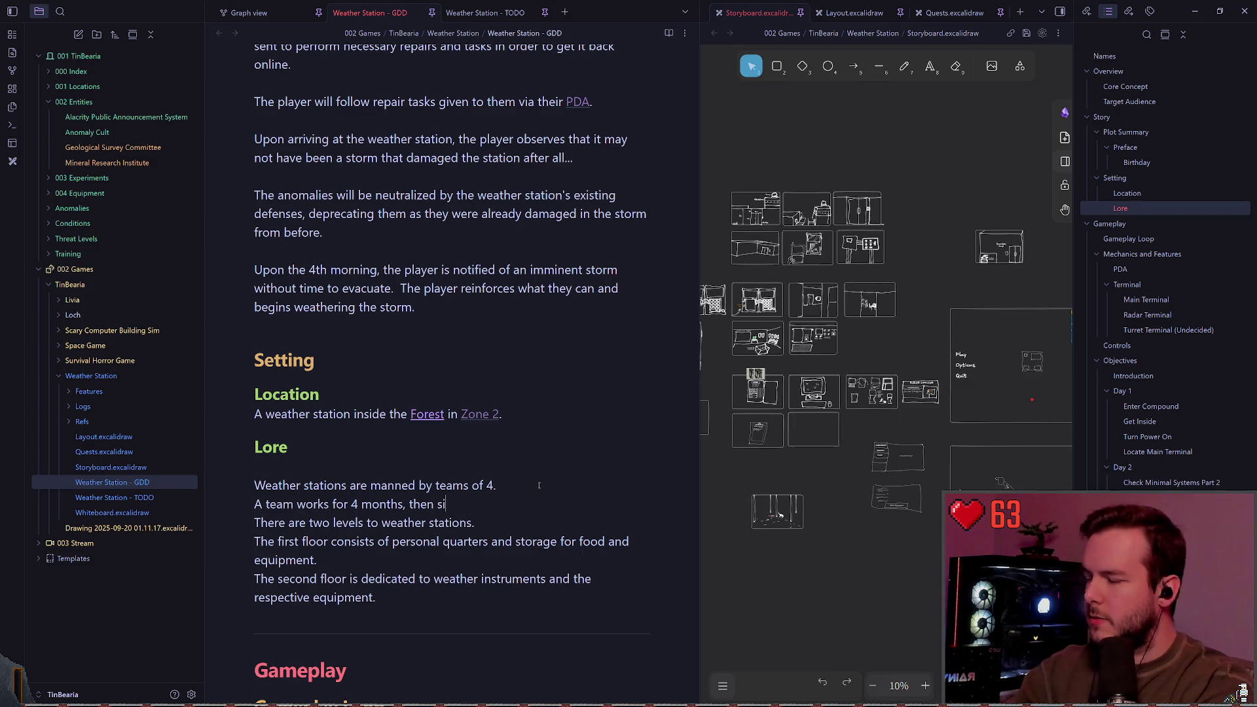
{"action": "key", "text": "BackSpace"}
{"action": "type", "text": "ches out with another"}
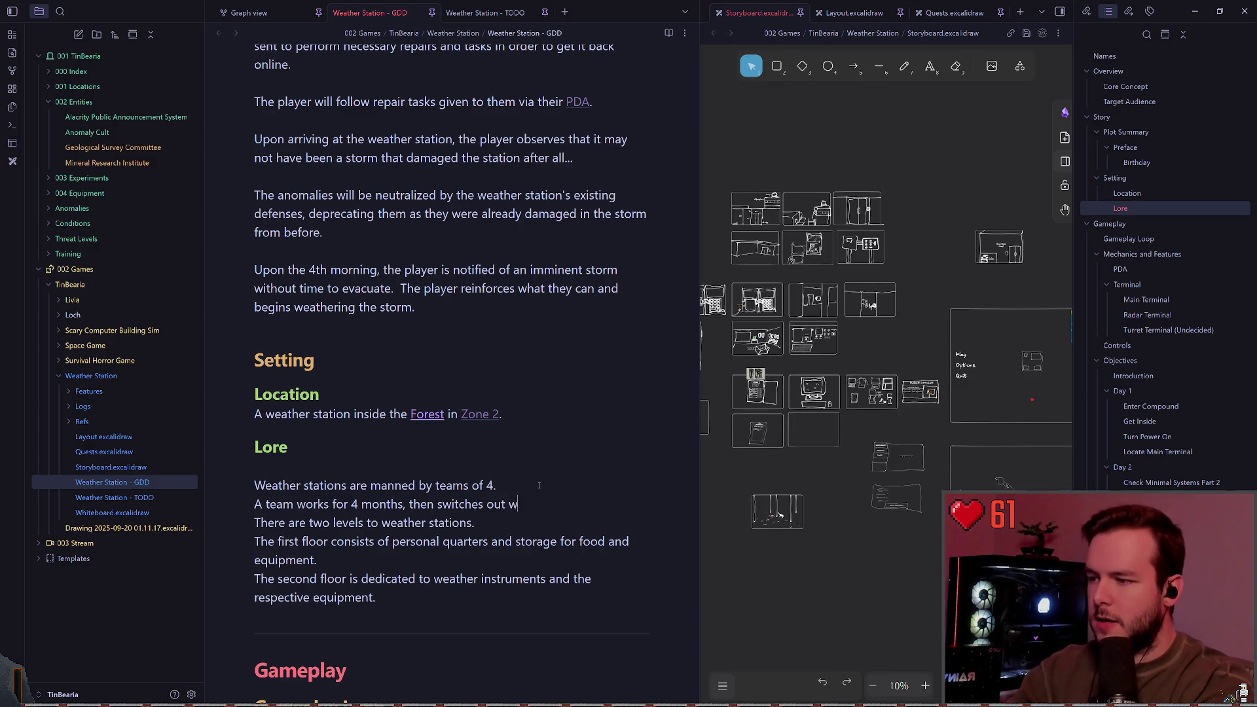
{"action": "type", "text": "."}
Select the '4' in 'works for 4 months' for revision.
{"action": "scroll", "coordinate": [412, 438], "scroll_direction": "up", "scroll_amount": 3}
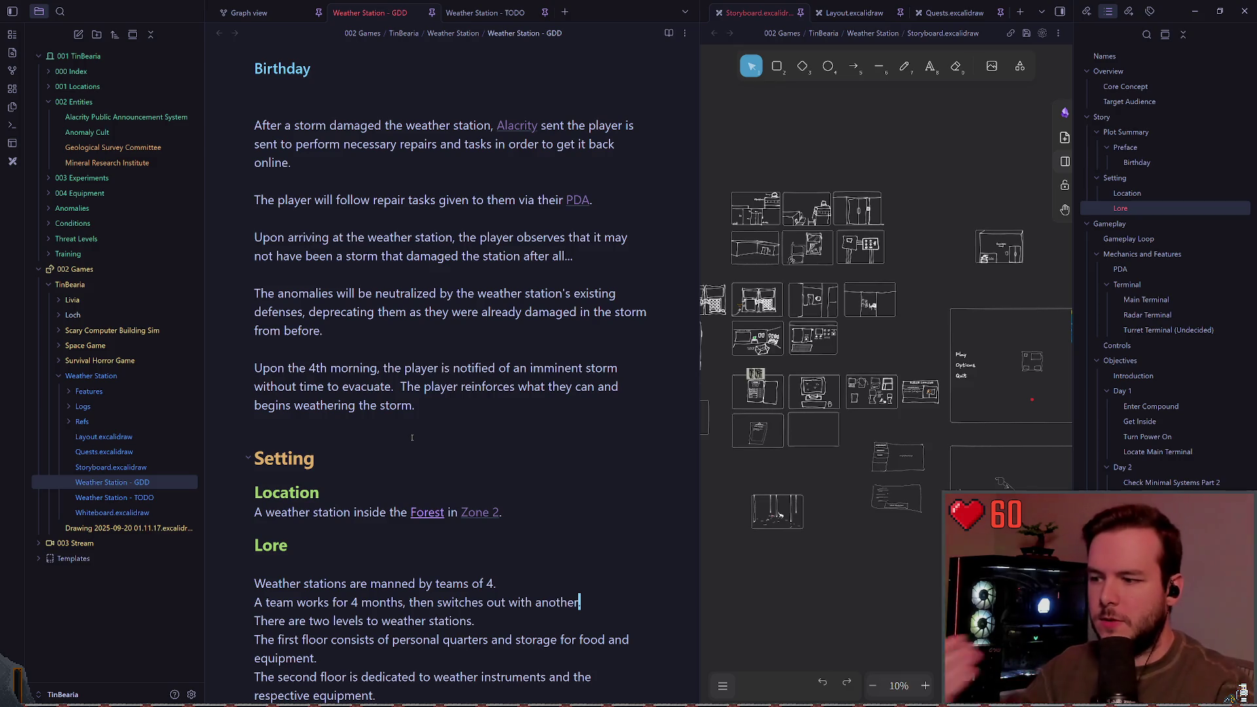
{"action": "type", "text": "."}
{"action": "scroll", "coordinate": [412, 438], "scroll_direction": "down", "scroll_amount": 1}
{"action": "double_click", "coordinate": [354, 569]}
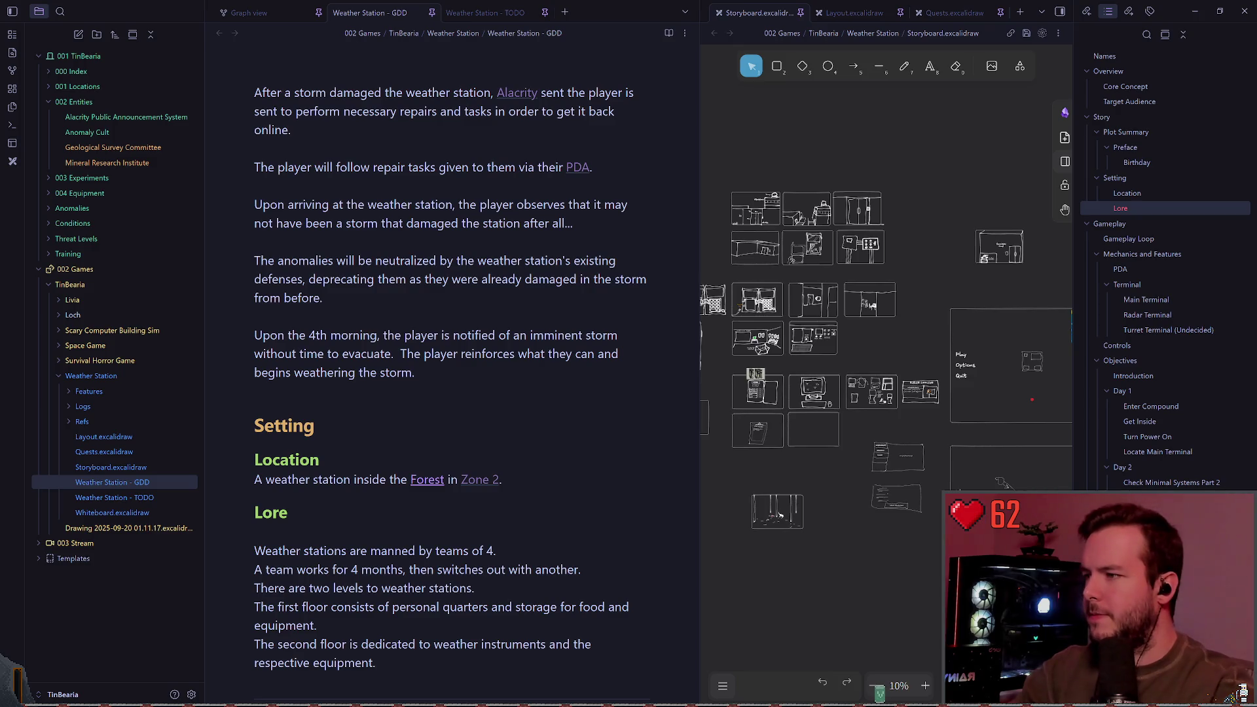
{"action": "left_click", "coordinate": [354, 568]}
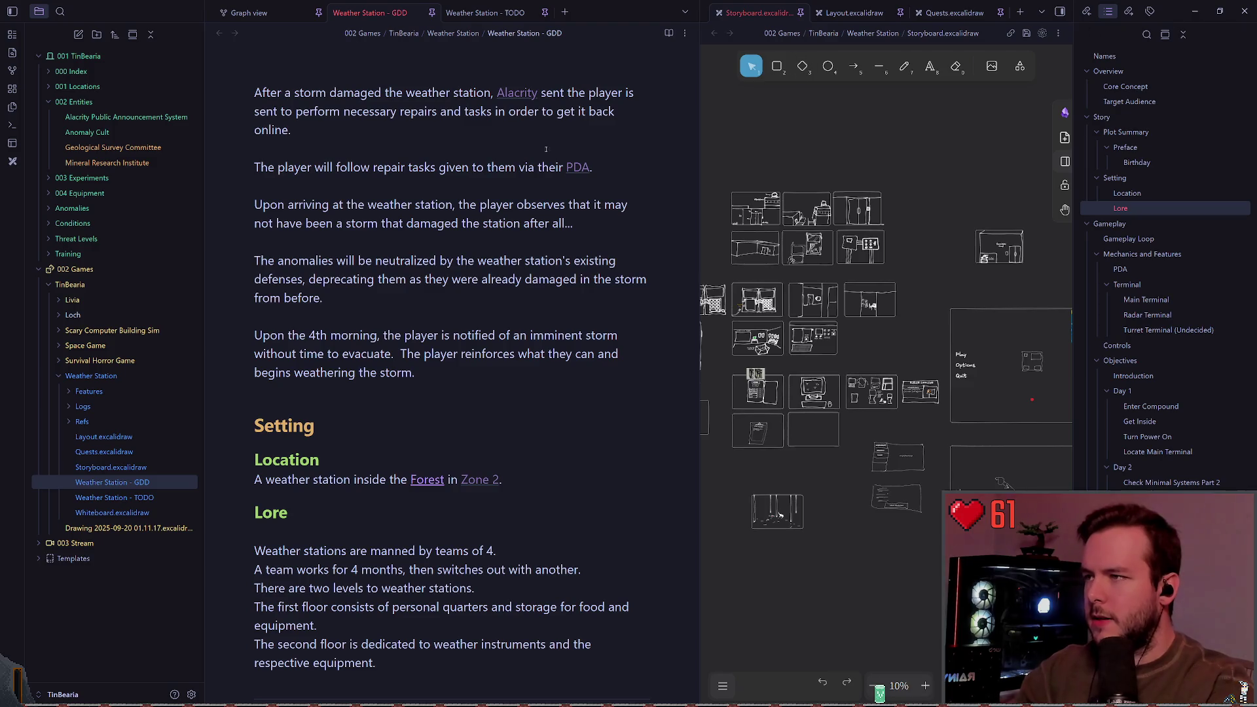
{"action": "scroll", "coordinate": [456, 317], "scroll_direction": "up", "scroll_amount": 5}
{"action": "left_click", "coordinate": [490, 396]}
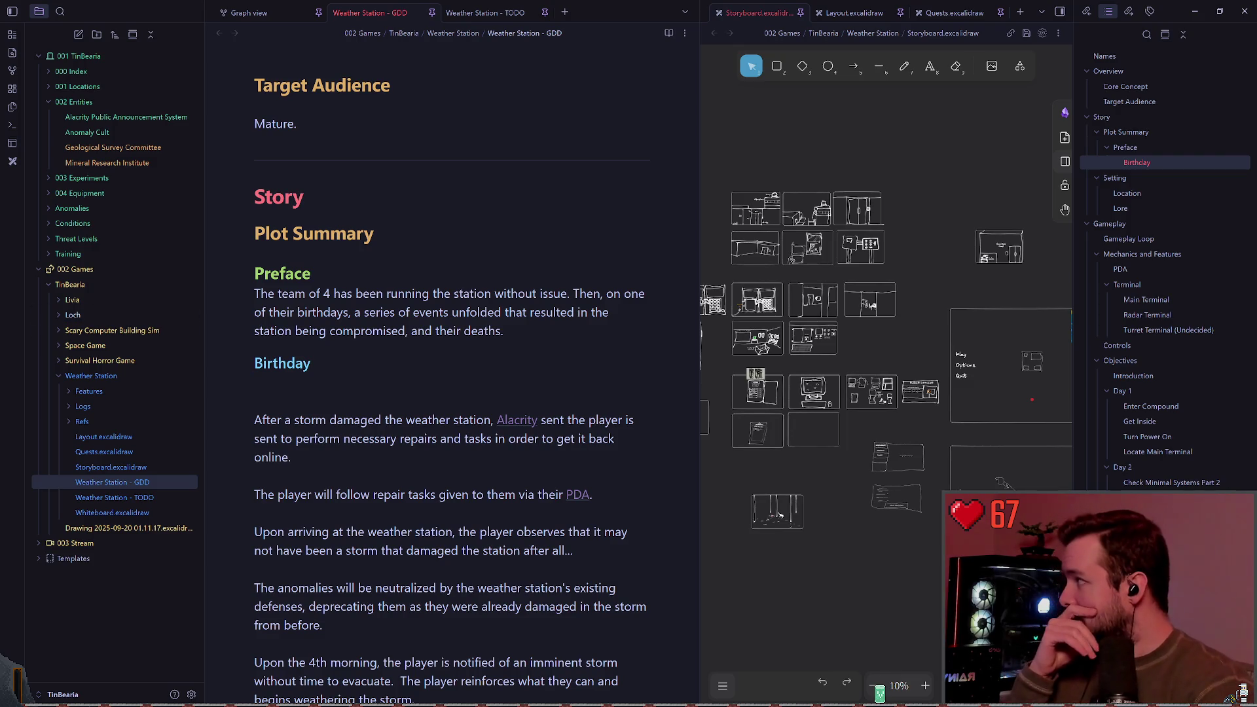
In the Lore section, change '4 months' to '3 months'.
{"action": "left_click", "coordinate": [324, 386]}
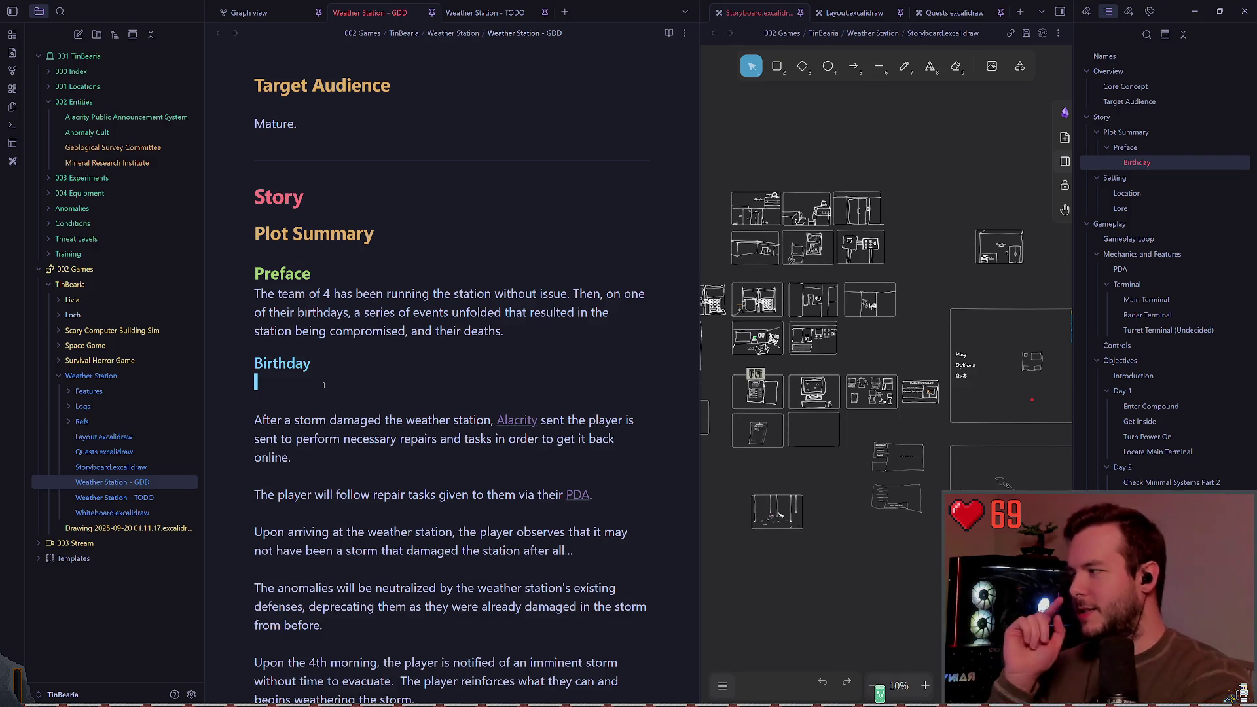
{"action": "scroll", "coordinate": [362, 395], "scroll_direction": "down", "scroll_amount": 1}
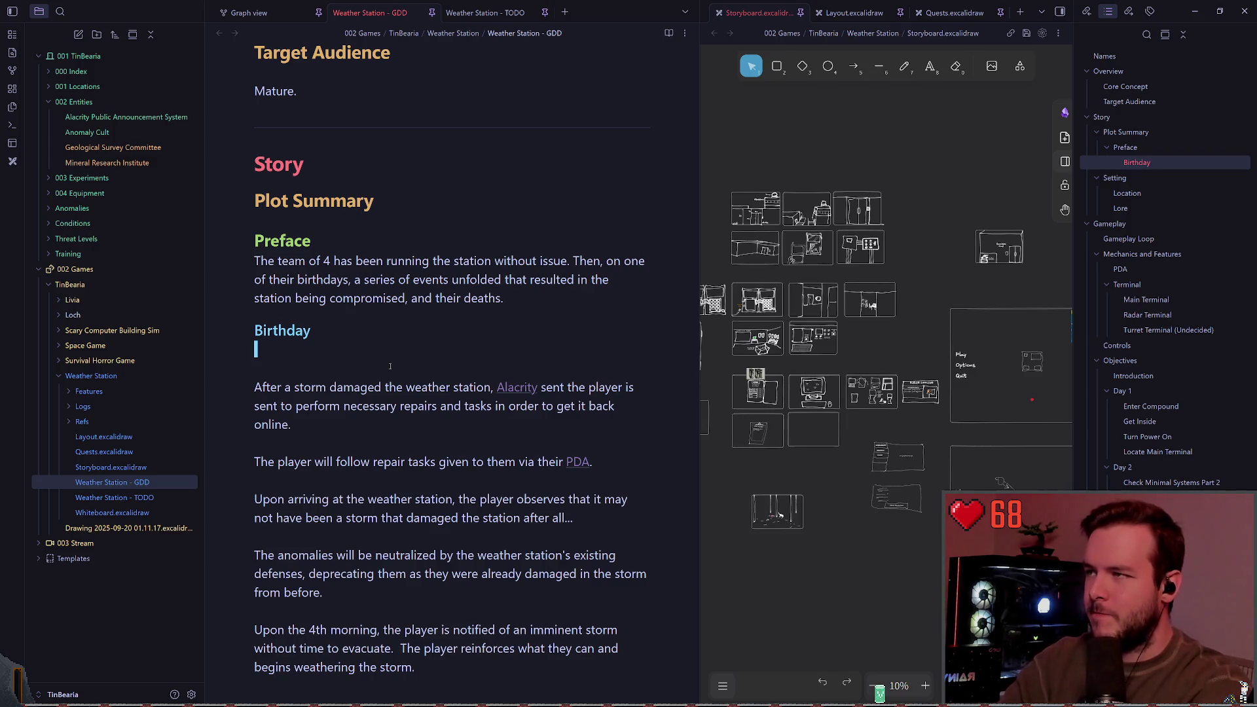
{"action": "scroll", "coordinate": [374, 426], "scroll_direction": "down", "scroll_amount": 5}
{"action": "left_click", "coordinate": [354, 504]}
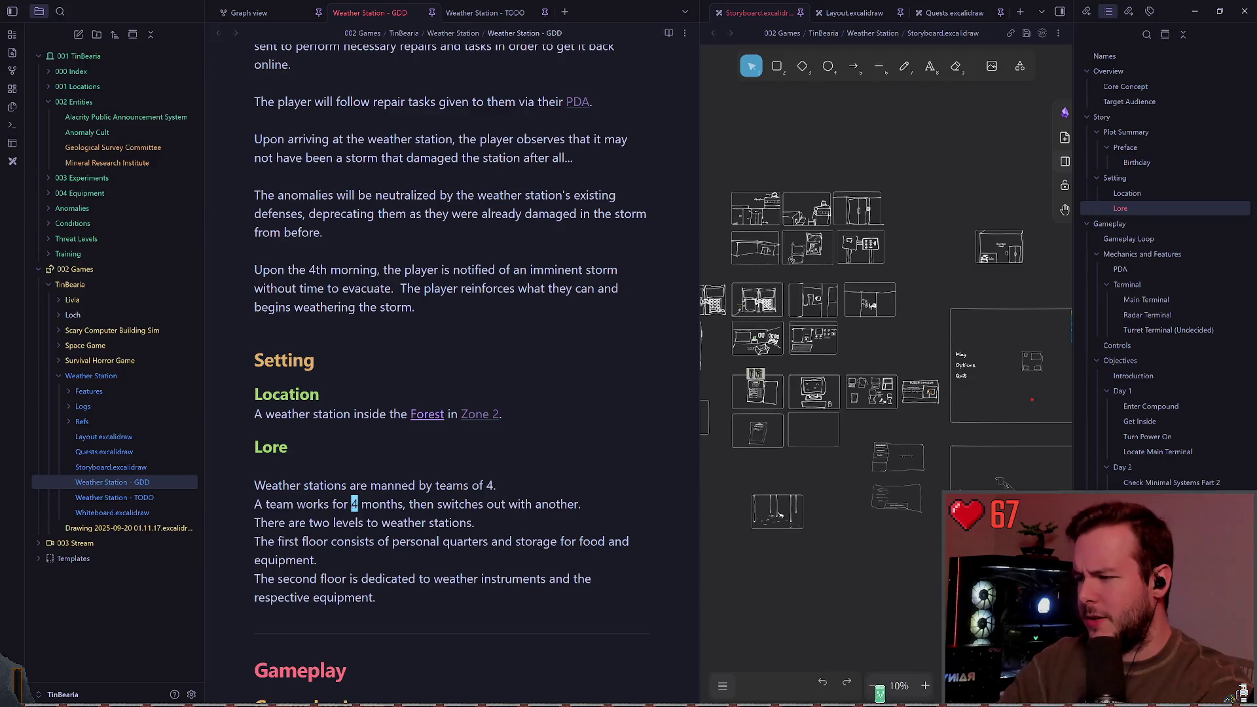
Return up to the Preface and place the caret on the blank line under Birthday.
{"action": "scroll", "coordinate": [383, 381], "scroll_direction": "up", "scroll_amount": 3}
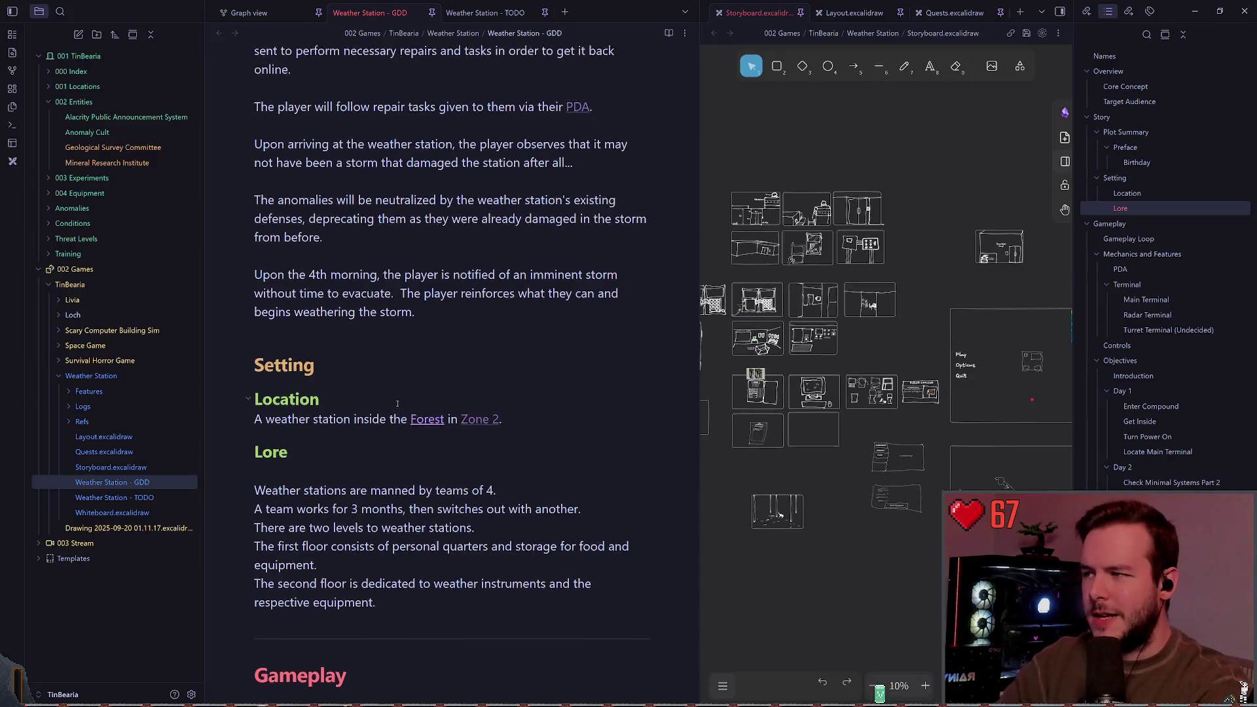
{"action": "scroll", "coordinate": [383, 381], "scroll_direction": "up", "scroll_amount": 6}
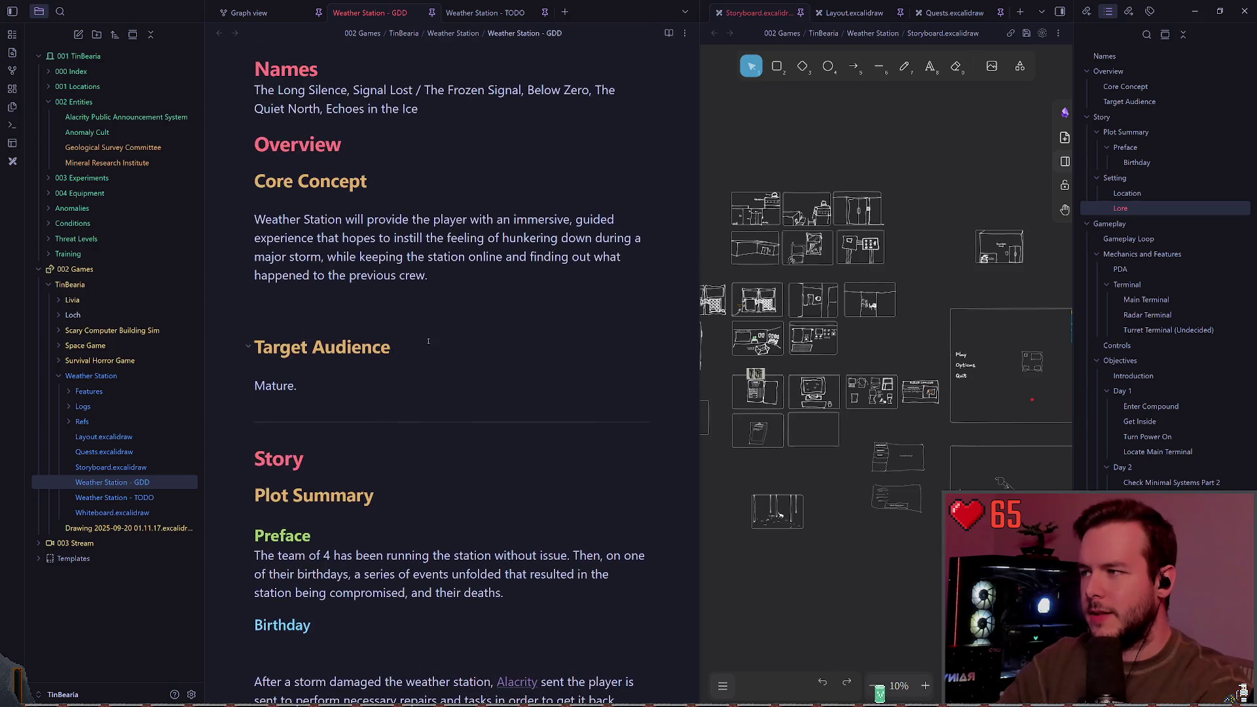
{"action": "left_click", "coordinate": [427, 298]}
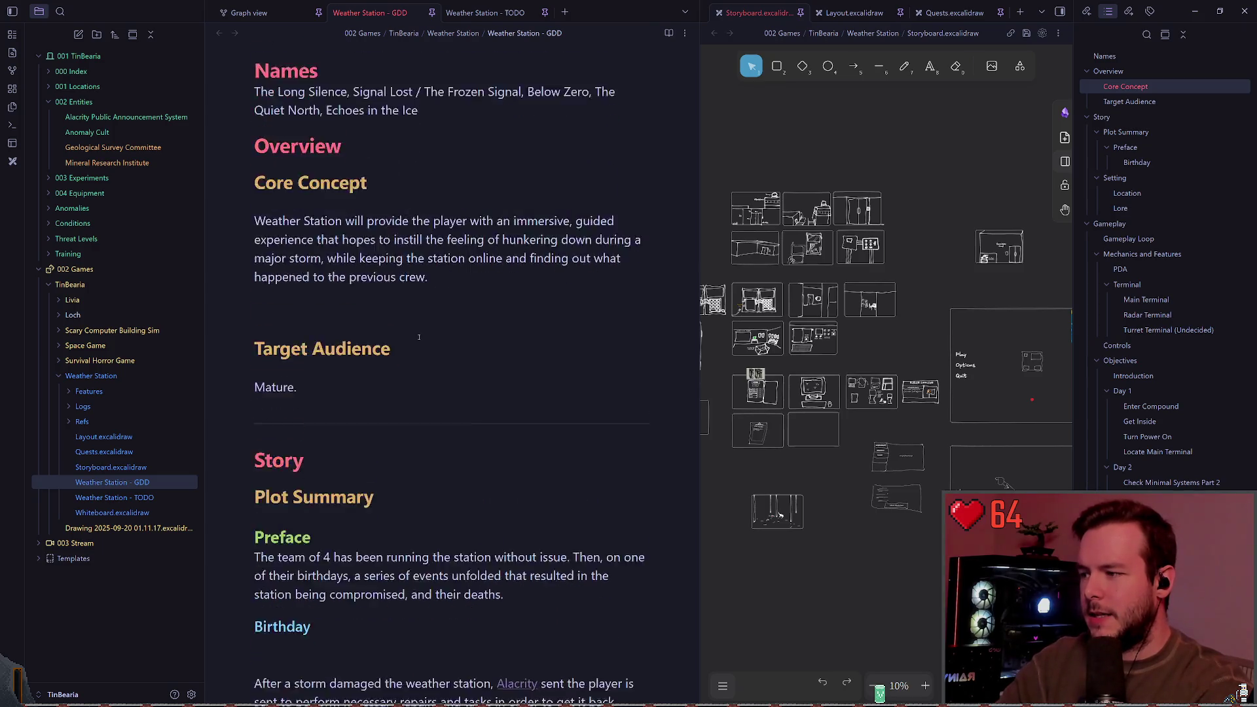
{"action": "scroll", "coordinate": [417, 354], "scroll_direction": "down", "scroll_amount": 3}
{"action": "left_click", "coordinate": [523, 408]}
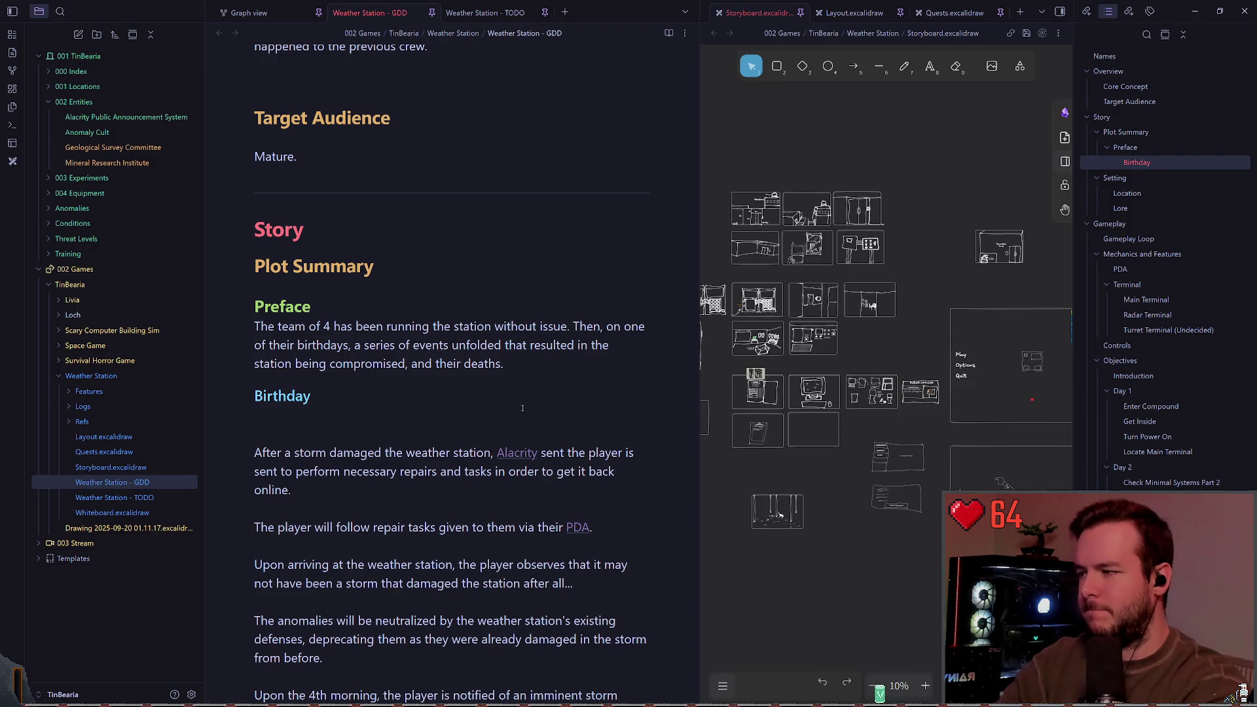
Begin the Birthday paragraph: 'Person A has their birthday coming up and the three other staff members'.
{"action": "type", "text": "Person"}
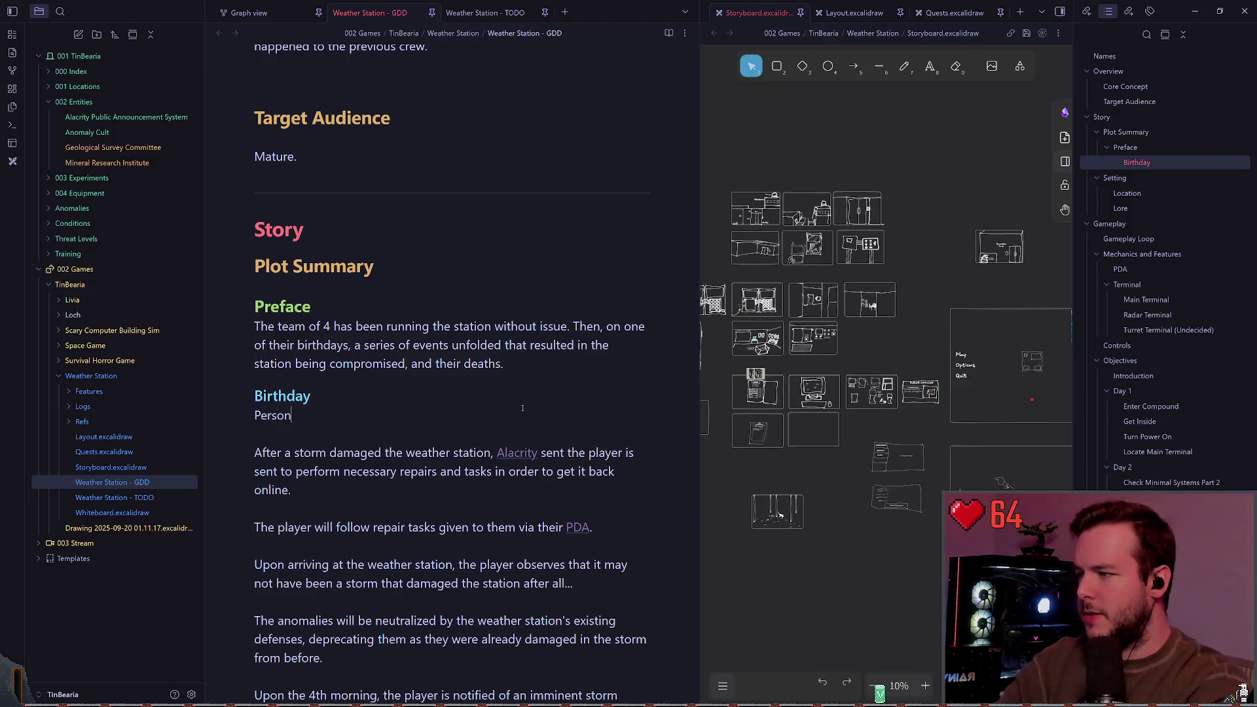
{"action": "type", "text": " A ha"}
{"action": "type", "text": "s the"}
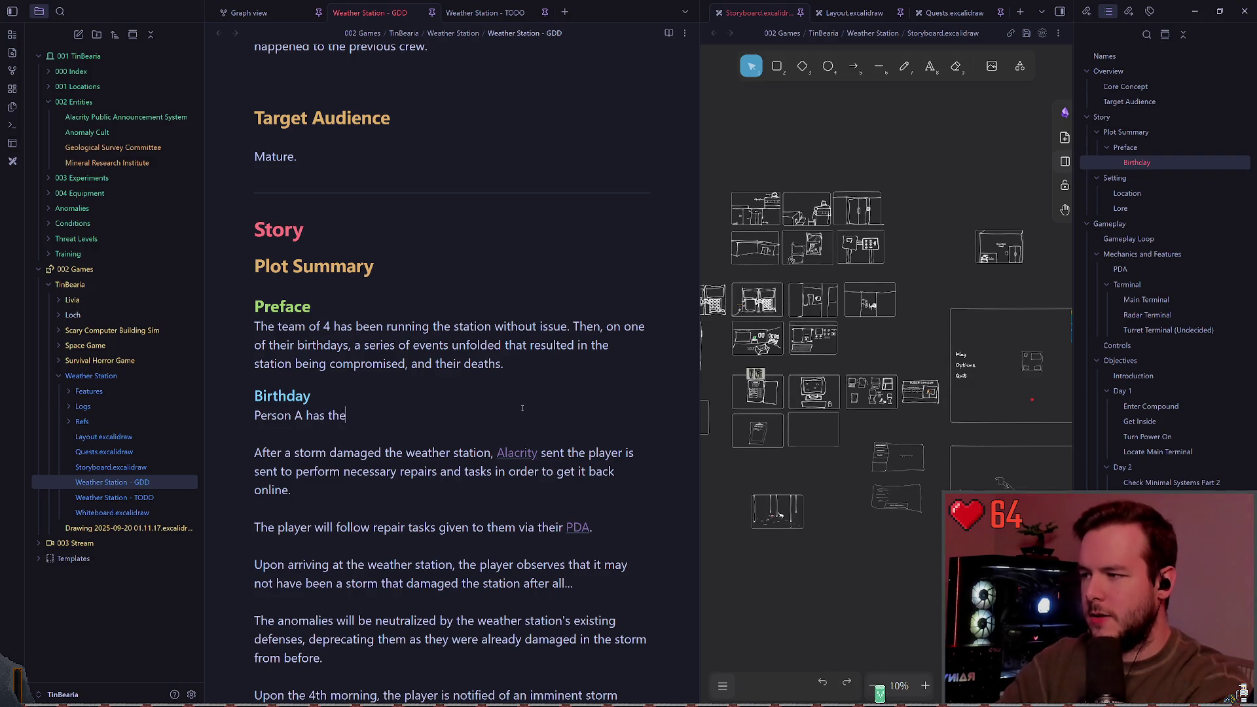
{"action": "type", "text": " s"}
{"action": "key", "text": "BackSpace"}
{"action": "key", "text": "BackSpace"}
{"action": "key", "text": "BackSpace"}
{"action": "type", "text": "eir birthday coming u"}
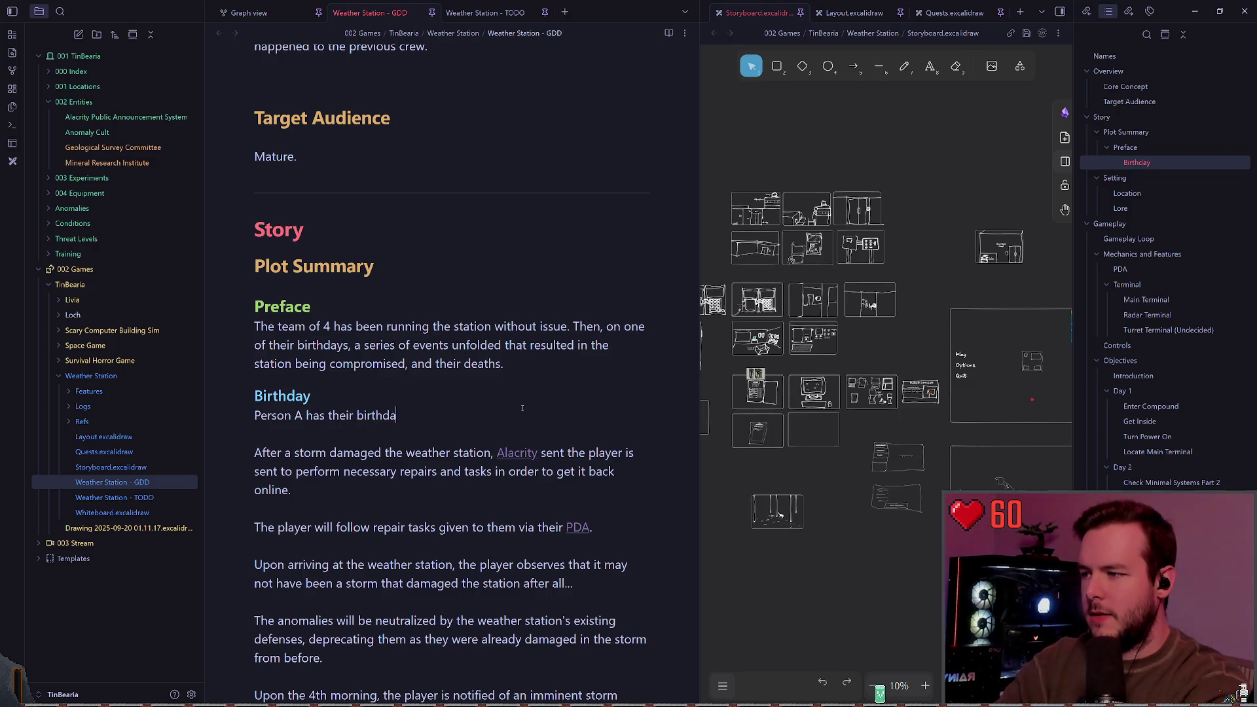
{"action": "type", "text": "p and t"}
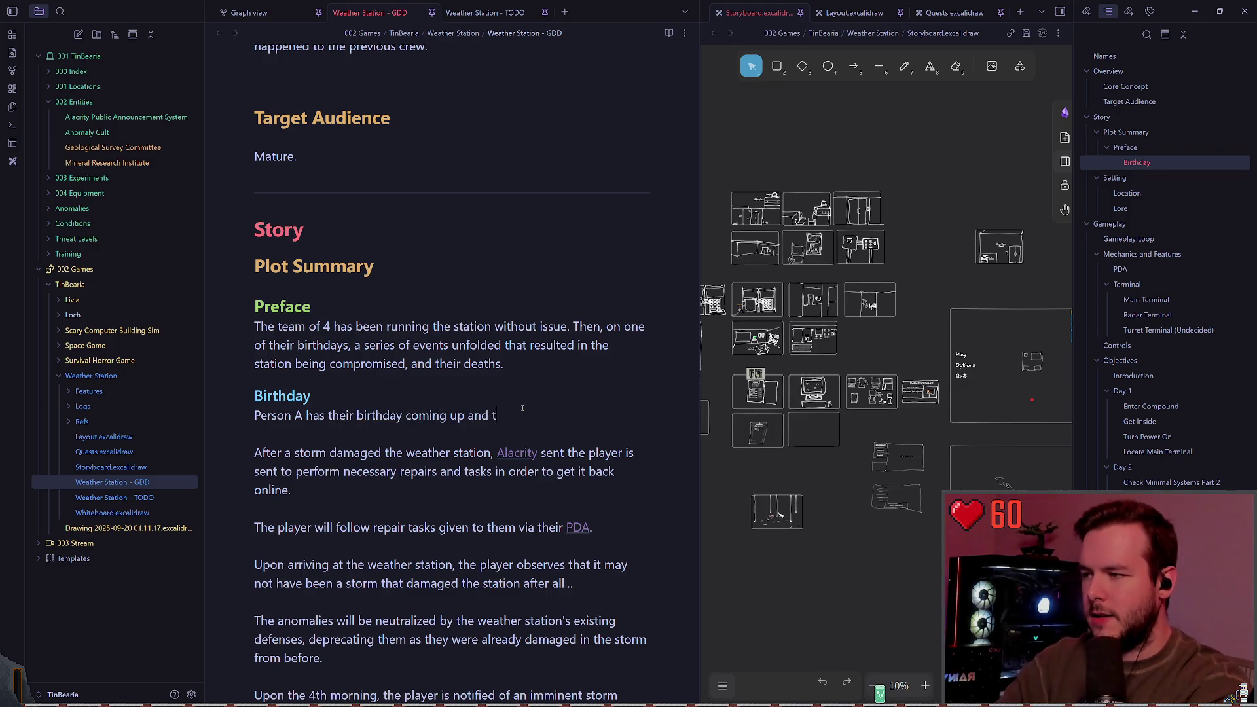
{"action": "type", "text": "he three other "}
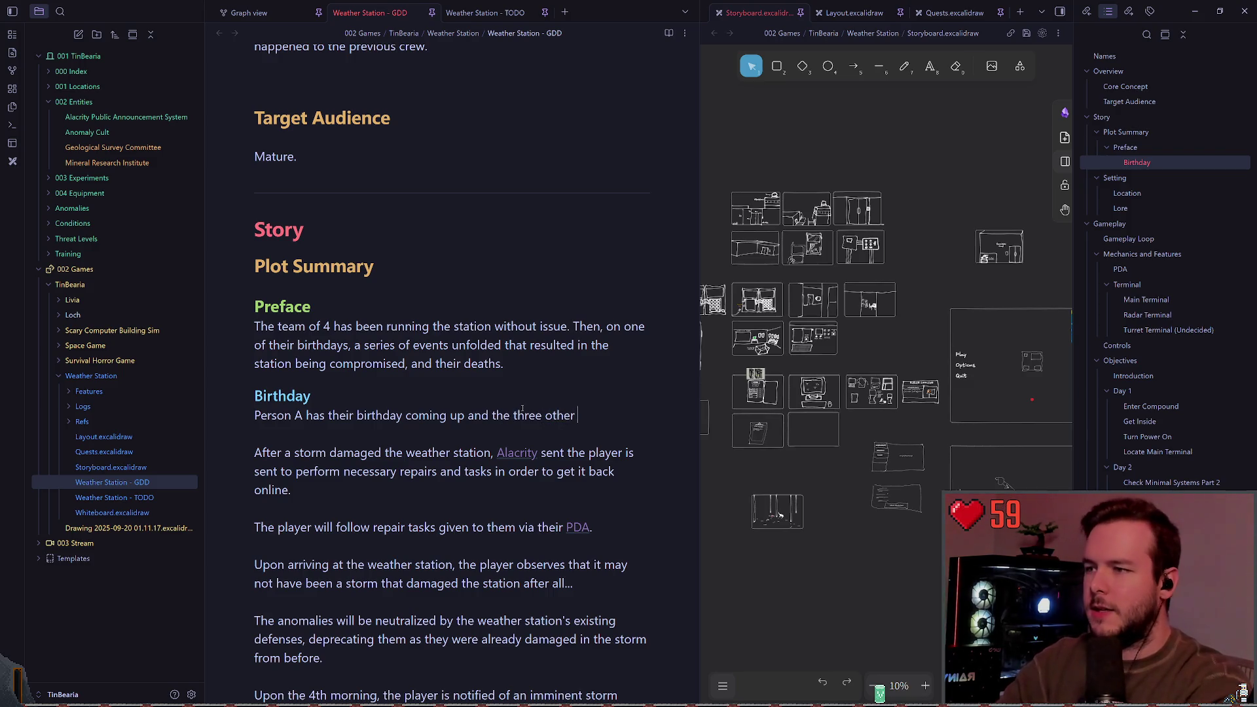
{"action": "type", "text": "stat"}
{"action": "type", "text": "ff member s"}
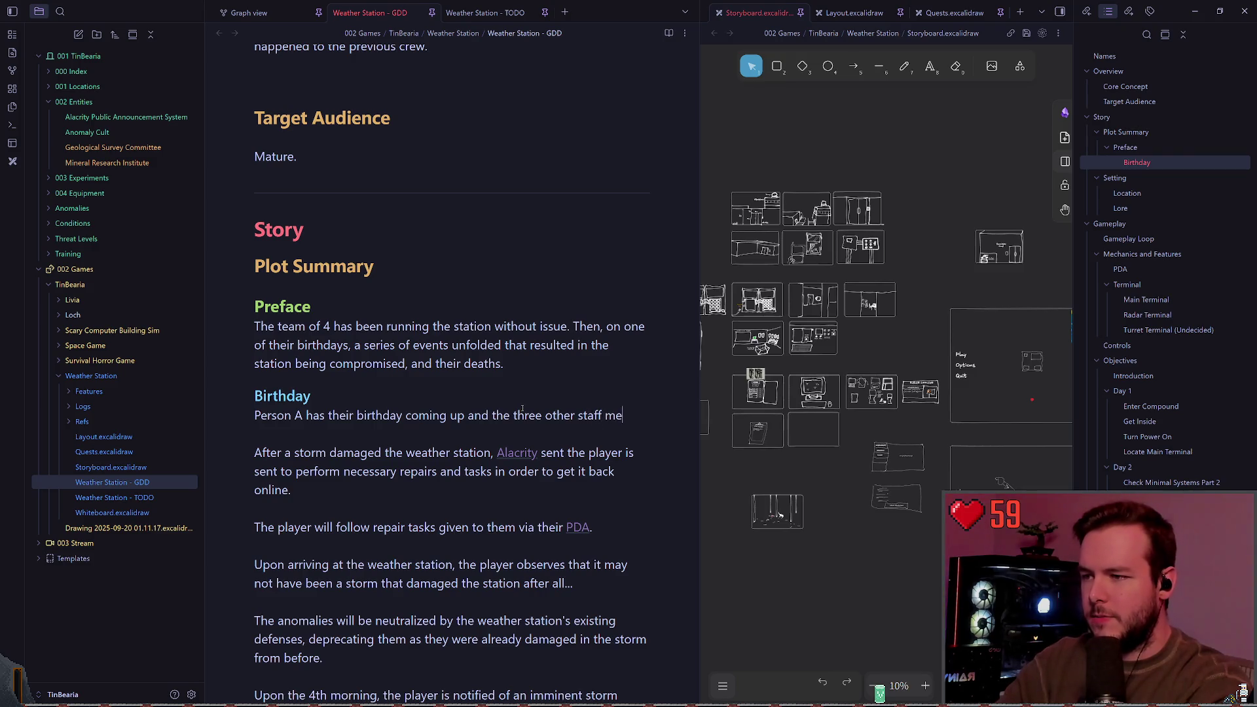
{"action": "key", "text": "BackSpace"}
{"action": "key", "text": "BackSpace"}
{"action": "type", "text": "s"}
Replace 'Person' with 'Staff member' and add that the others coordinate a surprise birthday party.
{"action": "key", "text": "Up"}
{"action": "key", "text": "Down"}
{"action": "key", "text": "Home"}
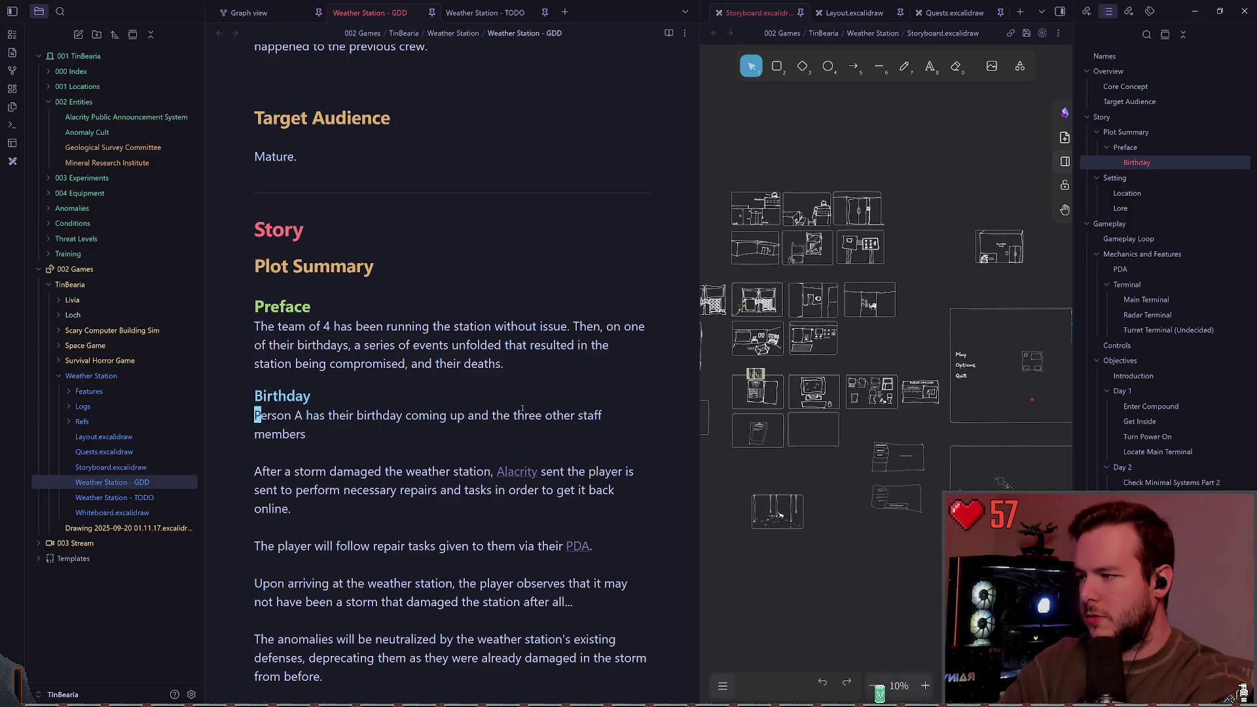
{"action": "key", "text": "ctrl+shift+Right"}
{"action": "type", "text": "Staff "}
{"action": "type", "text": "memeber"}
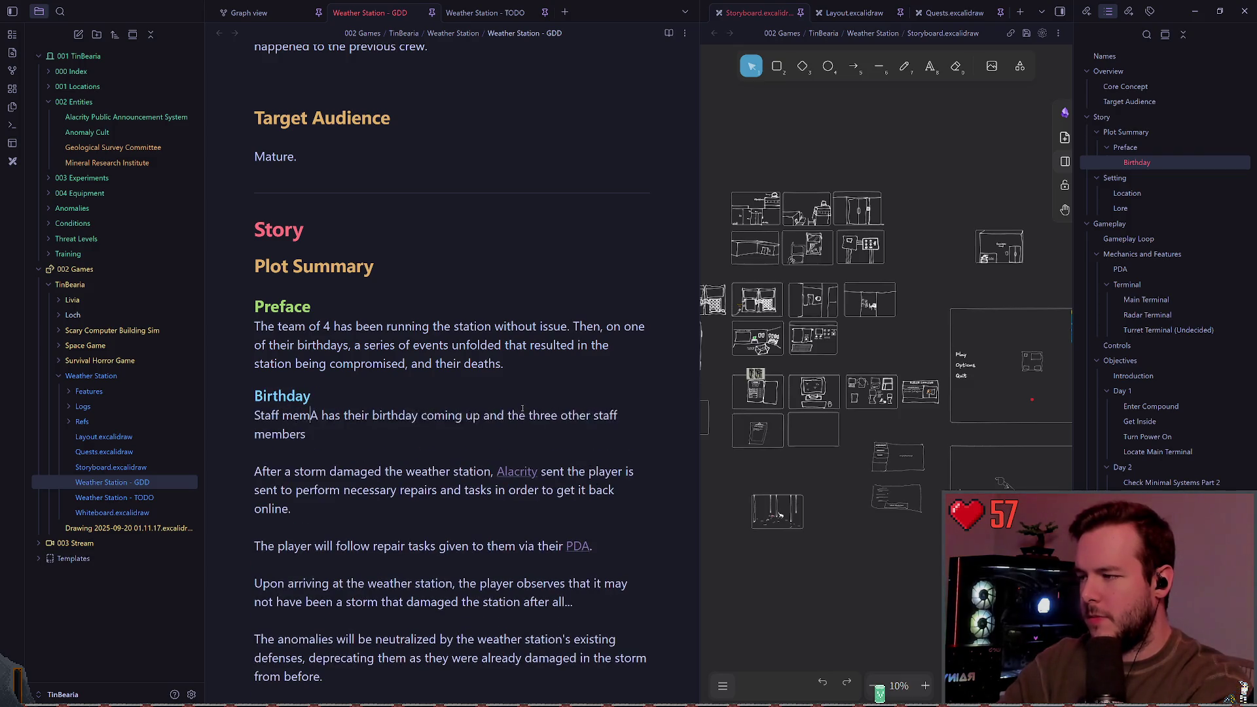
{"action": "key", "text": "ctrl+BackSpace"}
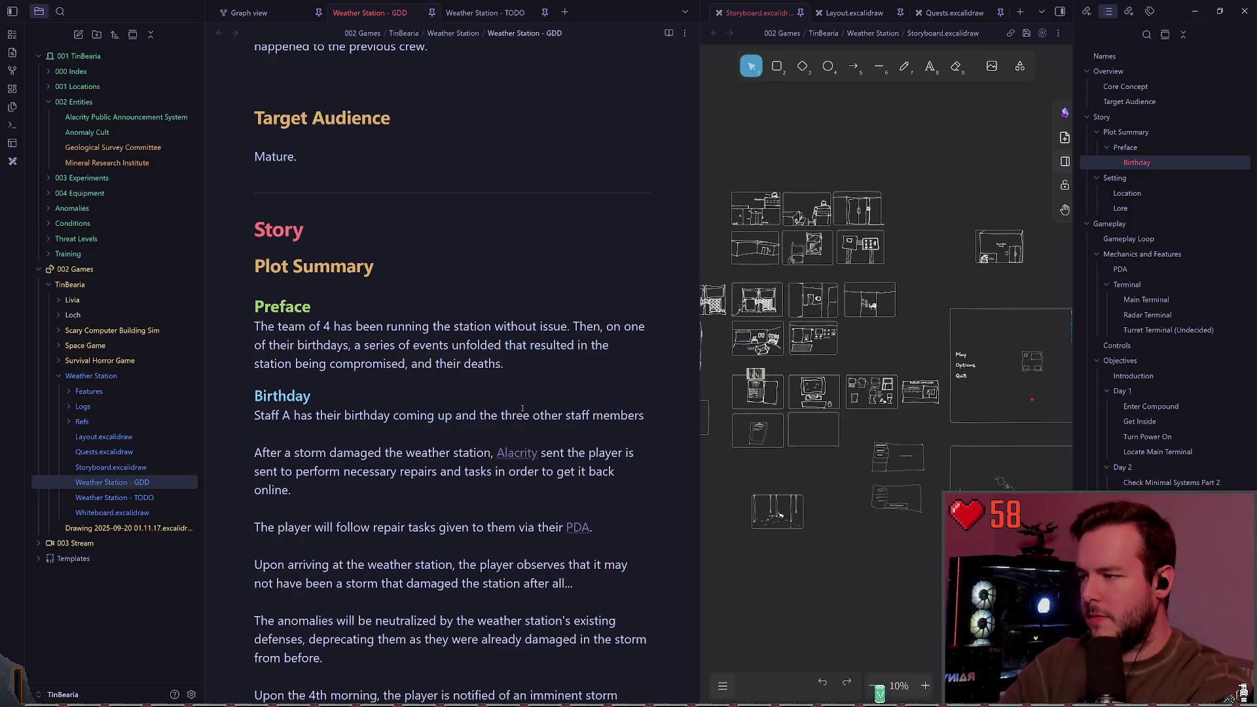
{"action": "type", "text": "members coo"}
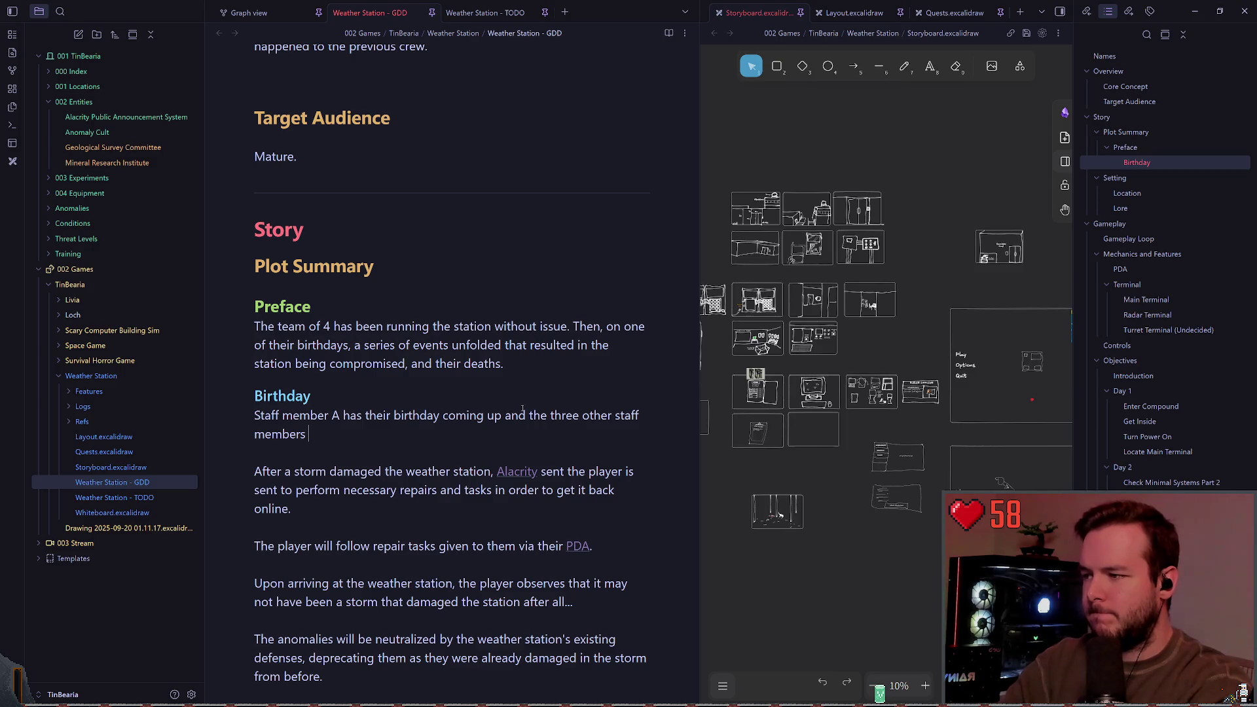
{"action": "type", "text": "rdinate "}
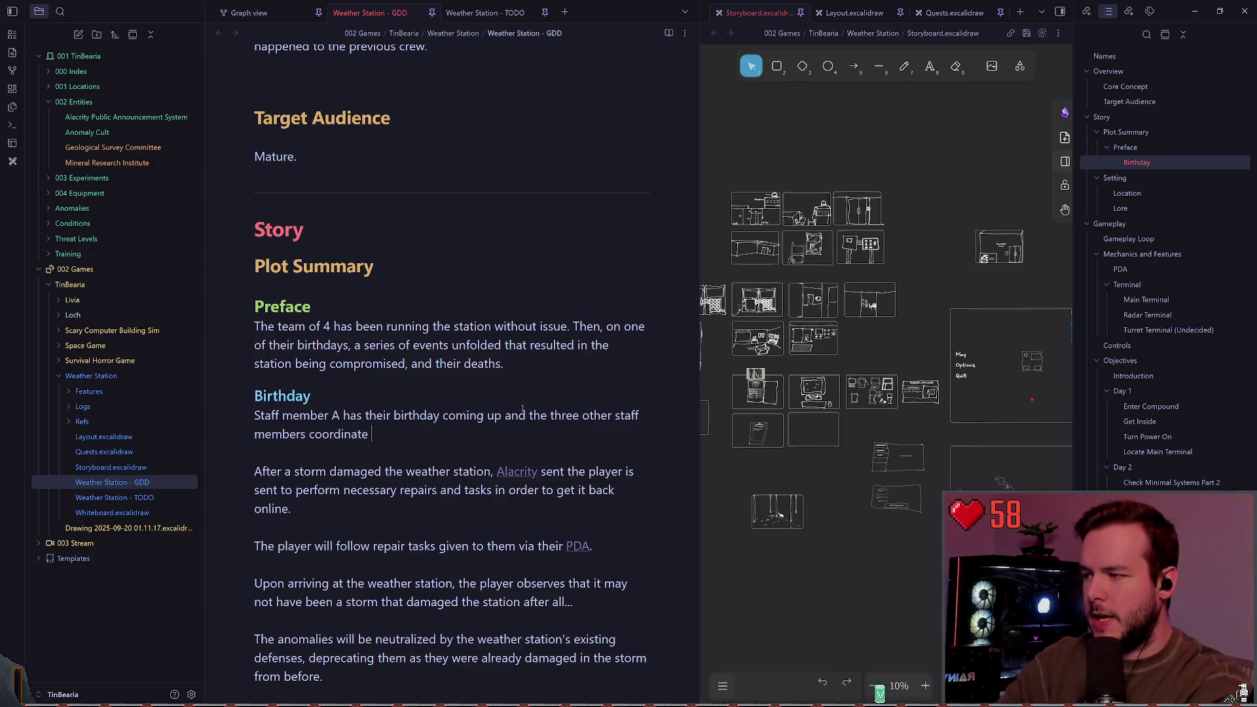
{"action": "type", "text": "a surprise "}
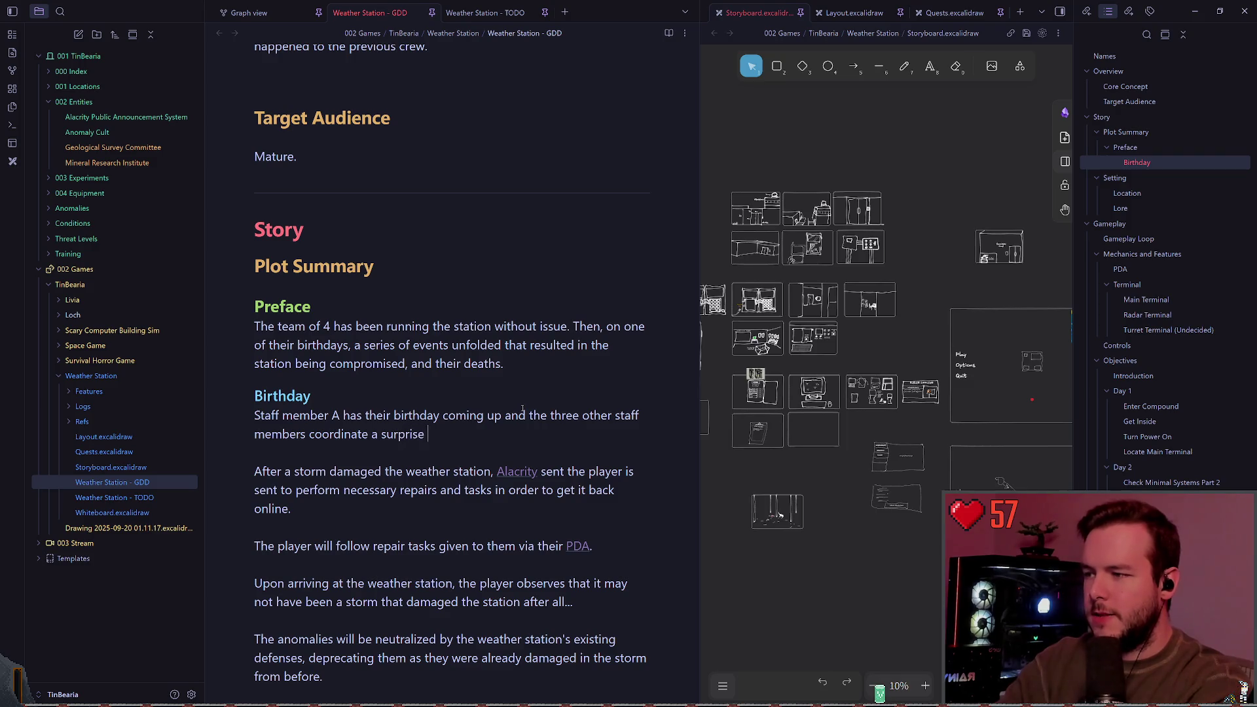
{"action": "type", "text": "birthday party.  "}
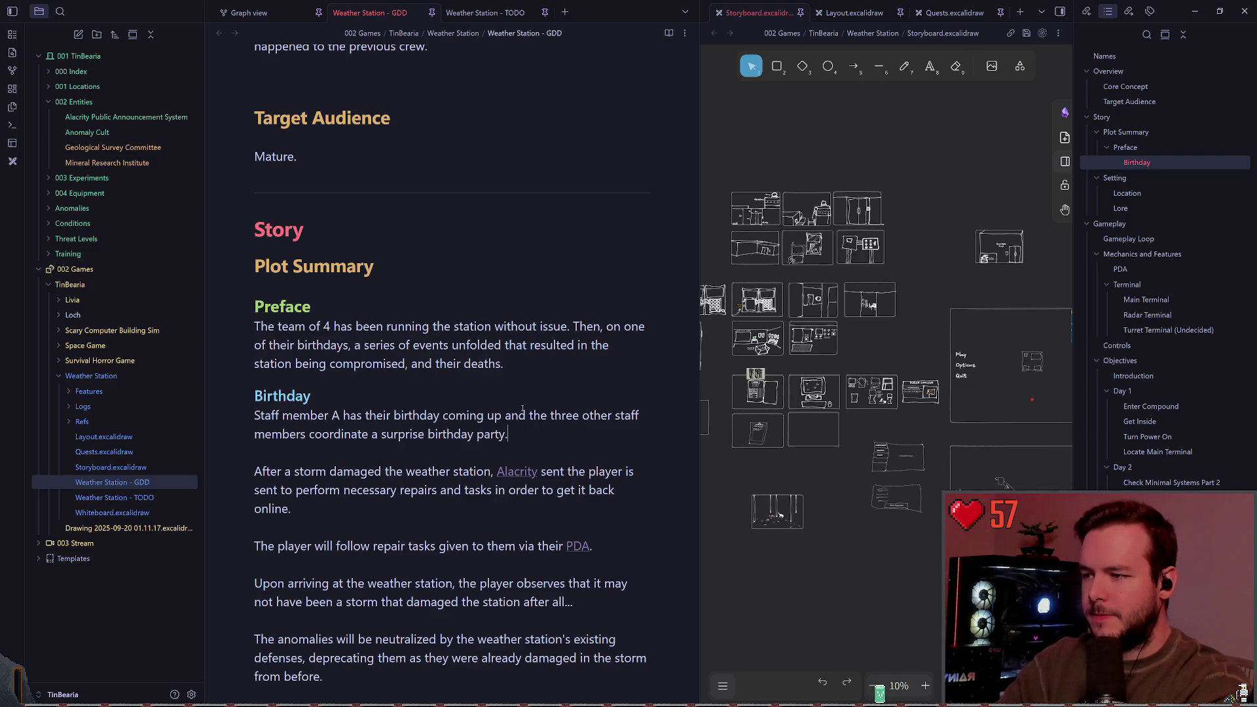
{"action": "type", "text": "Th"}
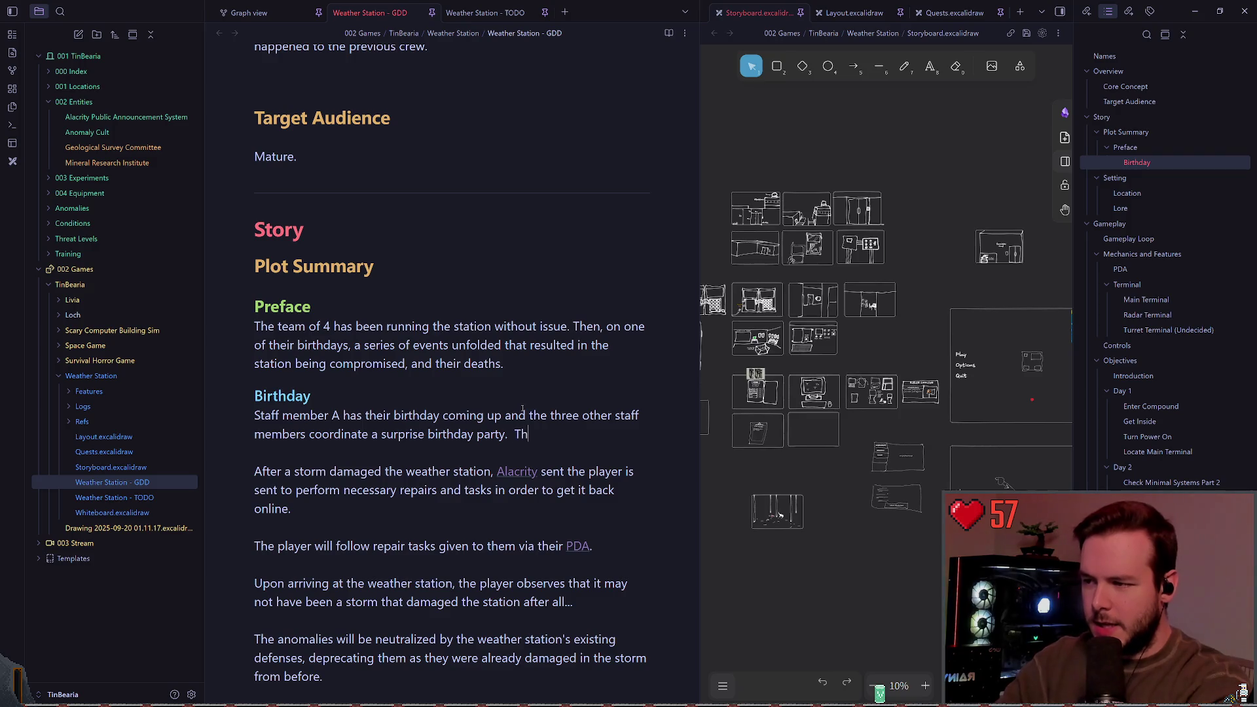
{"action": "type", "text": "ey also are coordinati"}
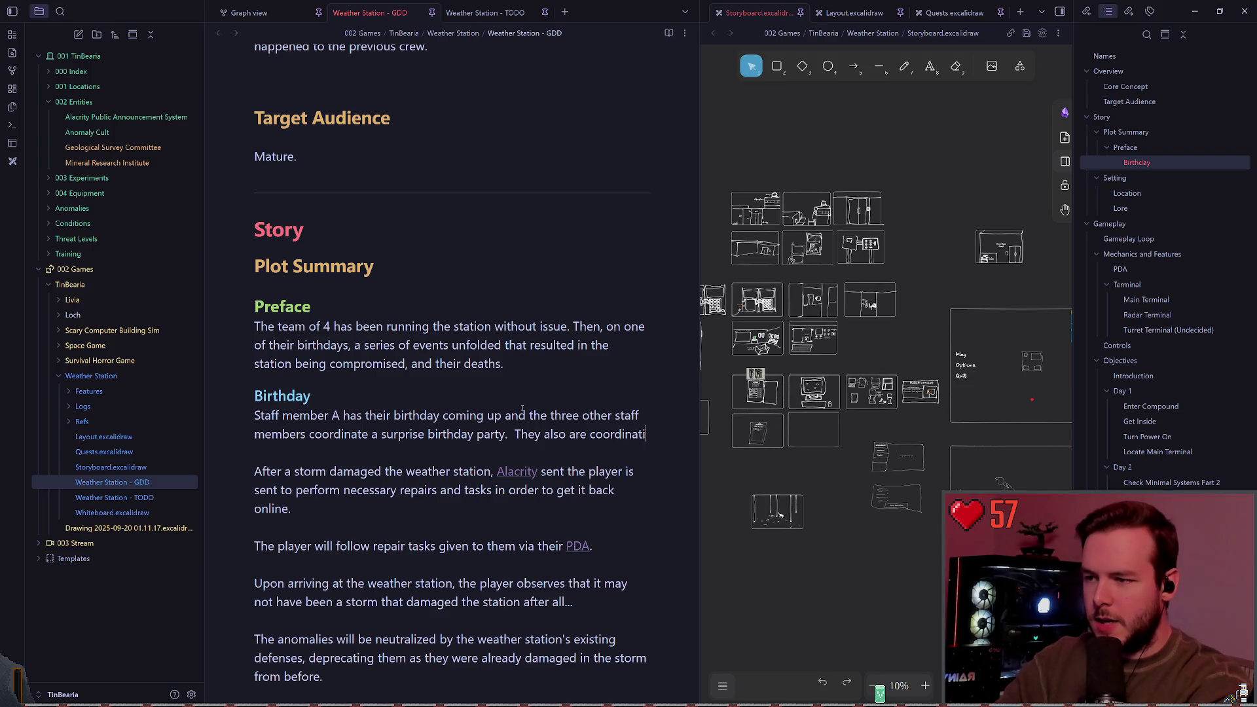
{"action": "type", "text": "ng"}
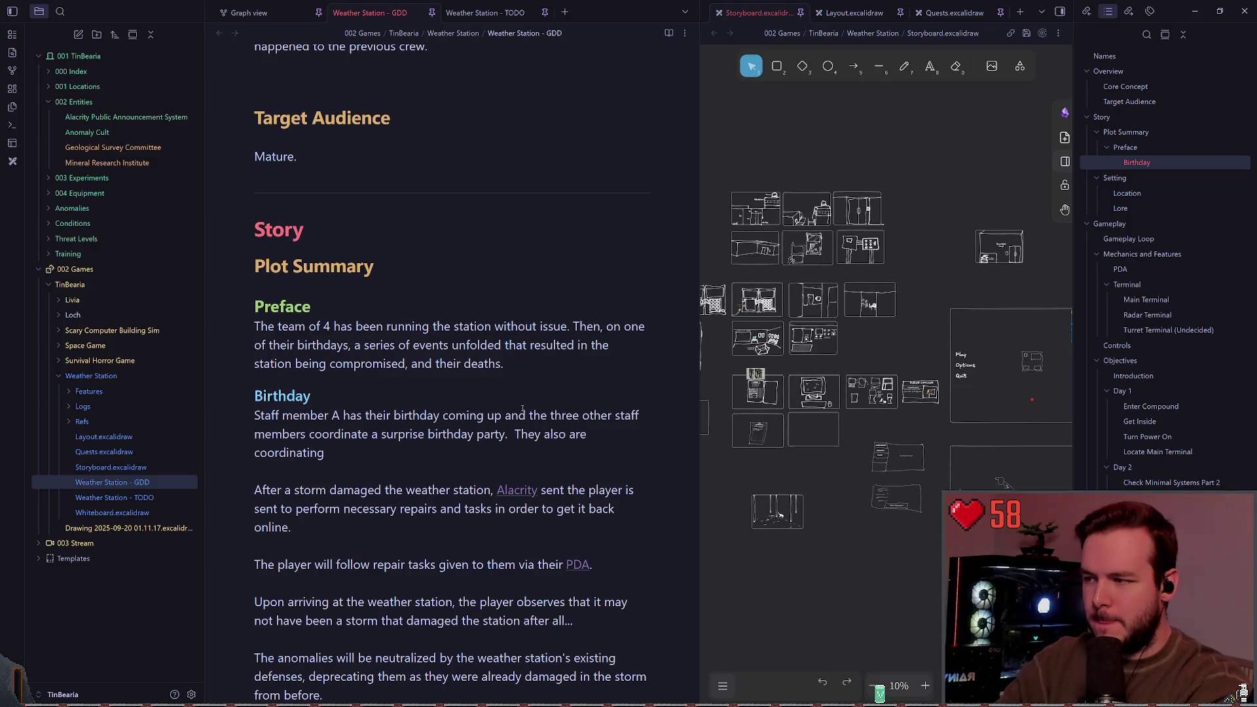
Add that they are coordinating transport of A's fiancée to the station.
{"action": "type", "text": "transport o"}
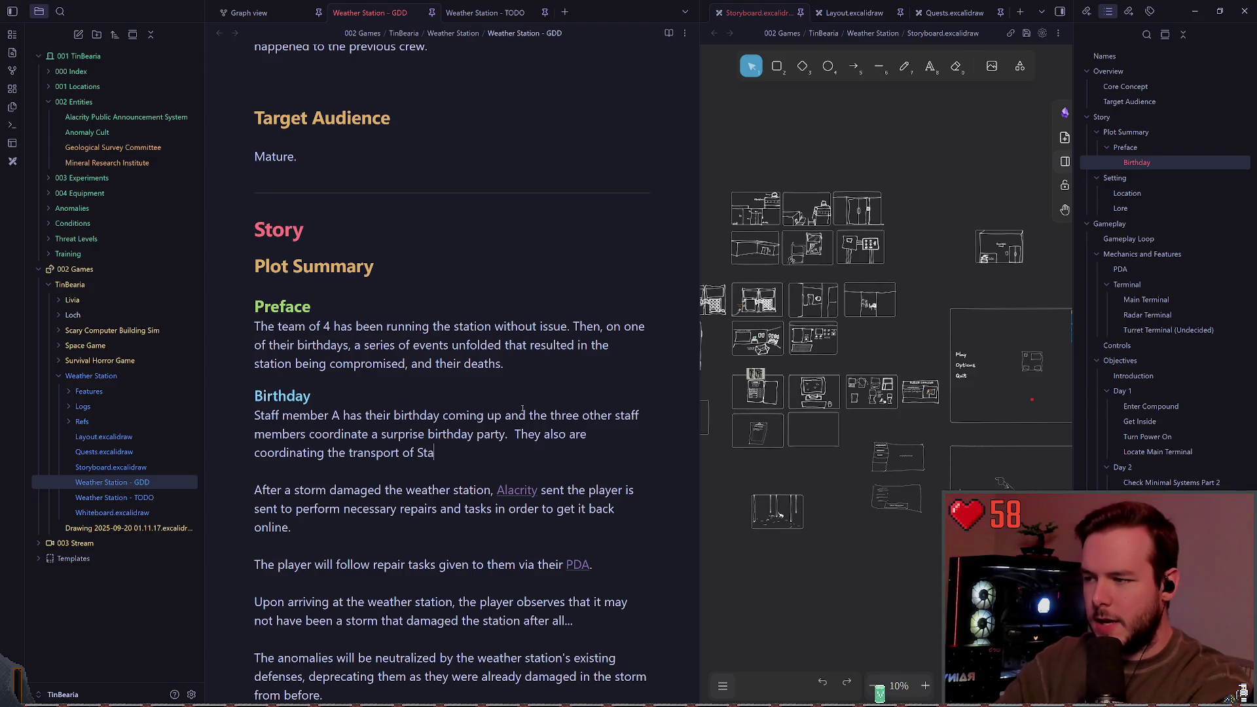
{"action": "type", "text": "f staff member A"}
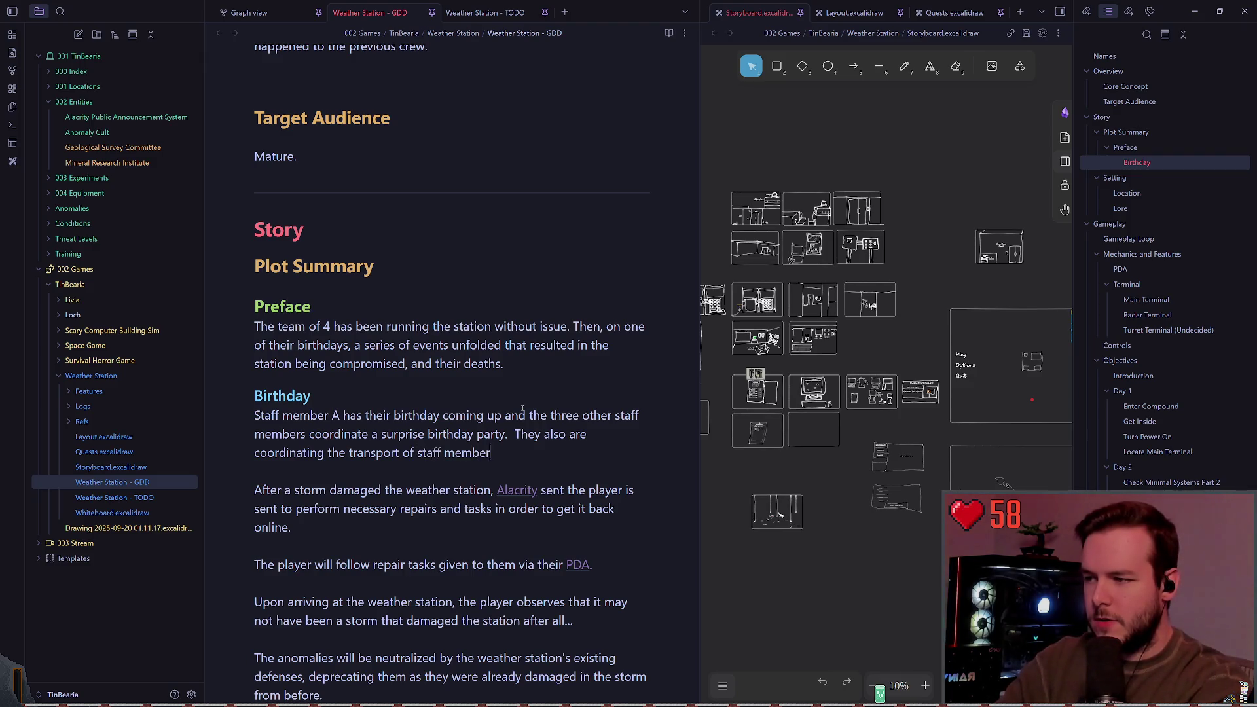
{"action": "key", "text": "BackSpace"}
{"action": "key", "text": "BackSpace"}
{"action": "key", "text": "BackSpace"}
{"action": "type", "text": "s girfianc"}
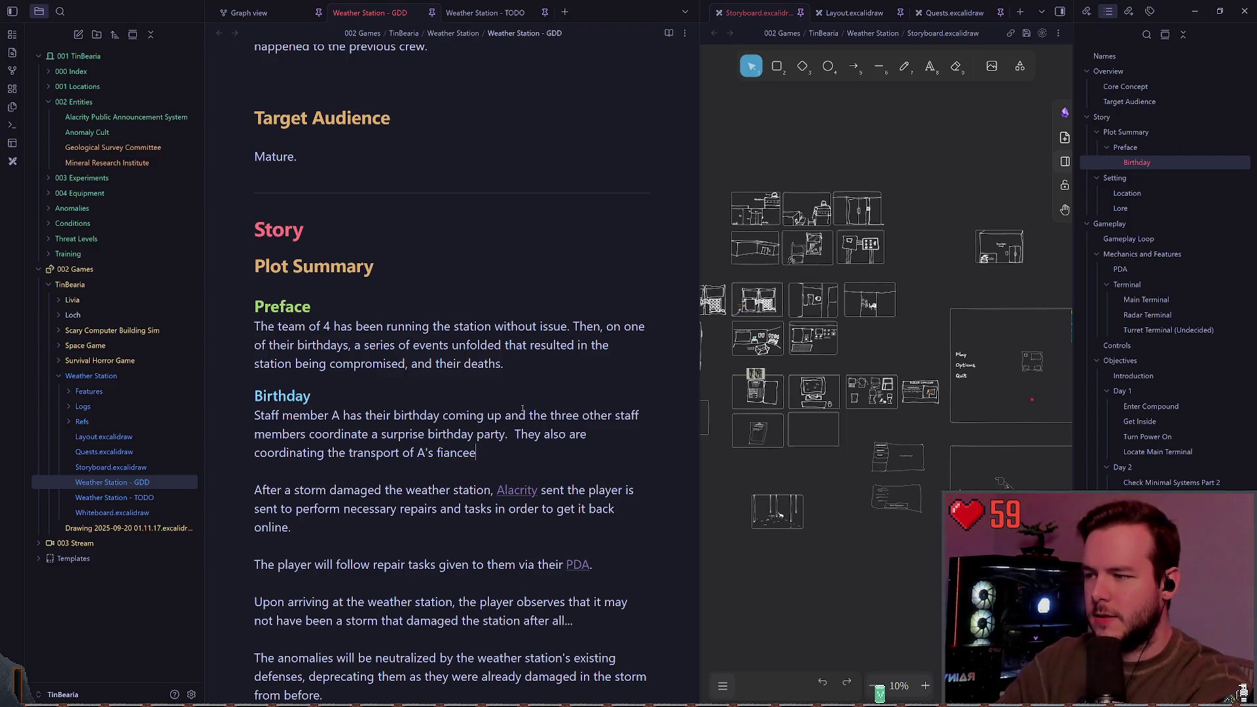
{"action": "key", "text": "BackSpace"}
{"action": "key", "text": "BackSpace"}
{"action": "right_click", "coordinate": [444, 462]}
{"action": "left_click", "coordinate": [501, 471]}
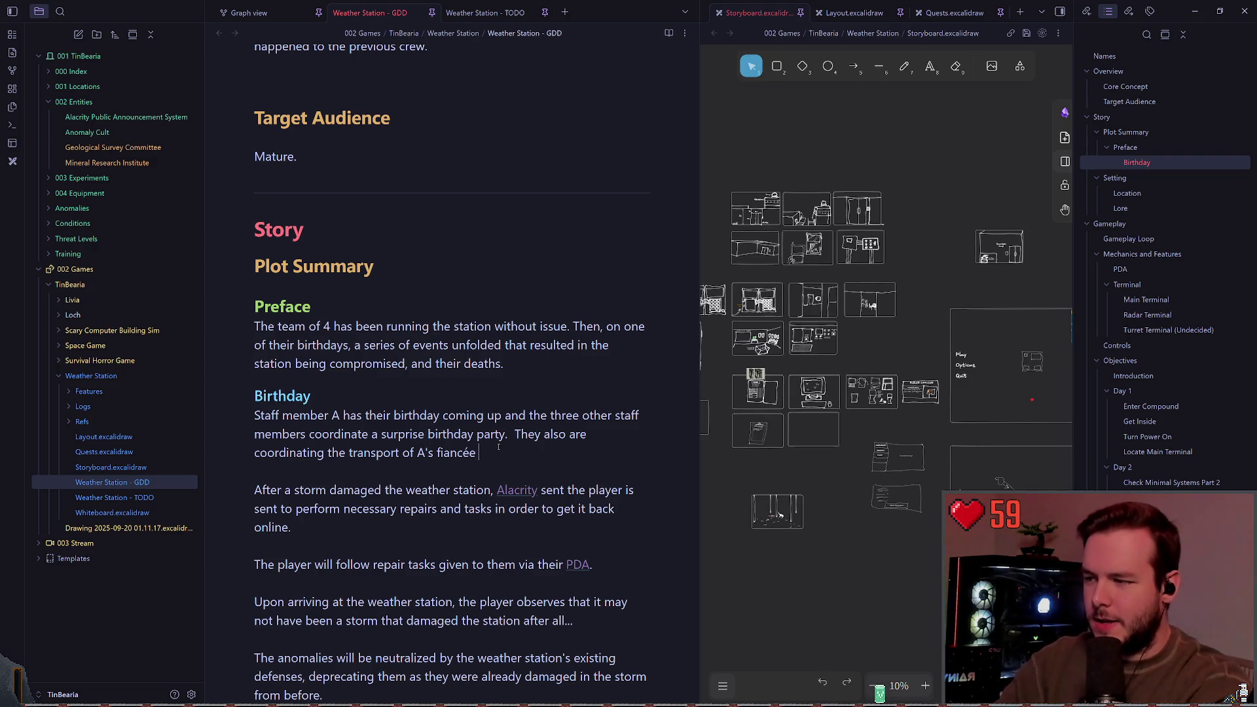
{"action": "type", "text": "to the weat"}
{"action": "key", "text": "BackSpace"}
{"action": "key", "text": "BackSpace"}
{"action": "key", "text": "BackSpace"}
{"action": "type", "text": "station."}
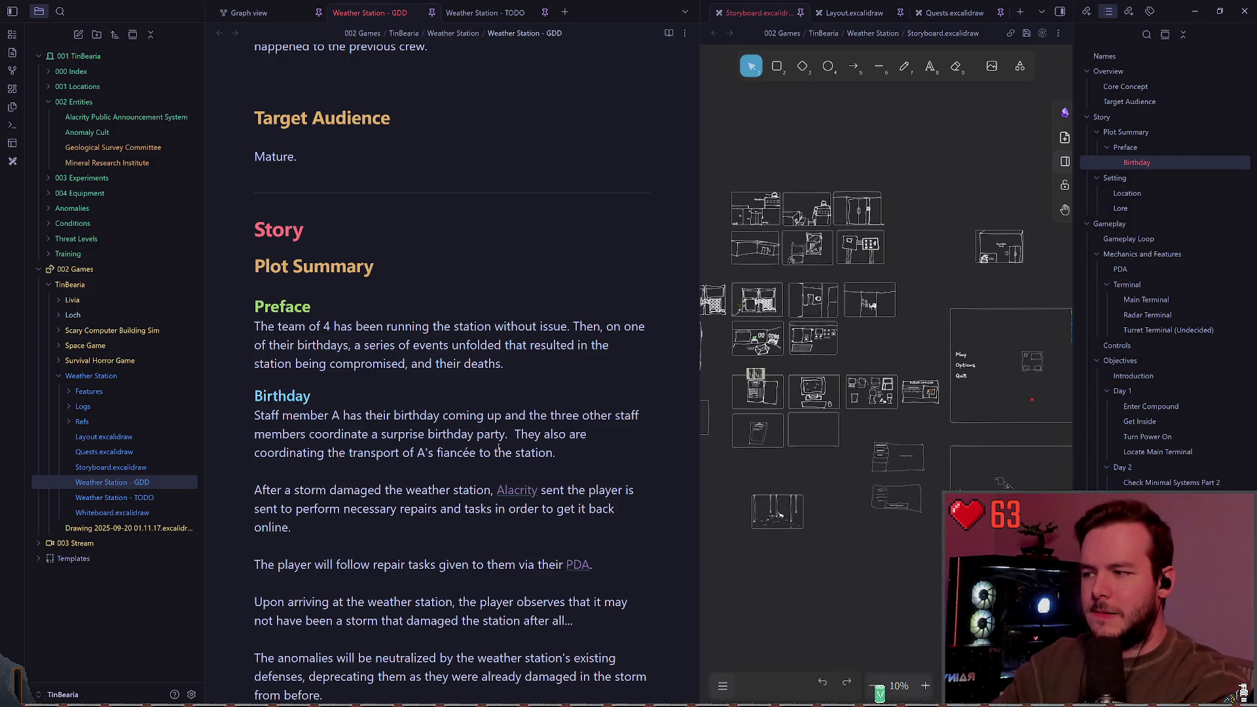
{"action": "scroll", "coordinate": [499, 449], "scroll_direction": "down", "scroll_amount": 3}
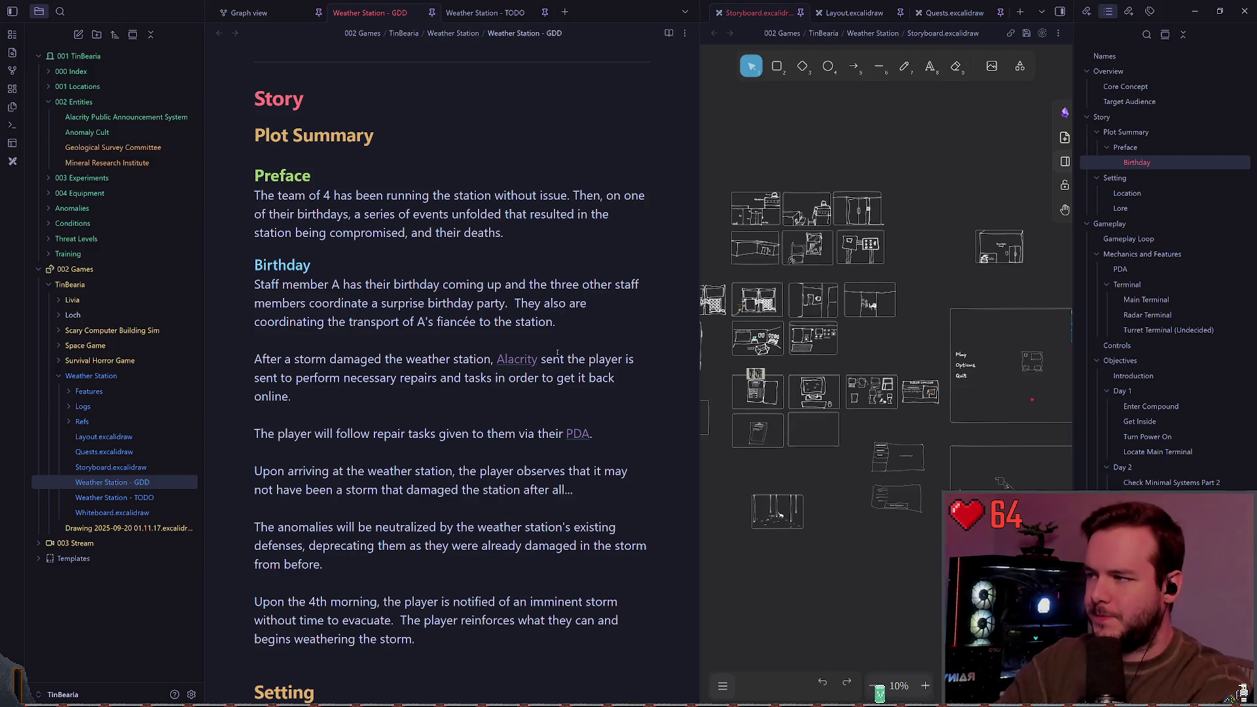
Add blank lines after the paragraph and rename the Birthday heading to 'Birthday Setup'.
{"action": "key", "text": "Return"}
{"action": "key", "text": "Return"}
{"action": "key", "text": "Up"}
{"action": "key", "text": "Up"}
{"action": "key", "text": "Up"}
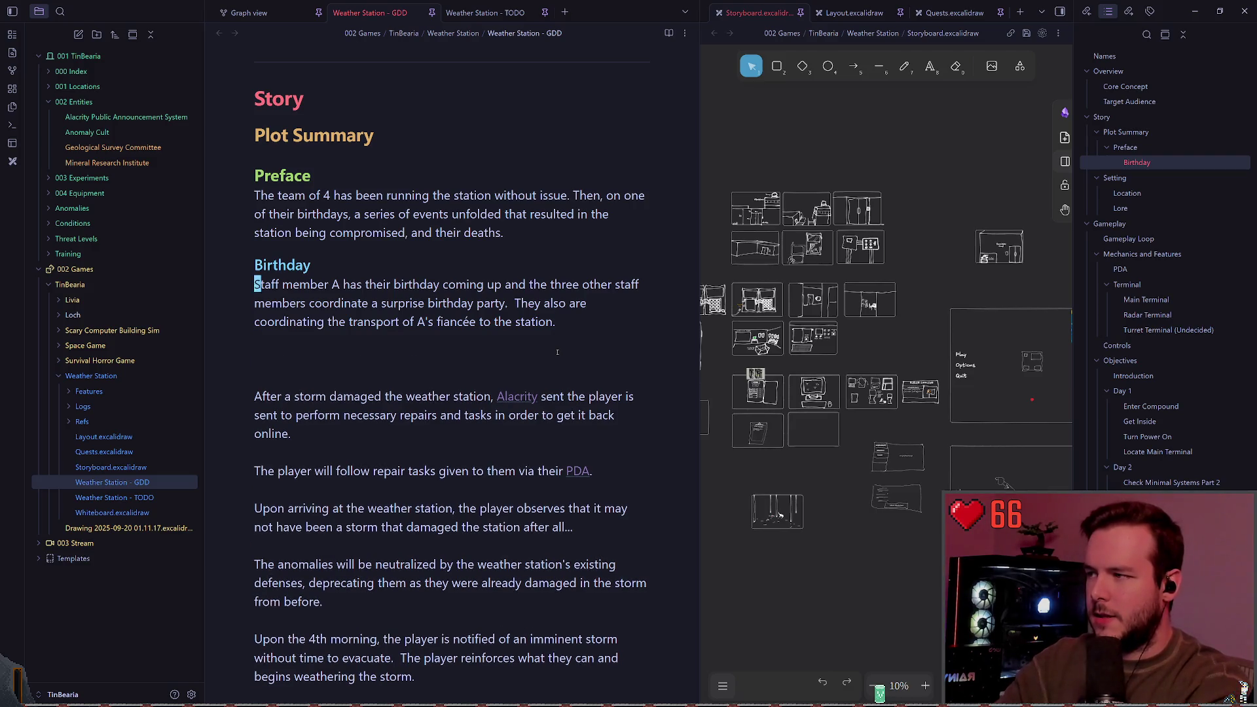
{"action": "key", "text": "End"}
{"action": "type", "text": "etup"}
Copy the Birthday Setup heading below the paragraph and retitle the copy 'Birthday Day'.
{"action": "key", "text": "Home"}
{"action": "key", "text": "ctrl+c"}
{"action": "key", "text": "Down"}
{"action": "key", "text": "Down"}
{"action": "key", "text": "Down"}
{"action": "key", "text": "ctrl+v"}
{"action": "key", "text": "Up"}
{"action": "key", "text": "Delete"}
{"action": "key", "text": "End"}
{"action": "key", "text": "ctrl+BackSpace"}
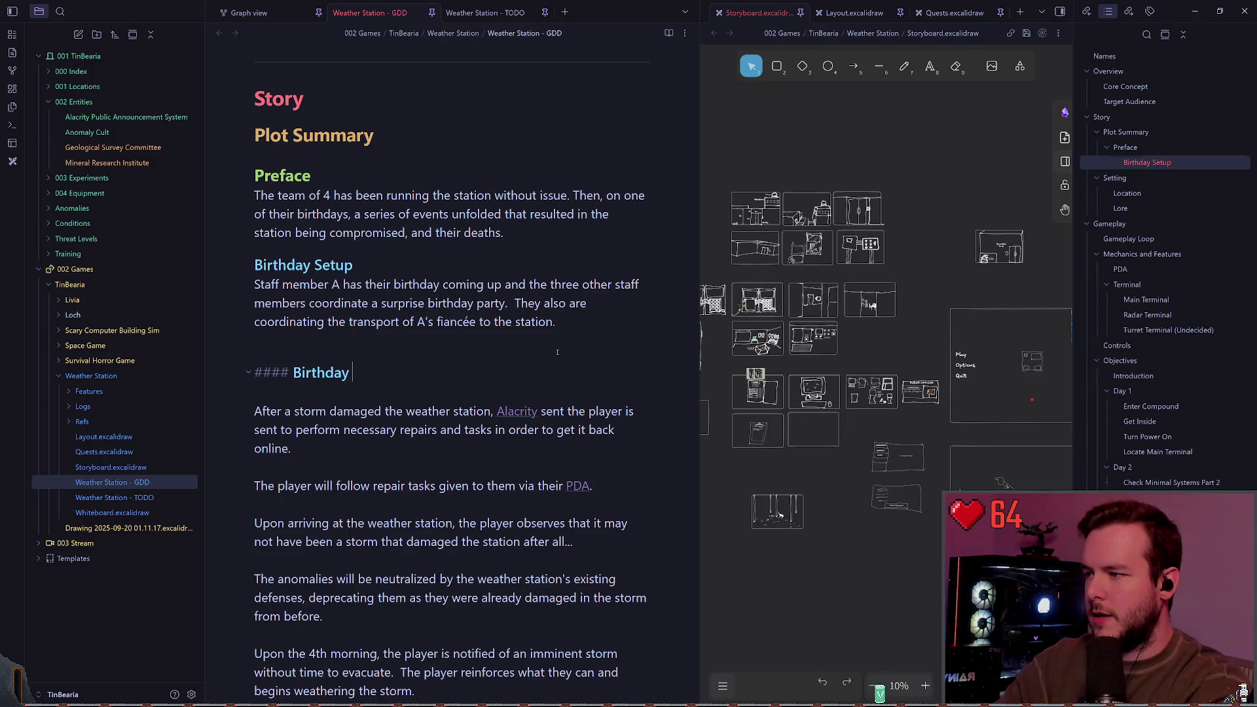
{"action": "type", "text": "day"}
{"action": "key", "text": "BackSpace"}
{"action": "key", "text": "BackSpace"}
{"action": "key", "text": "BackSpace"}
{"action": "type", "text": "Day"}
Rename the first heading to 'Birthday Surprise'.
{"action": "key", "text": "Escape"}
{"action": "key", "text": "k"}
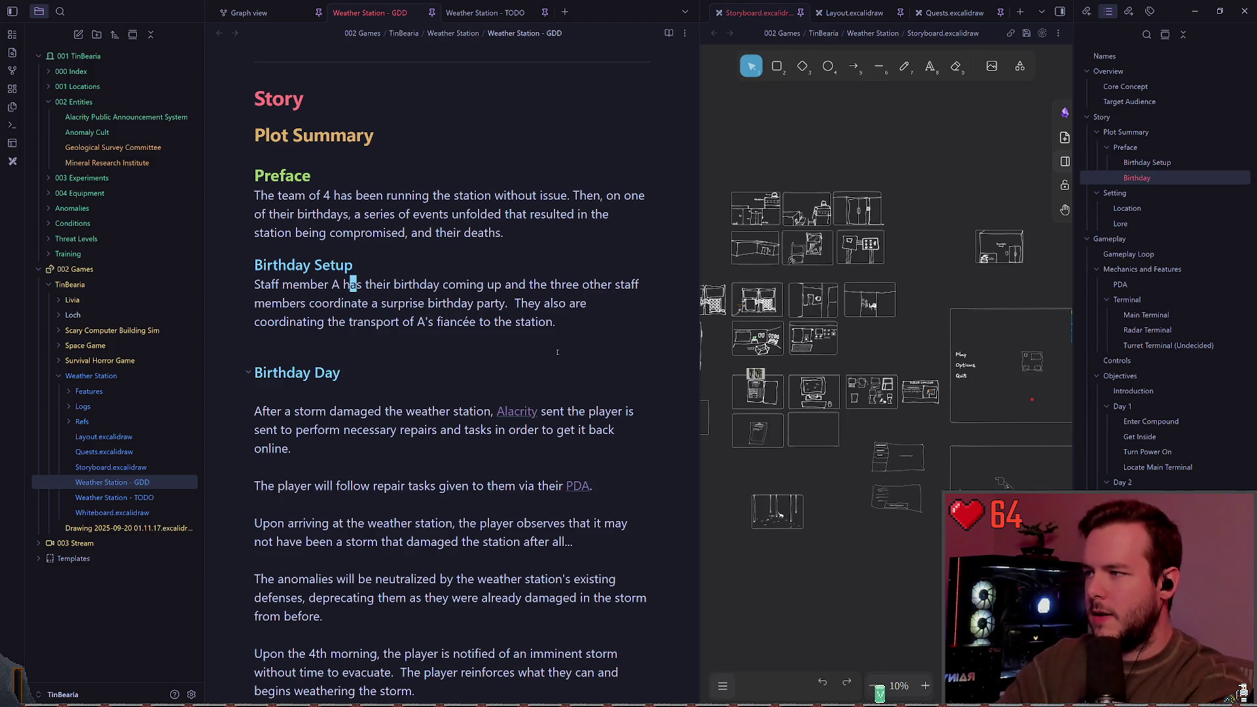
{"action": "key", "text": "k"}
{"action": "key", "text": "A"}
{"action": "key", "text": "BackSpace"}
{"action": "key", "text": "BackSpace"}
{"action": "key", "text": "BackSpace"}
{"action": "type", "text": "urprise"}
Retitle the copied heading 'Birthday Arrival' and start a new line beneath it.
{"action": "key", "text": "Escape"}
{"action": "key", "text": "j"}
{"action": "key", "text": "j"}
{"action": "key", "text": "j"}
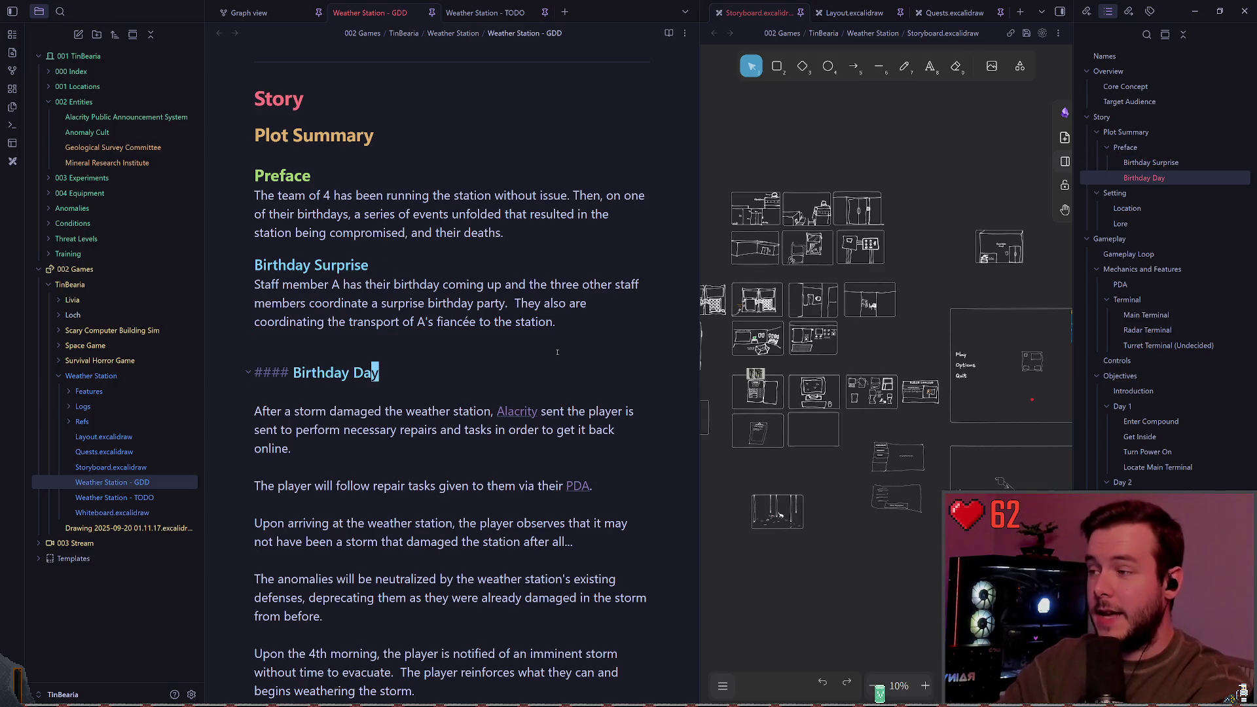
{"action": "key", "text": "A"}
{"action": "key", "text": "BackSpace"}
{"action": "key", "text": "BackSpace"}
{"action": "key", "text": "BackSpace"}
{"action": "type", "text": "Arrival"}
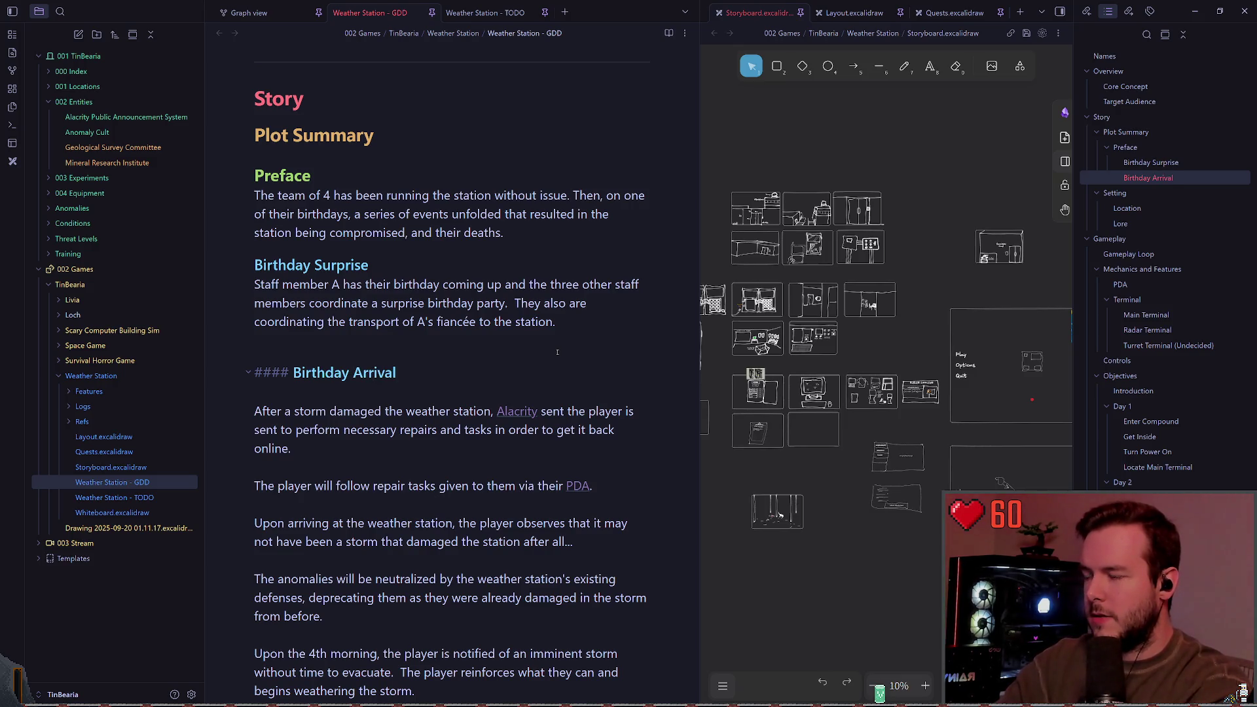
{"action": "key", "text": "Down"}
{"action": "key", "text": "Return"}
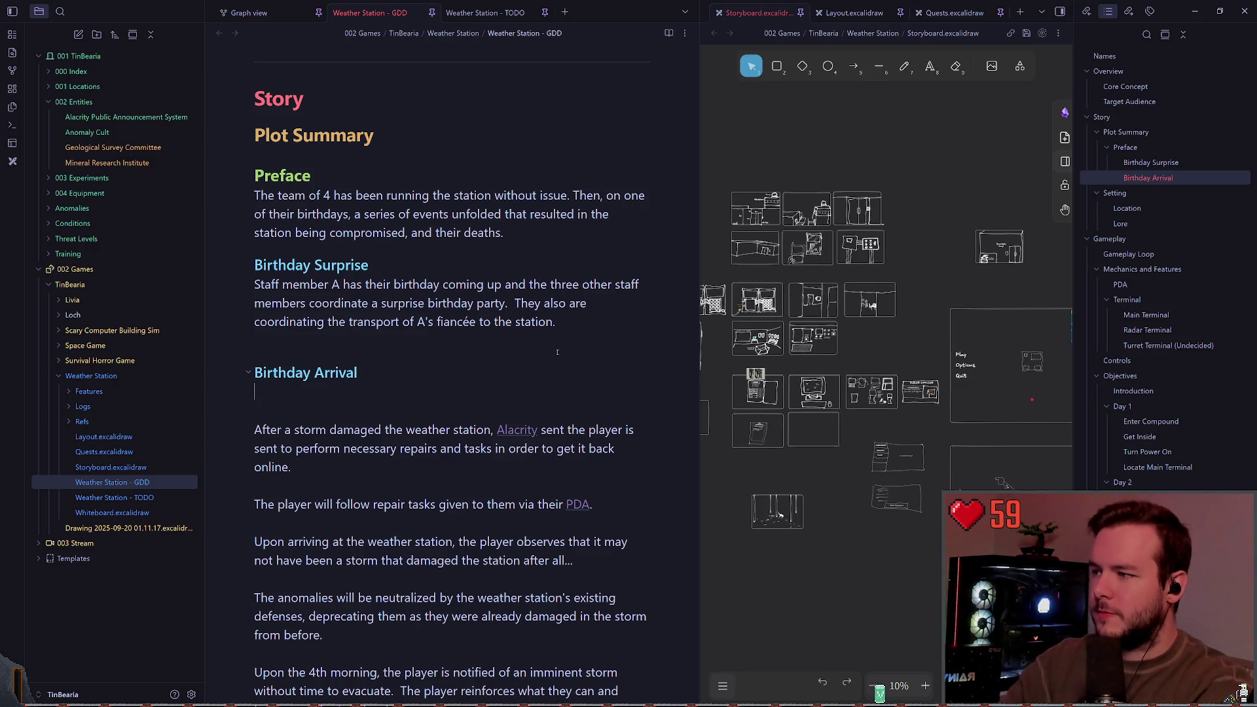
Start the Birthday Surprise line with 'A's fiancée', using the accented spelling suggestion.
{"action": "type", "text": "A's girlfr"}
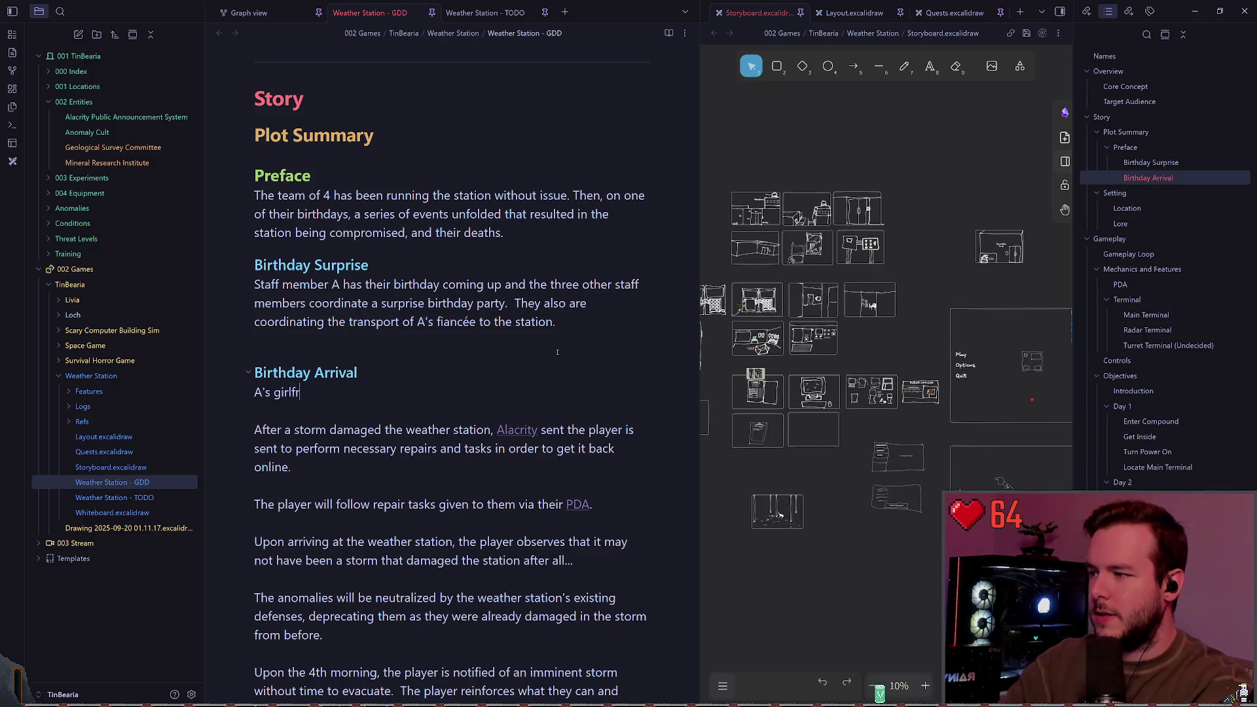
{"action": "key", "text": "BackSpace"}
{"action": "key", "text": "BackSpace"}
{"action": "key", "text": "BackSpace"}
{"action": "key", "text": "Up"}
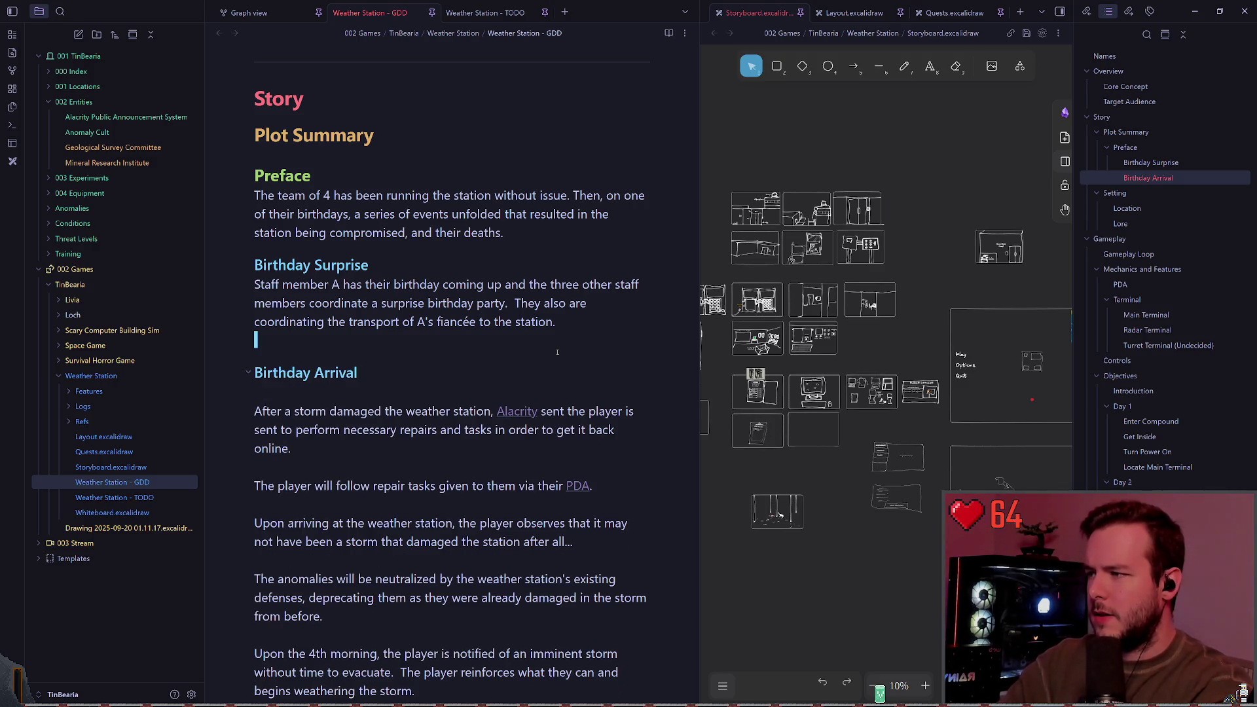
{"action": "key", "text": "p"}
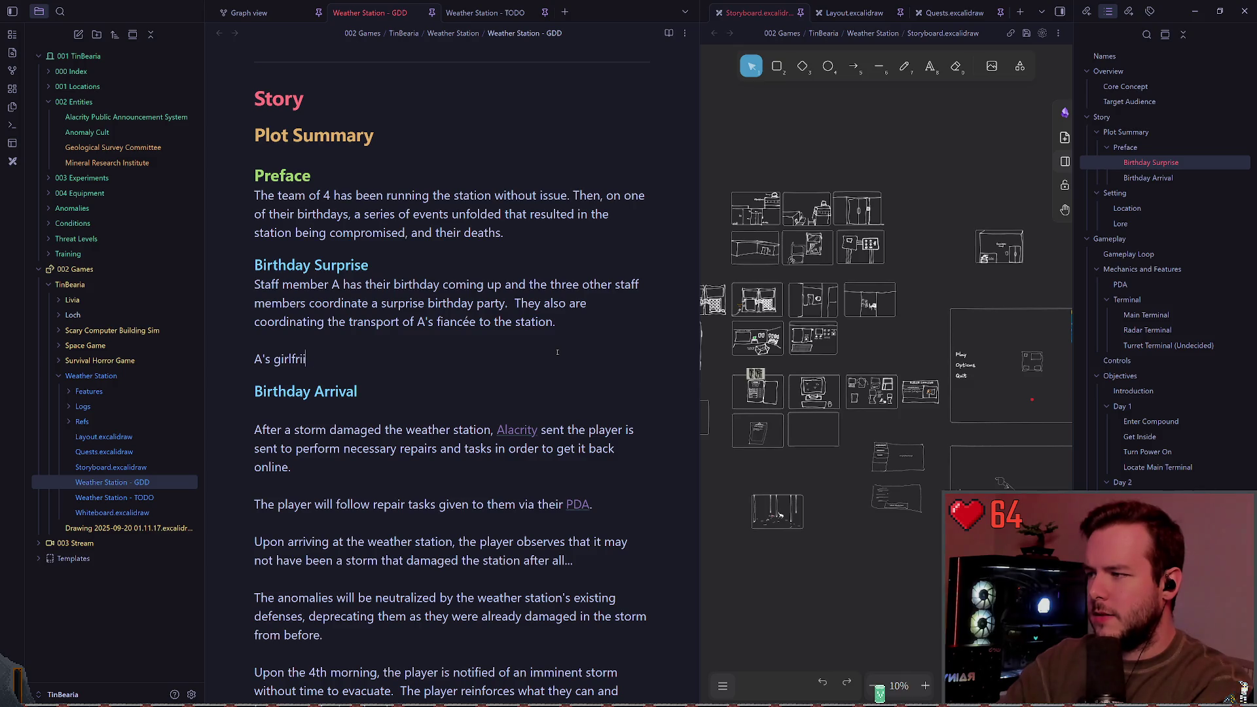
{"action": "key", "text": "BackSpace"}
{"action": "key", "text": "BackSpace"}
{"action": "key", "text": "BackSpace"}
{"action": "key", "text": "BackSpace"}
{"action": "key", "text": "BackSpace"}
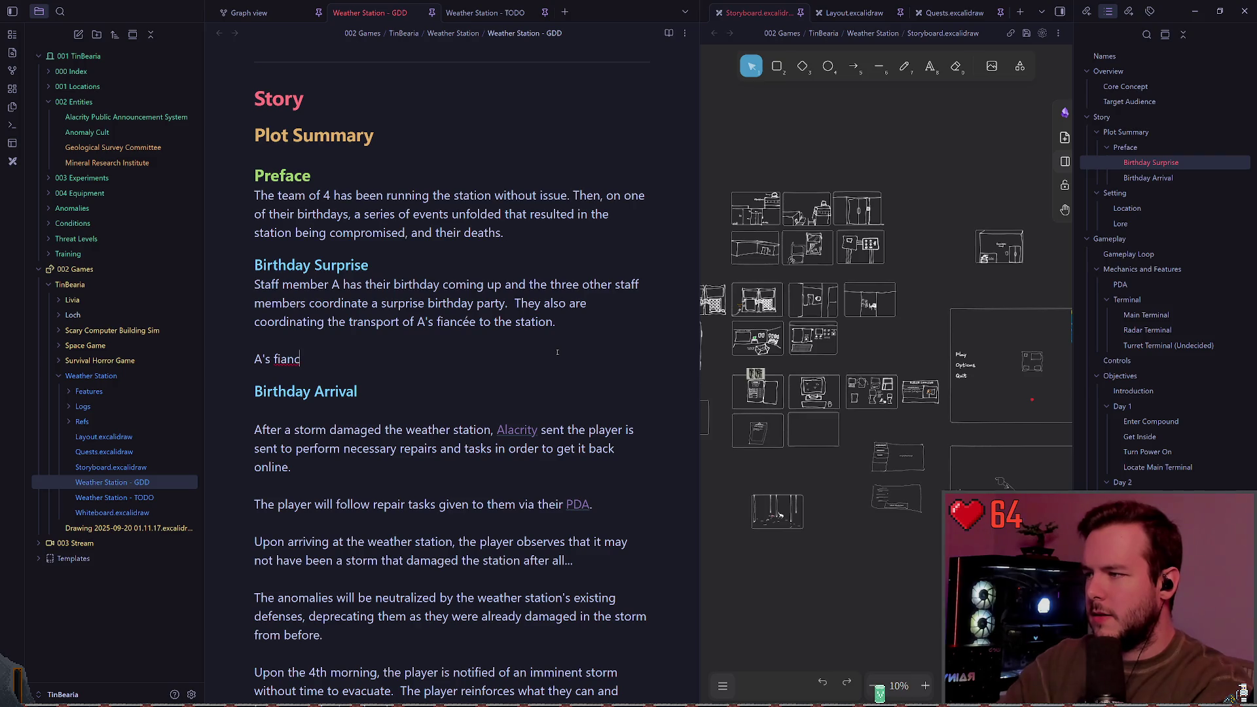
{"action": "type", "text": "ee"}
{"action": "right_click", "coordinate": [298, 361]}
{"action": "left_click", "coordinate": [328, 375]}
Continue with 'will be transported in a storage shipment.', then remove 'be'.
{"action": "type", "text": "wil"}
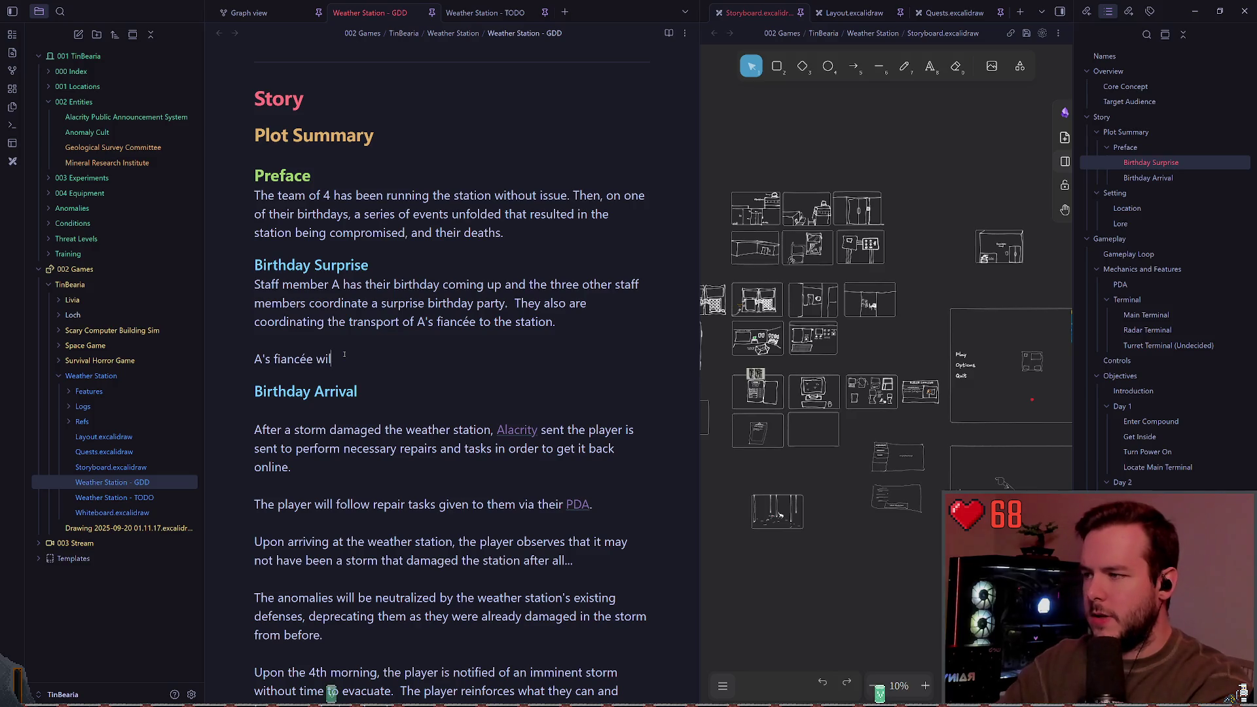
{"action": "type", "text": "l be trans"}
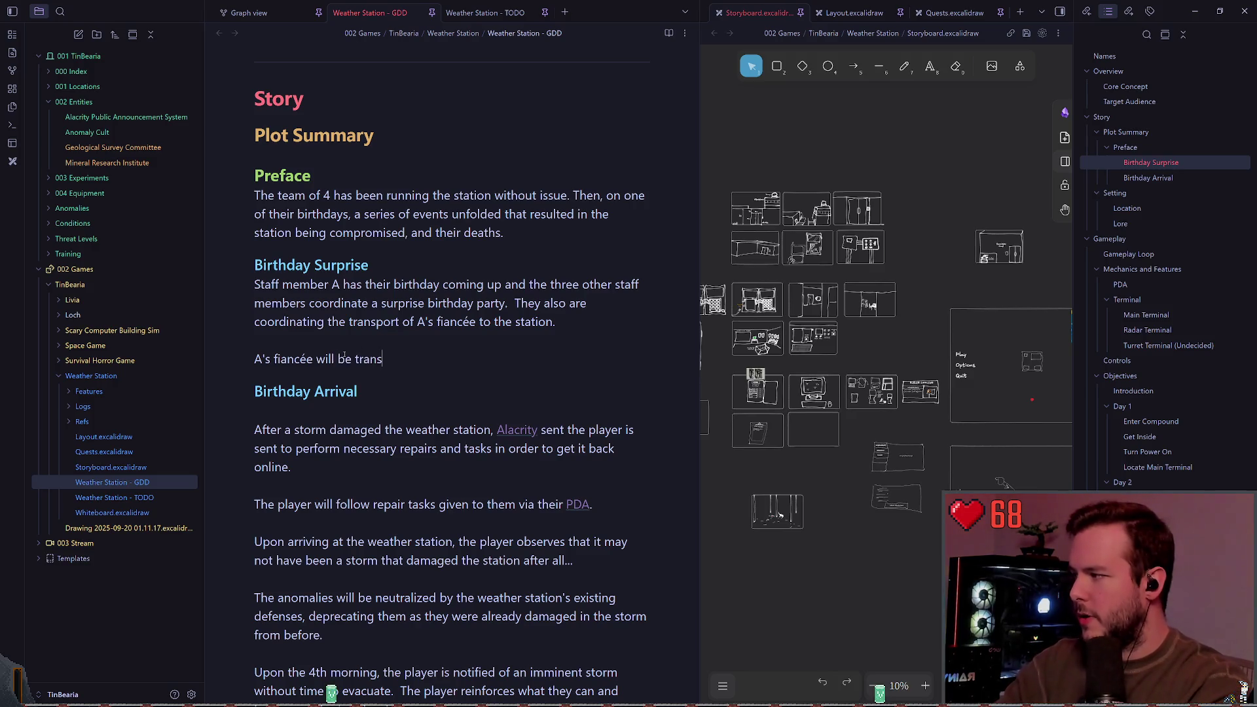
{"action": "type", "text": "ported in a storage shipemn"}
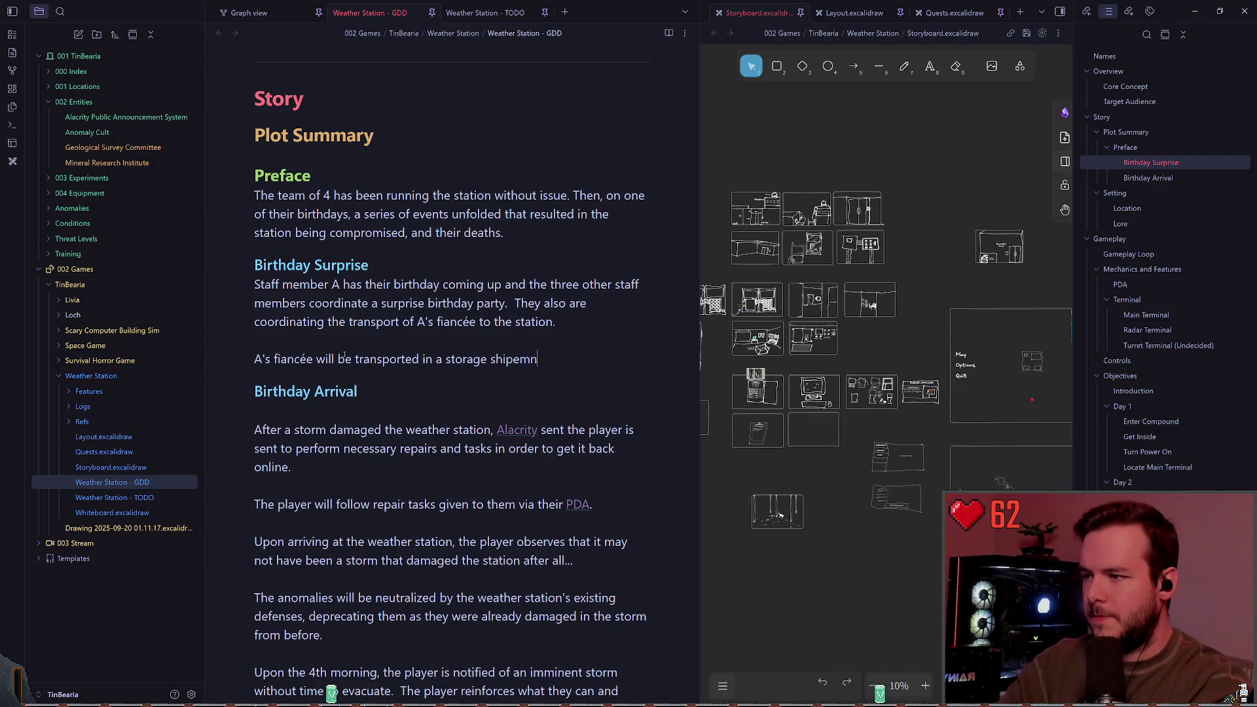
{"action": "key", "text": "BackSpace"}
{"action": "type", "text": "ent."}
{"action": "key", "text": "ctrl+Left"}
{"action": "key", "text": "Right"}
{"action": "key", "text": "Right"}
{"action": "key", "text": "Right"}
{"action": "key", "text": "Delete"}
{"action": "key", "text": "ctrl+Left"}
{"action": "key", "text": "ctrl+Left"}
{"action": "key", "text": "ctrl+Left"}
{"action": "key", "text": "ctrl+shift+Left"}
{"action": "key", "text": "BackSpace"}
Reword it to 'will hitch a ride inside a storage shipment', deleting the leftover words.
{"action": "type", "text": "hitch a ride "}
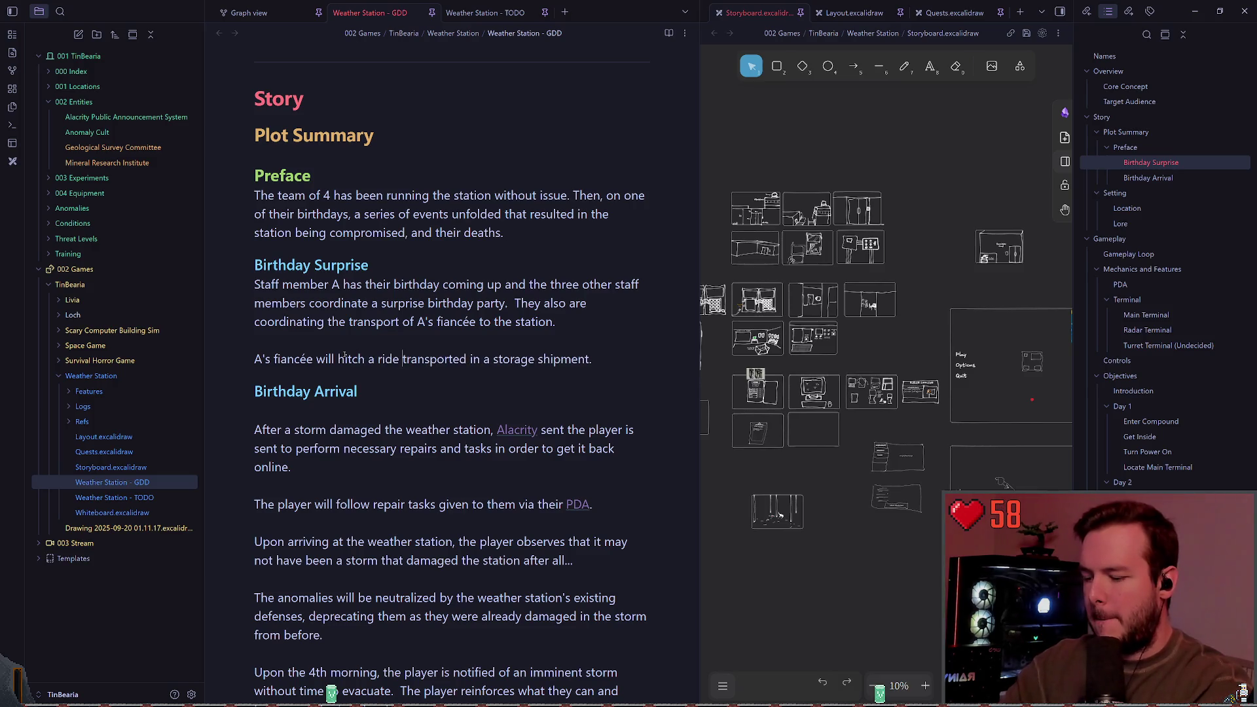
{"action": "type", "text": "inside a"}
{"action": "key", "text": "Escape"}
{"action": "key", "text": "l"}
{"action": "key", "text": "x"}
{"action": "key", "text": "x"}
{"action": "key", "text": "x"}
{"action": "key", "text": "d"}
{"action": "key", "text": "2"}
{"action": "key", "text": "w"}
{"action": "key", "text": "d"}
{"action": "key", "text": "w"}
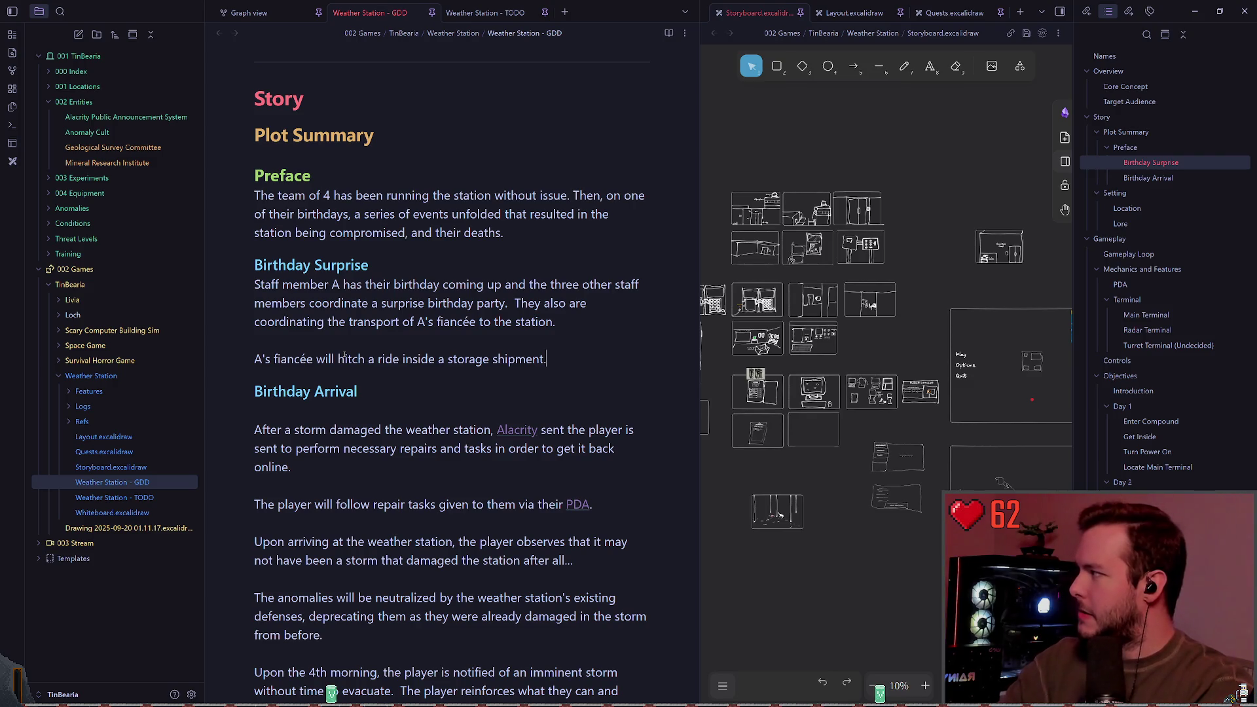
Add a blank line under Birthday Arrival and begin a new line after the shipment sentence.
{"action": "key", "text": "Down"}
{"action": "key", "text": "Down"}
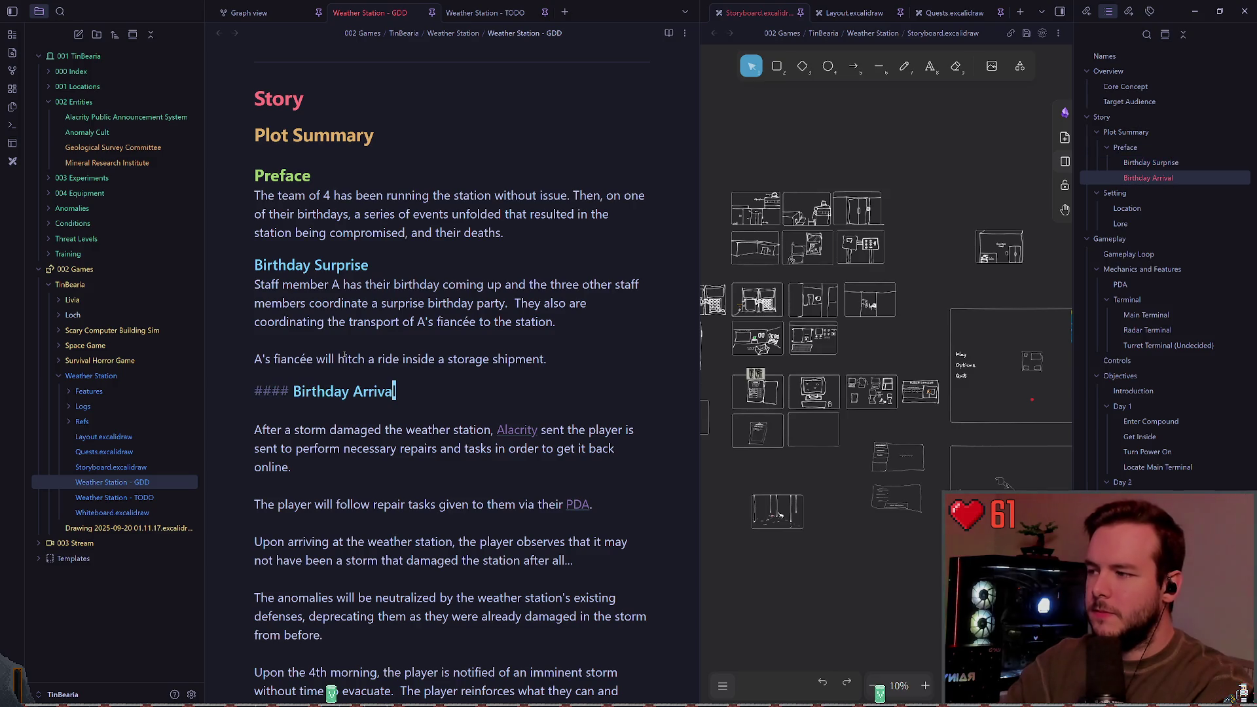
{"action": "key", "text": "Return"}
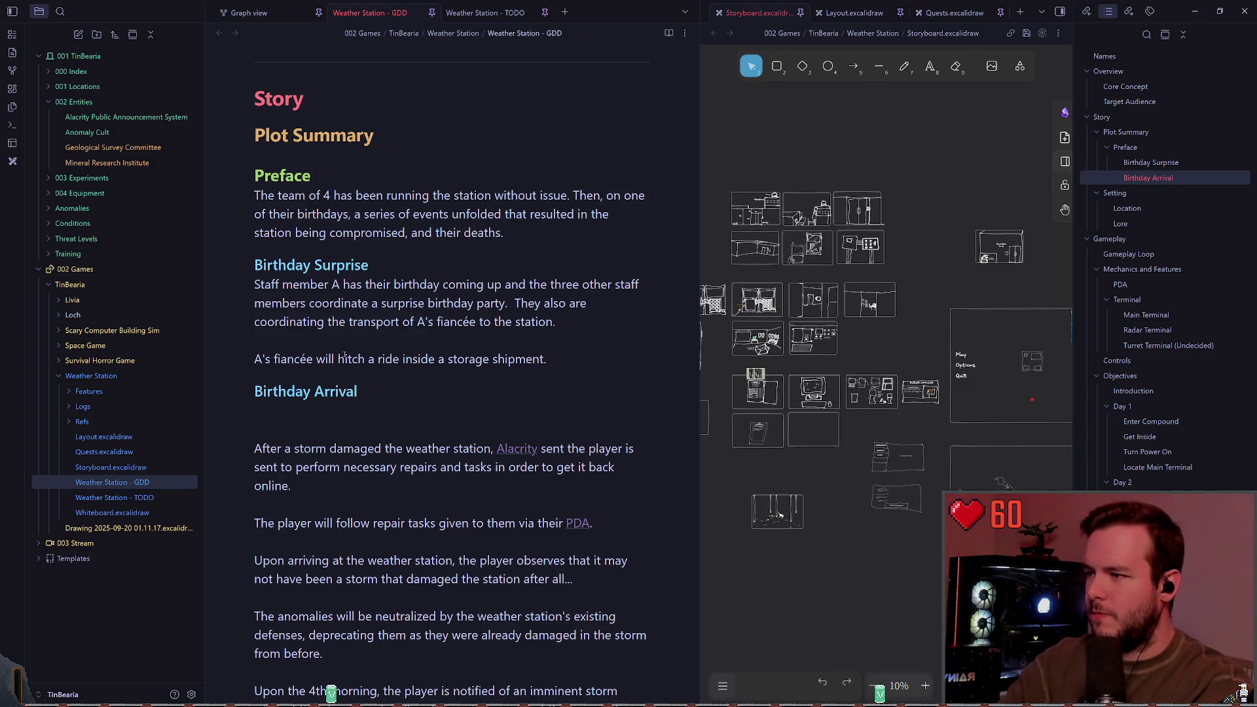
{"action": "key", "text": "Up"}
{"action": "key", "text": "Up"}
{"action": "key", "text": "Up"}
{"action": "key", "text": "End"}
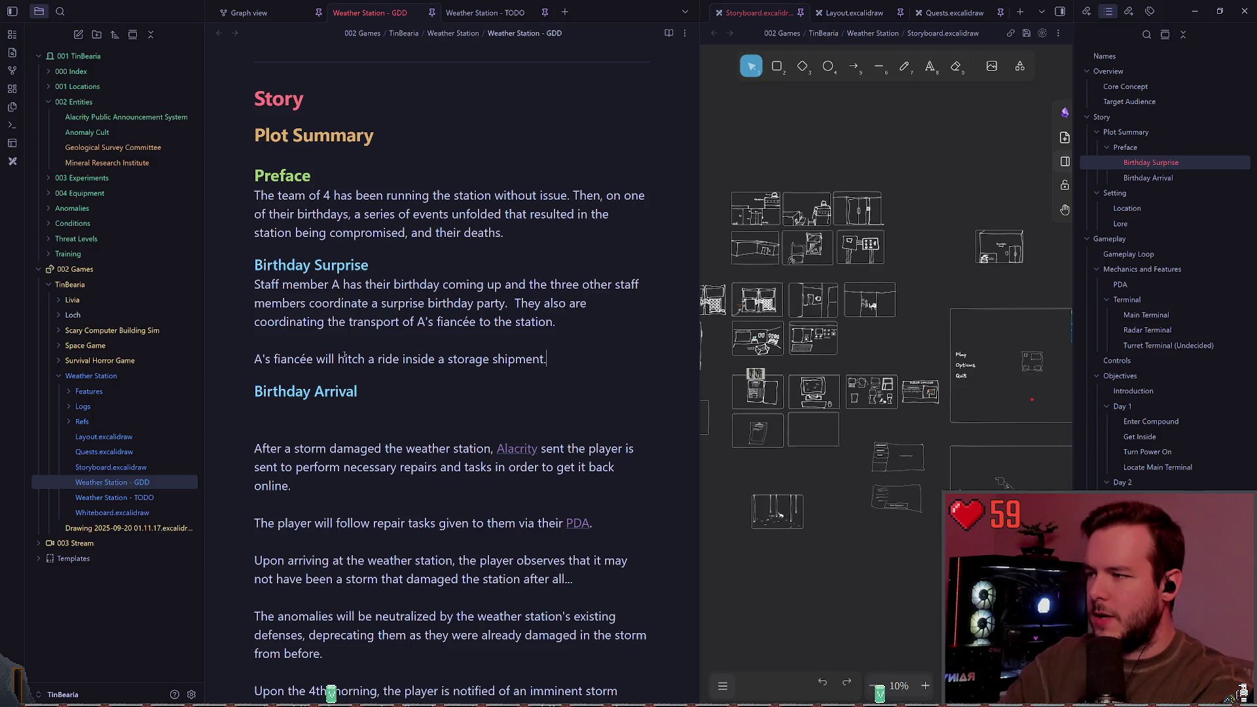
{"action": "key", "text": "Return"}
{"action": "type", "text": "A"}
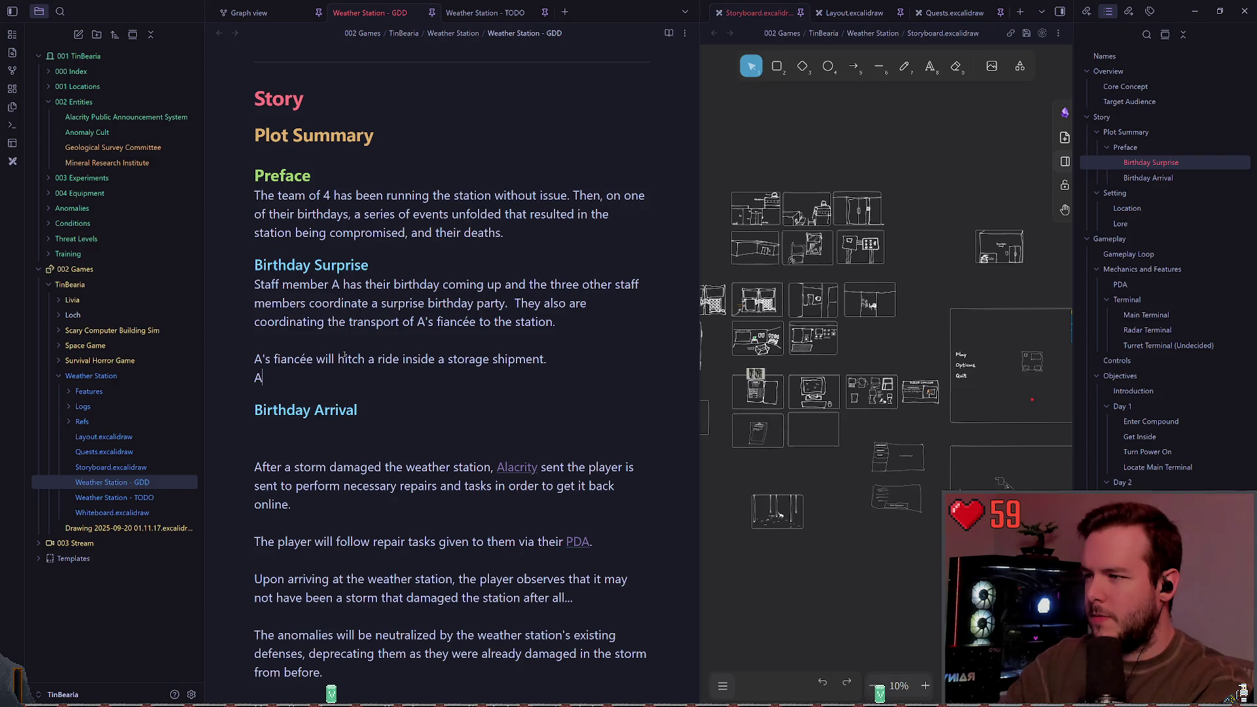
Insert ", B" after the word fiancée in the transport sentence.
{"action": "key", "text": "Up"}
{"action": "key", "text": "Up"}
{"action": "key", "text": "Up"}
{"action": "key", "text": "Down"}
{"action": "key", "text": "Down"}
{"action": "key", "text": "End"}
{"action": "key", "text": "ctrl+Left"}
{"action": "key", "text": "ctrl+Left"}
{"action": "key", "text": "Left"}
{"action": "key", "text": "Left"}
{"action": "key", "text": "Left"}
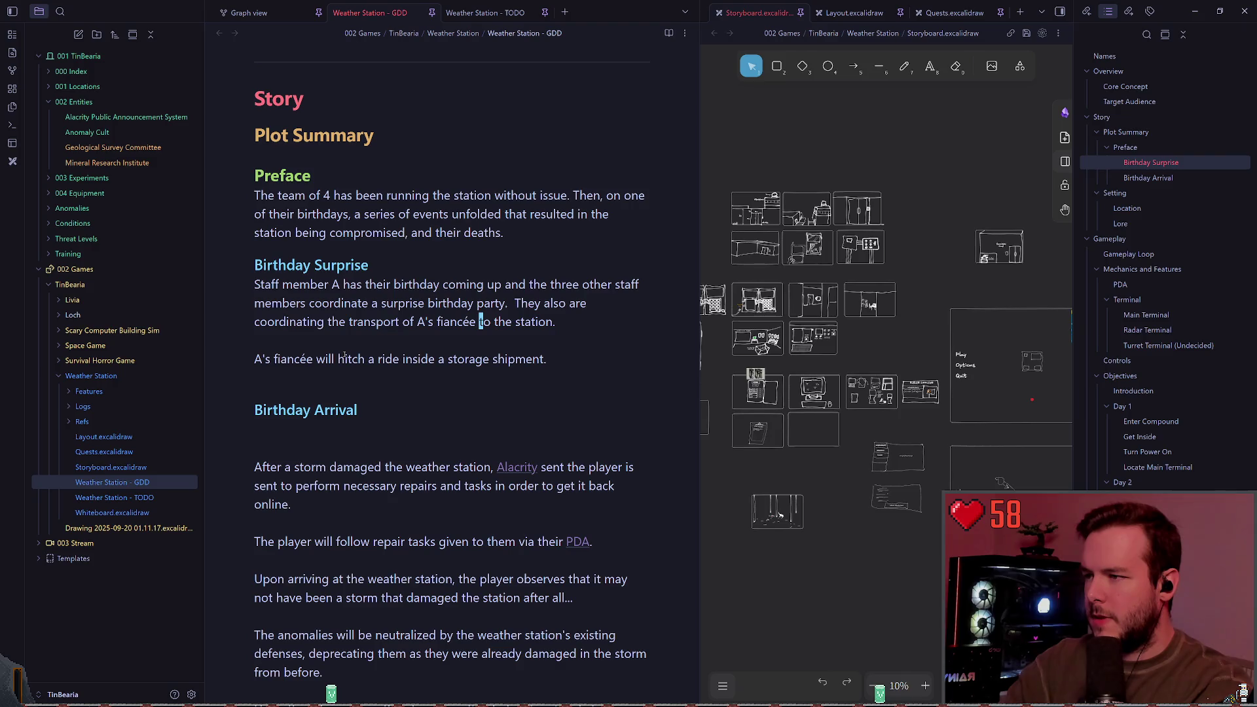
{"action": "type", "text": ", B"}
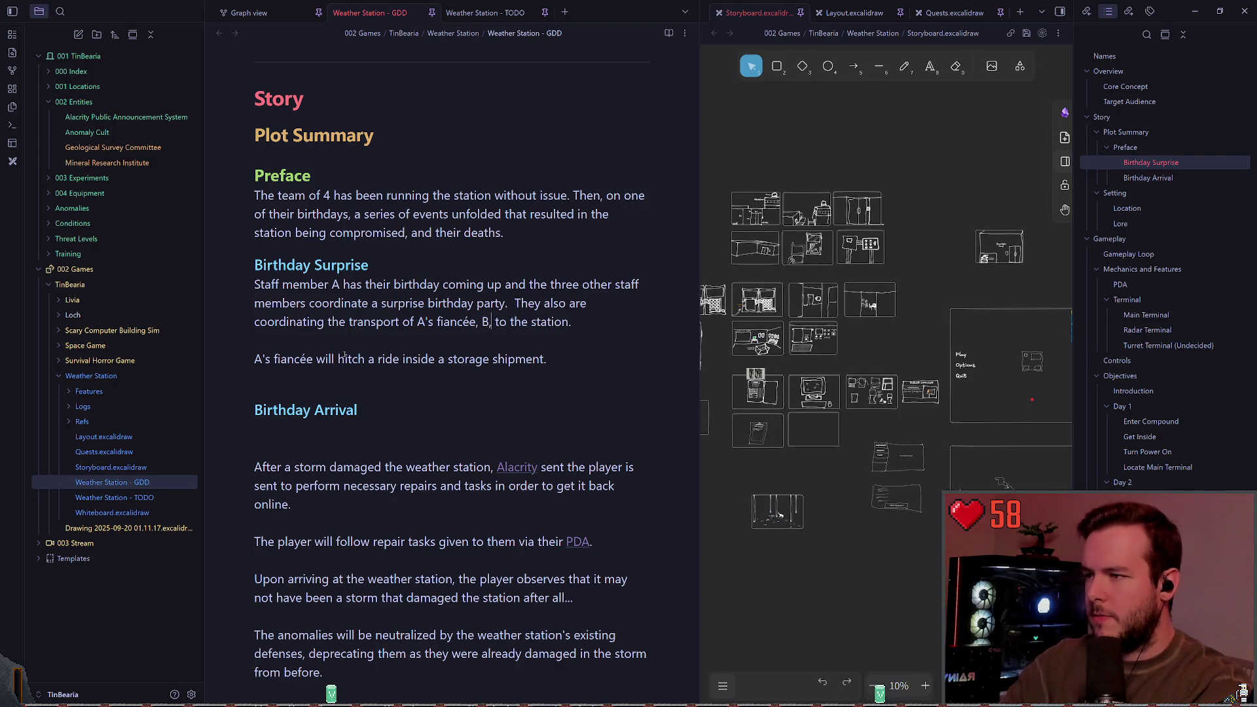
Replace "A's fiancée" with B and extend the sentence about B sneaking out of the shipment.
{"action": "key", "text": "Down"}
{"action": "key", "text": "Down"}
{"action": "key", "text": "End"}
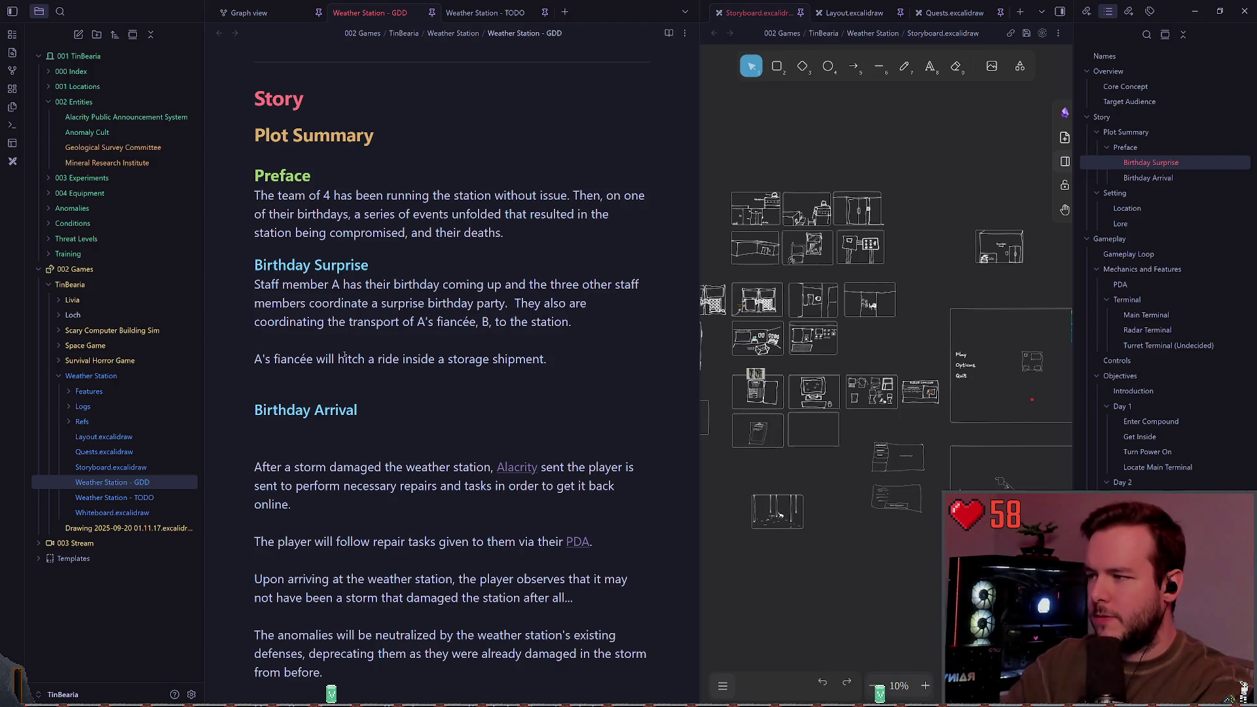
{"action": "key", "text": "Home"}
{"action": "key", "text": "ctrl+shift+Right"}
{"action": "key", "text": "ctrl+shift+Right"}
{"action": "type", "text": "B"}
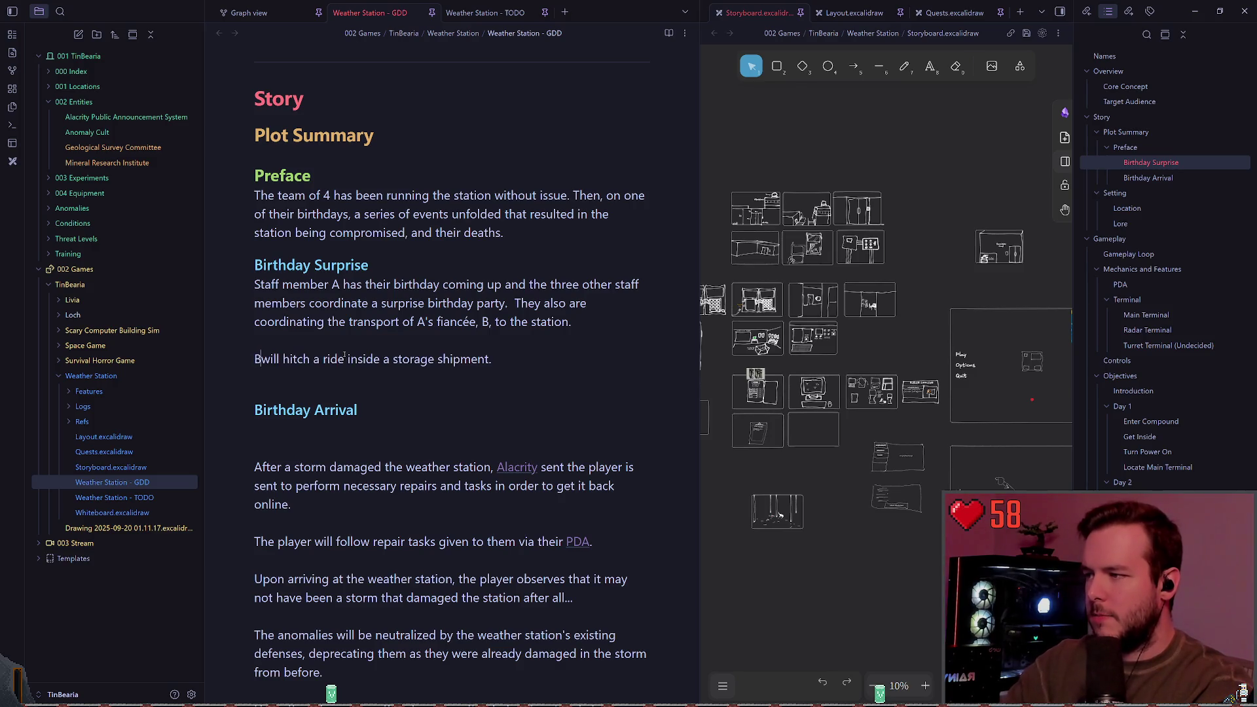
{"action": "type", "text": " Once B arrives, B will "}
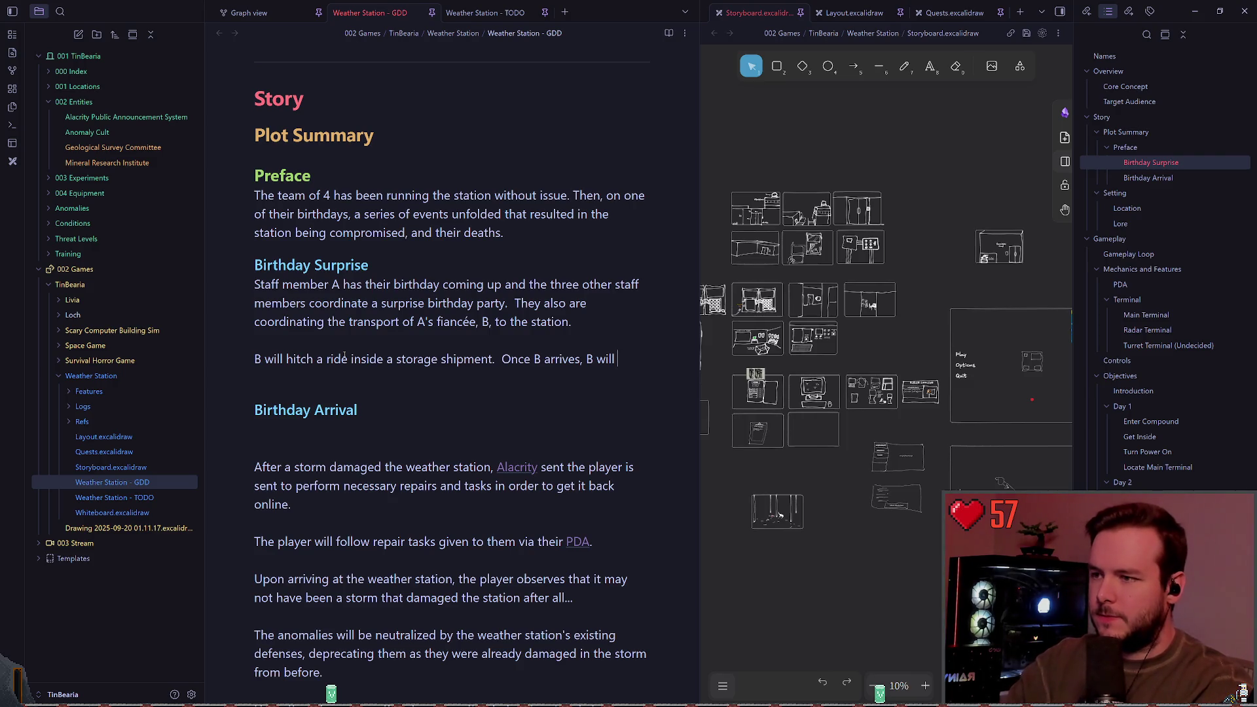
{"action": "type", "text": "jump out "}
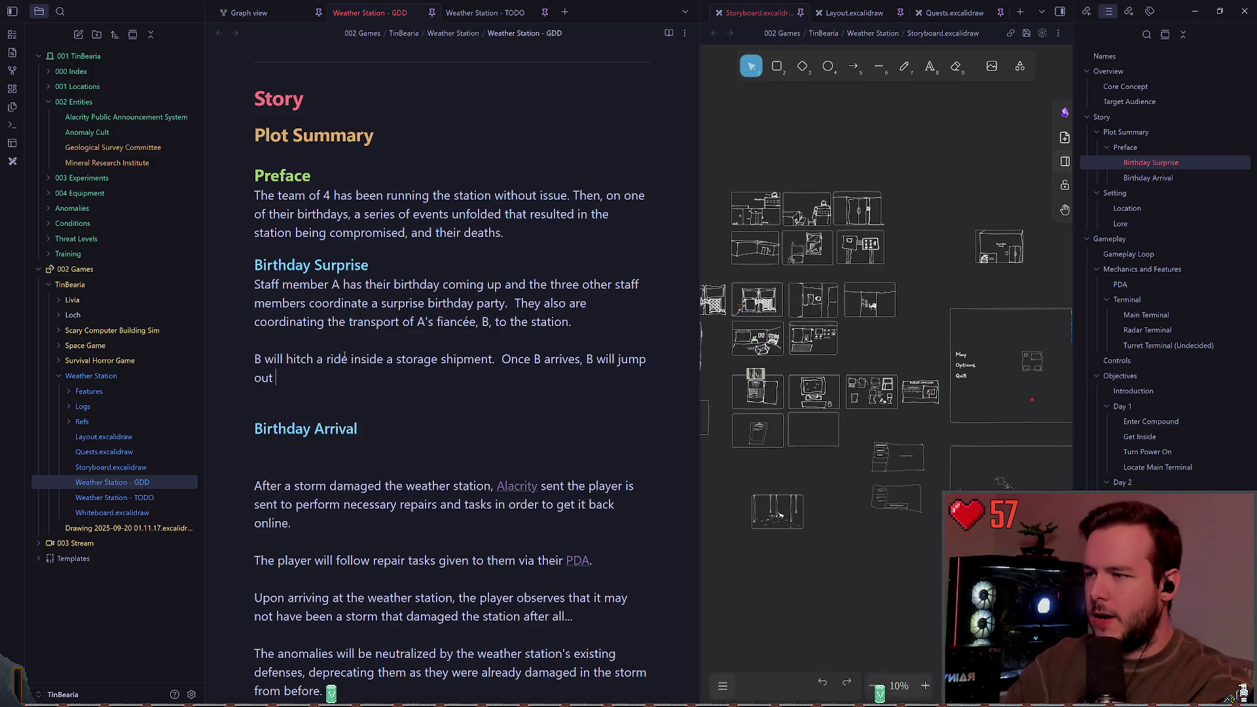
{"action": "type", "text": "before arri"}
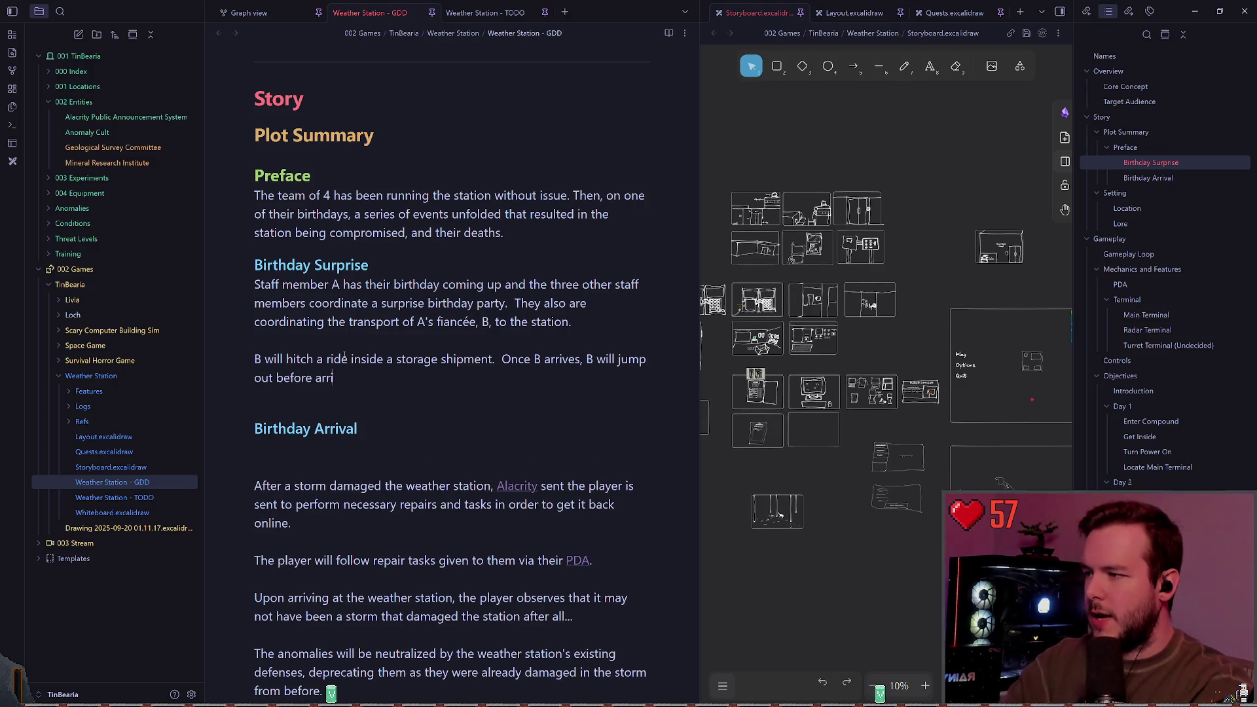
{"action": "type", "text": "ving at the station and wait for someone to unlock the door after the storage"}
{"action": "key", "text": "ctrl+BackSpace"}
{"action": "type", "text": "shipment peop"}
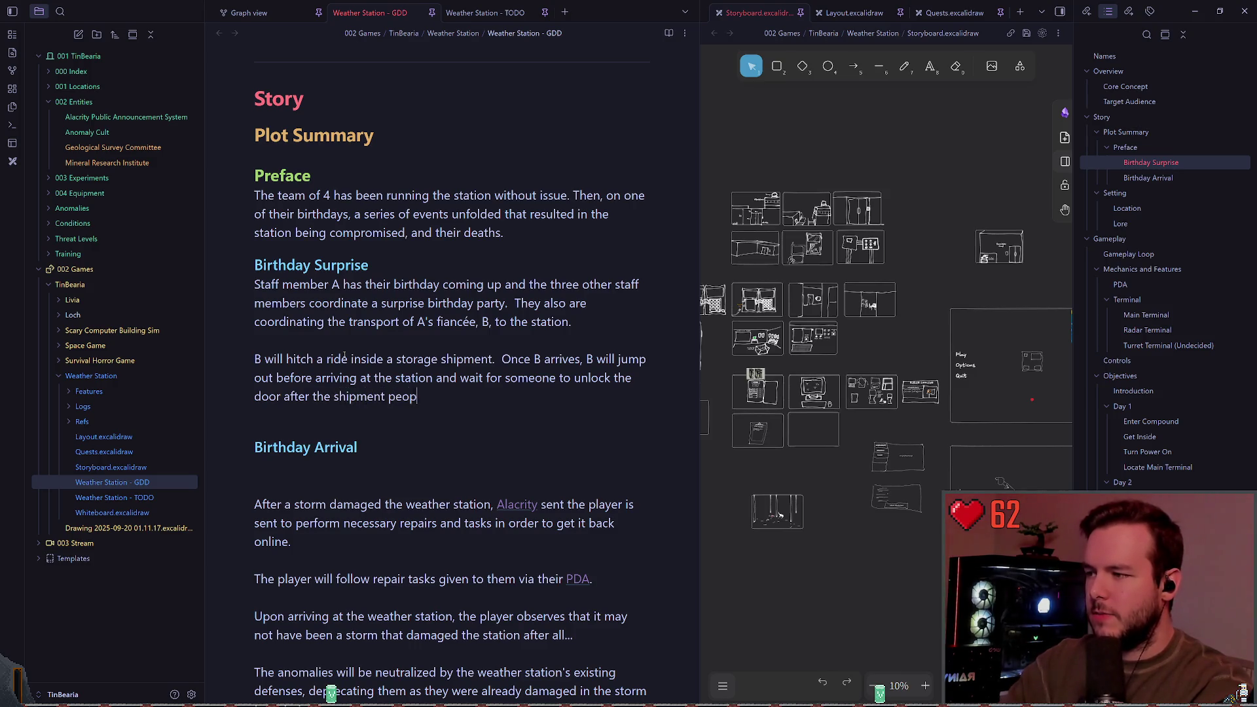
{"action": "type", "text": "le leave."}
{"action": "key", "text": "Escape"}
{"action": "key", "text": "b"}
{"action": "key", "text": "b"}
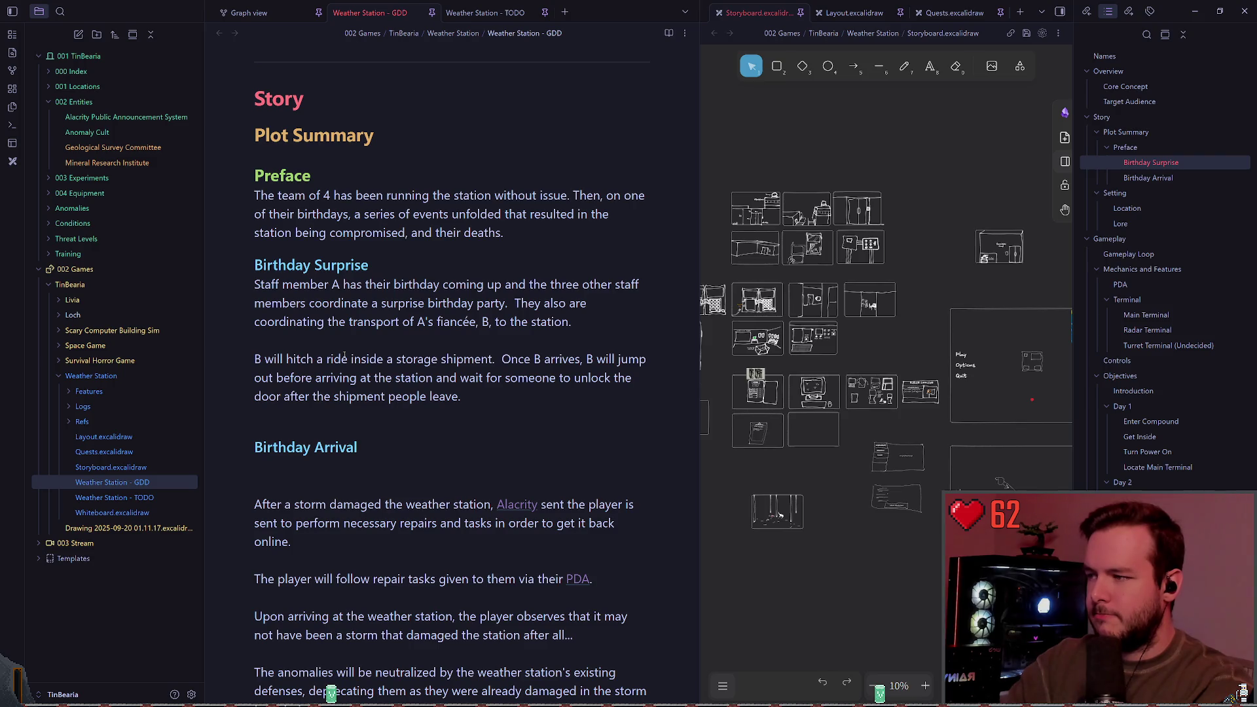
Add a new paragraph reading "The door was never locked again".
{"action": "key", "text": "shift+a"}
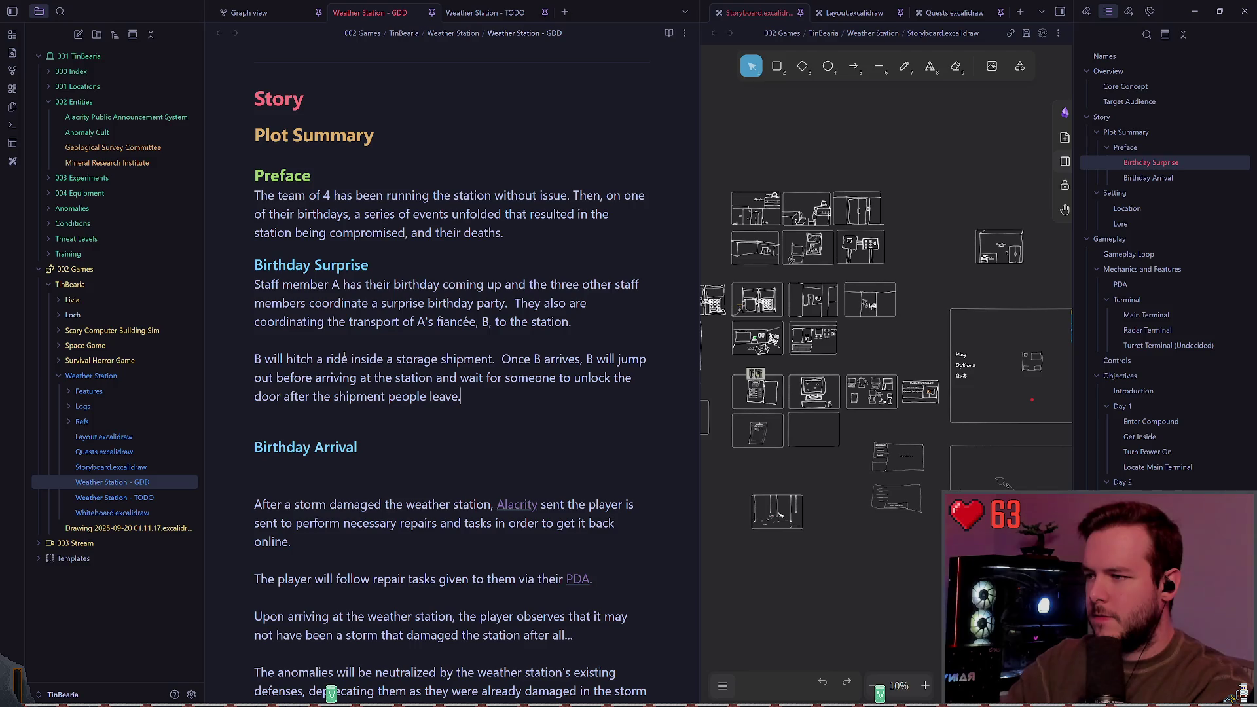
{"action": "key", "text": "Return"}
{"action": "key", "text": "Return"}
{"action": "type", "text": "The door was never locked again."}
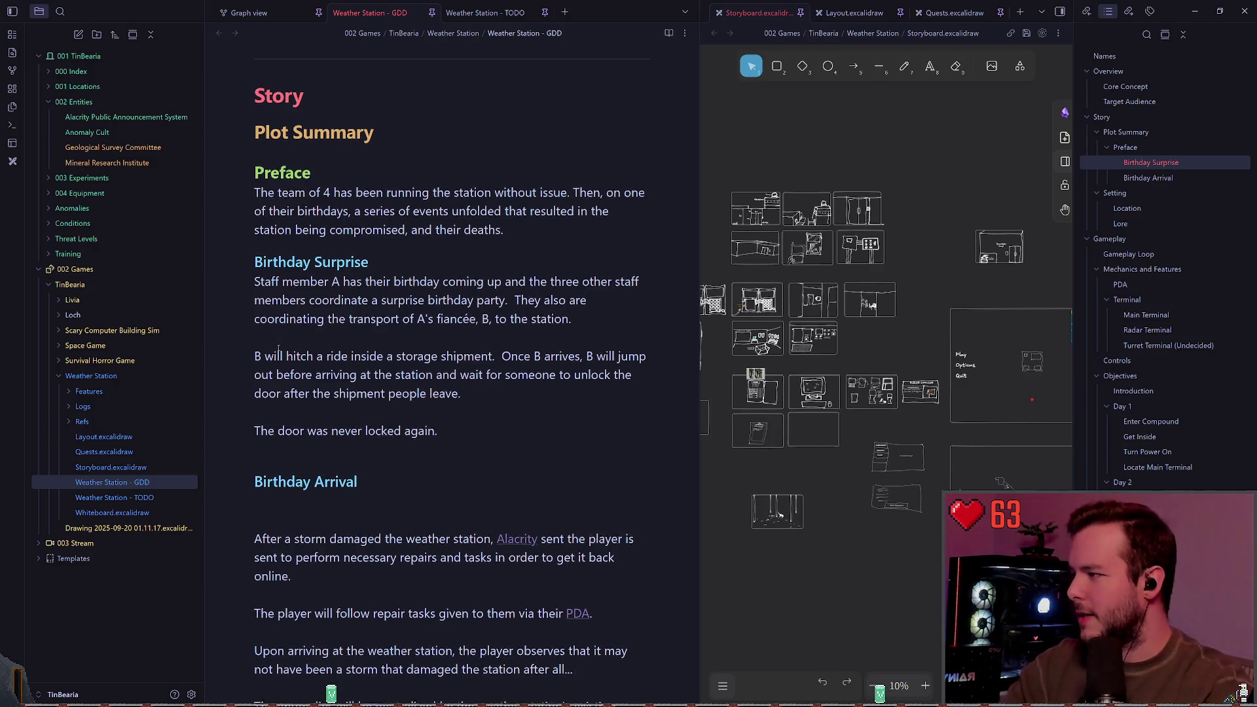
{"action": "scroll", "coordinate": [521, 347], "scroll_direction": "down", "scroll_amount": 1}
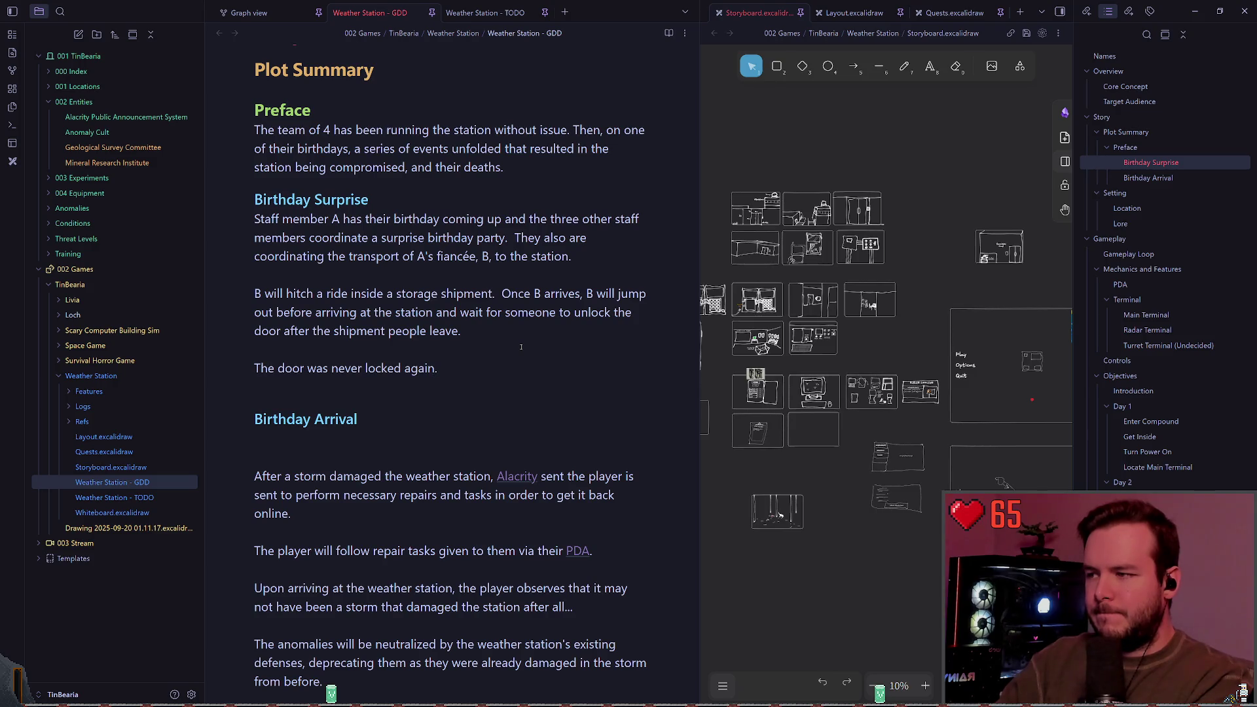
Type "This results in the anomaly getting", correcting the teh typo.
{"action": "type", "text": "  This results in teh a"}
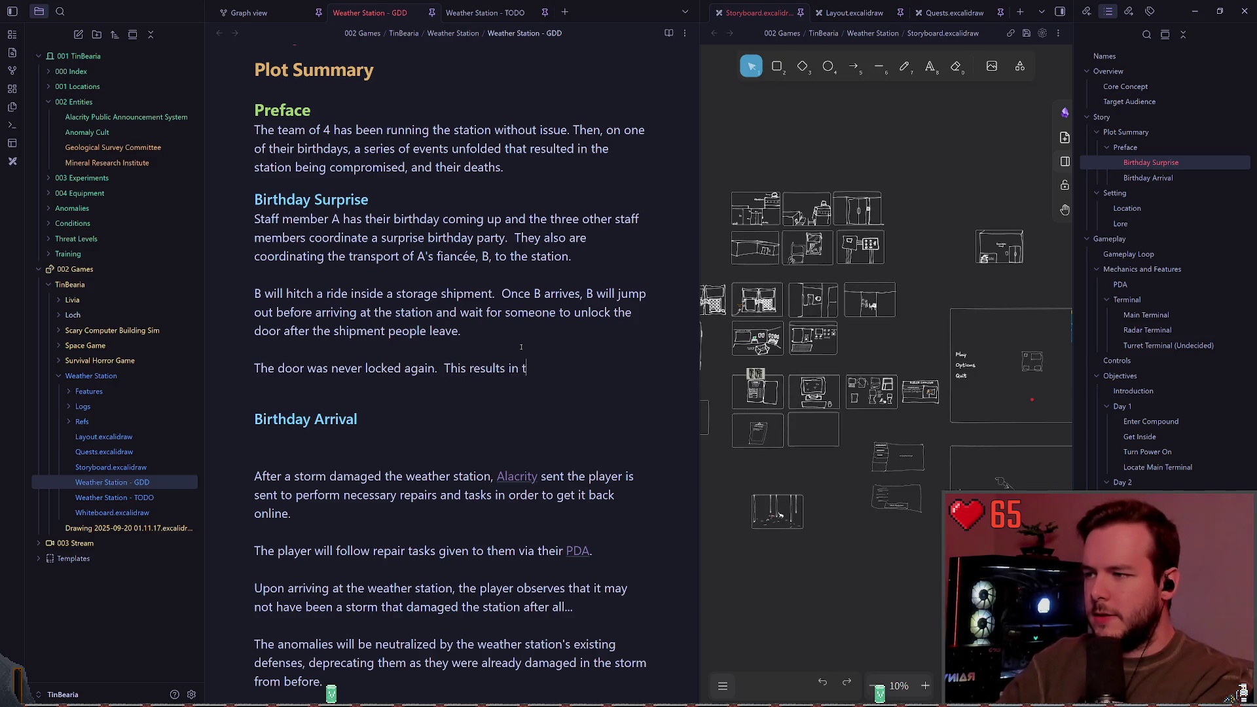
{"action": "key", "text": "BackSpace"}
{"action": "key", "text": "BackSpace"}
{"action": "key", "text": "BackSpace"}
{"action": "type", "text": "he anomly"}
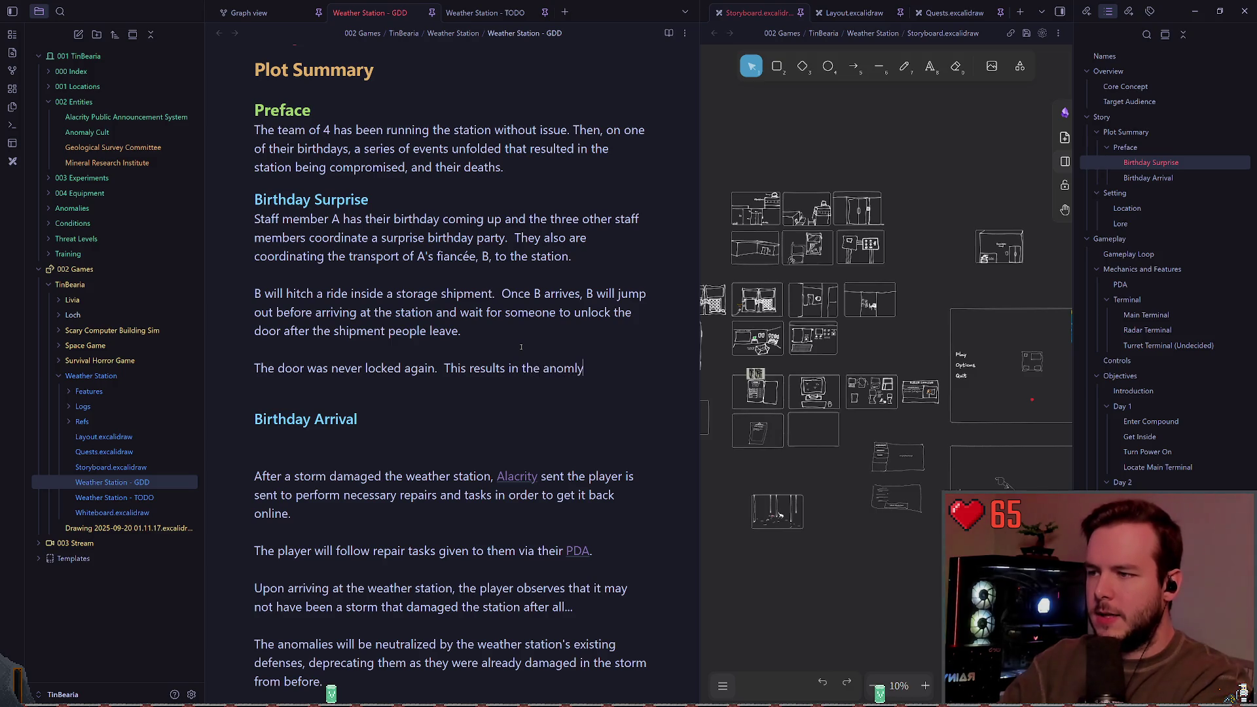
{"action": "key", "text": "BackSpace"}
{"action": "key", "text": "BackSpace"}
{"action": "type", "text": "aly getting"}
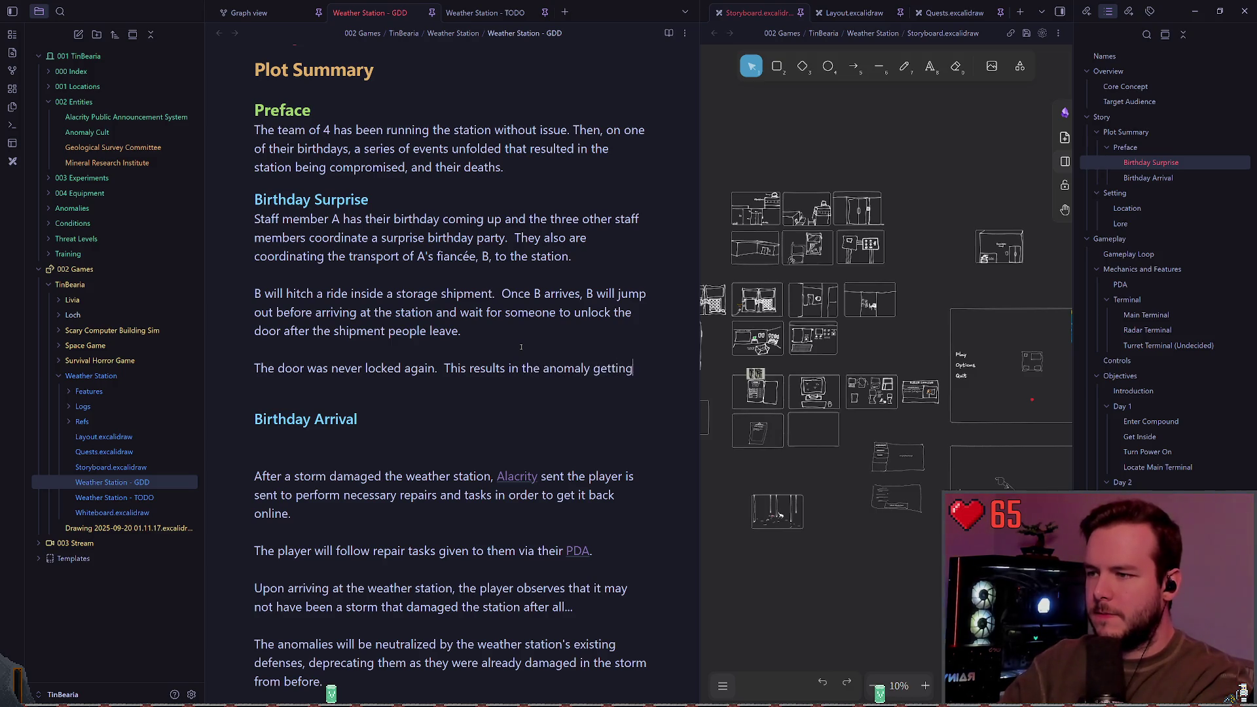
{"action": "key", "text": "Escape"}
{"action": "key", "text": "b"}
{"action": "key", "text": "b"}
{"action": "key", "text": "b"}
{"action": "key", "text": "w"}
{"action": "key", "text": "w"}
{"action": "key", "text": "b"}
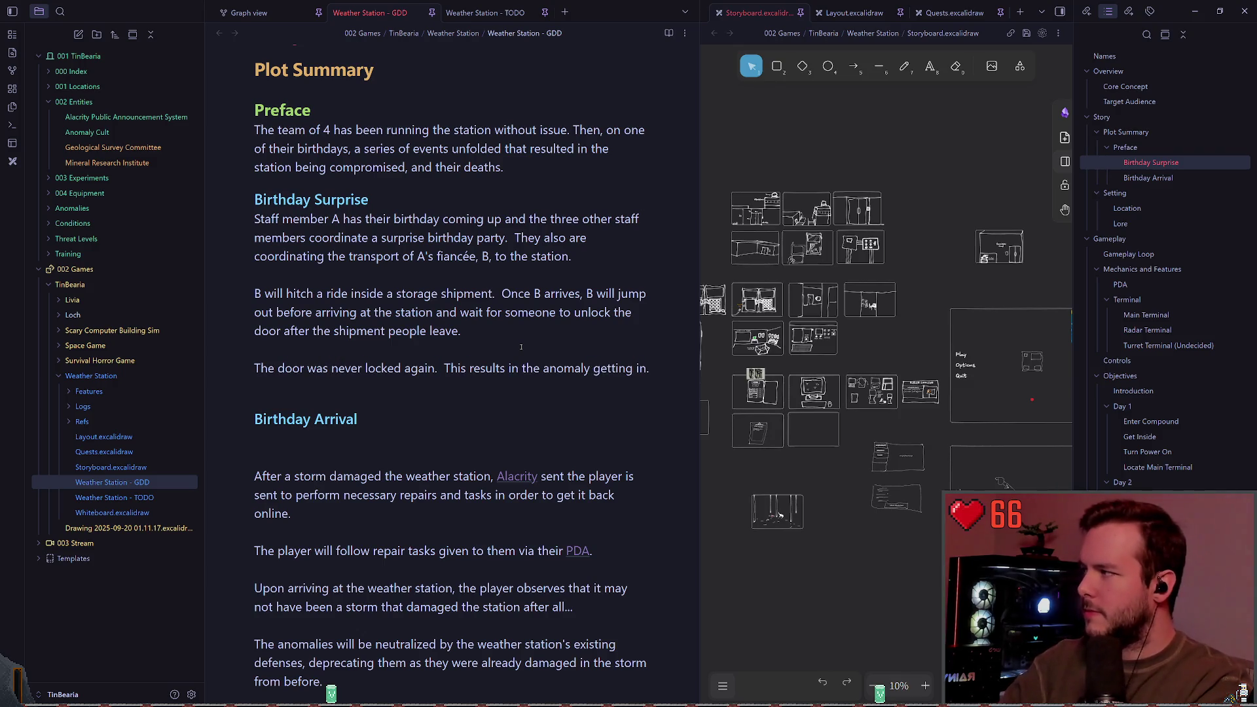
{"action": "key", "text": "w"}
{"action": "key", "text": "w"}
Rewrite the closing sentence as "vehicle bay door was never locked again".
{"action": "key", "text": "e"}
{"action": "key", "text": "a"}
{"action": "key", "text": "Escape"}
{"action": "key", "text": "b"}
{"action": "key", "text": "b"}
{"action": "key", "text": "b"}
{"action": "key", "text": "b"}
{"action": "key", "text": "c"}
{"action": "key", "text": "t"}
{"action": "key", "text": "period"}
{"action": "type", "text": "vehicle bay doo"}
{"action": "type", "text": "r was never locked again"}
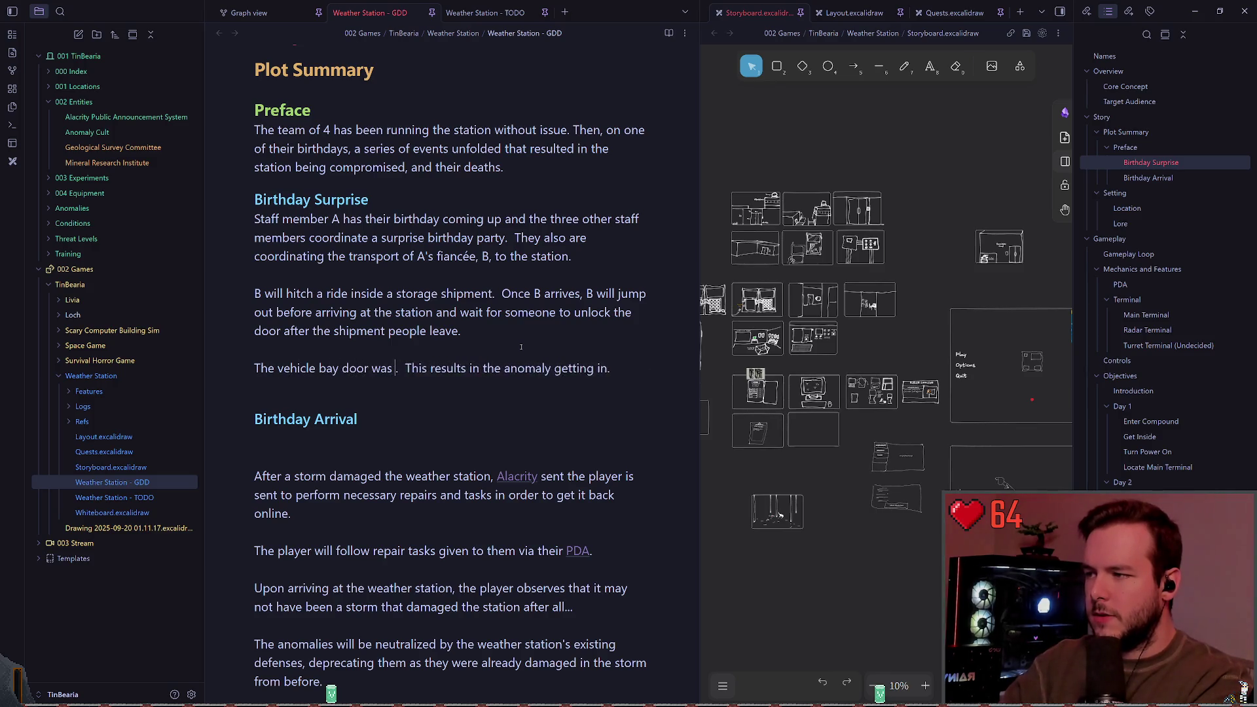
{"action": "key", "text": "Escape"}
Add a new line above reading "They planned to use the vehicle bay door", fixing typos.
{"action": "key", "text": "j"}
{"action": "key", "text": "k"}
{"action": "key", "text": "k"}
{"action": "key", "text": "j"}
{"action": "key", "text": "j"}
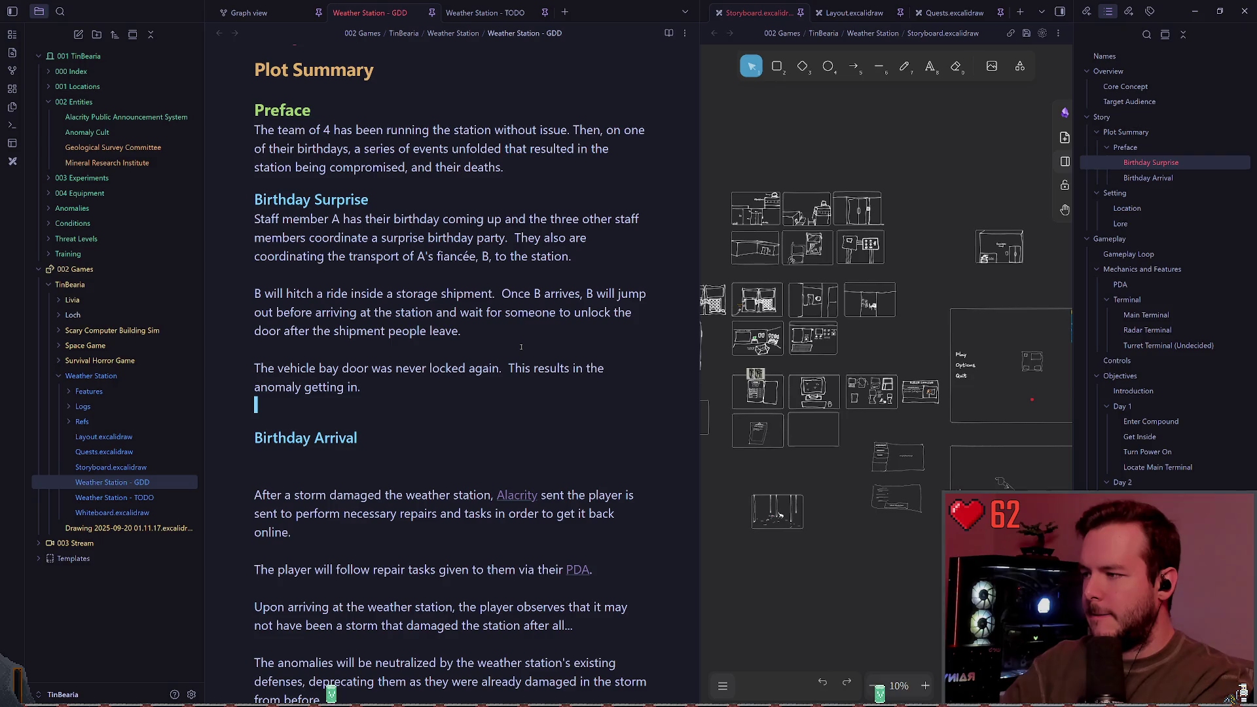
{"action": "key", "text": "k"}
{"action": "type", "text": "o"}
{"action": "type", "text": "They planne"}
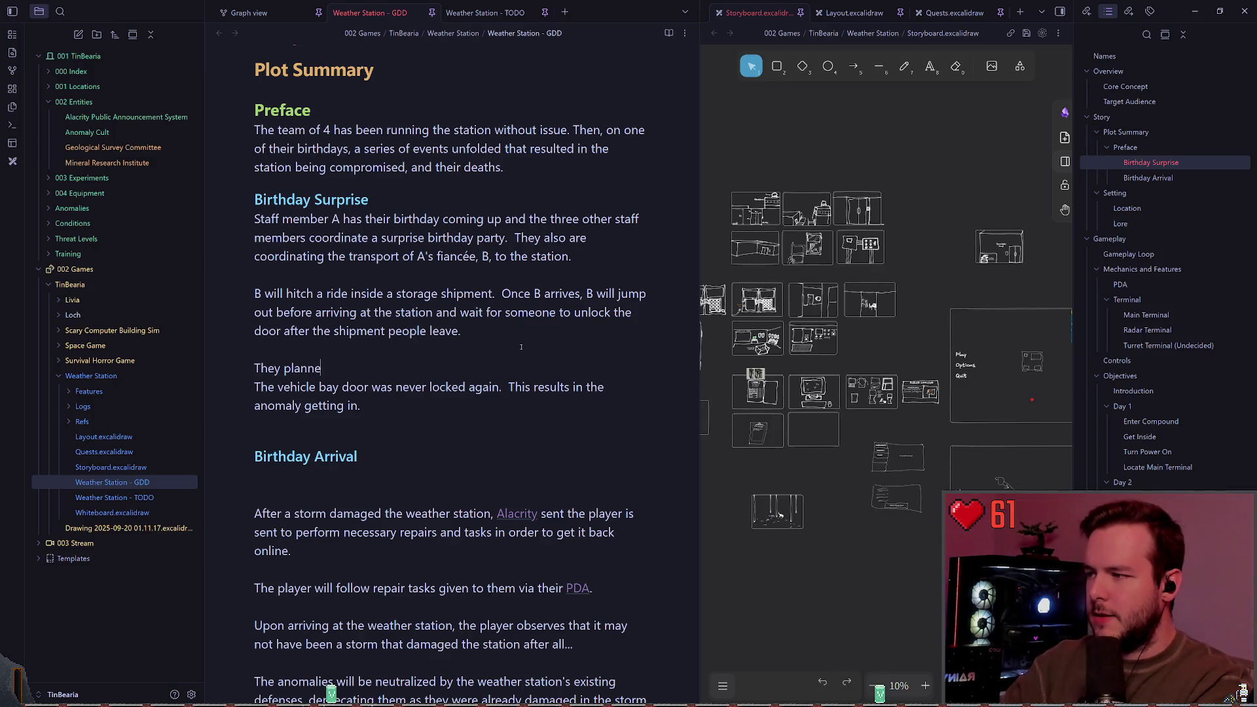
{"action": "key", "text": "BackSpace"}
{"action": "key", "text": "BackSpace"}
{"action": "type", "text": "ed to use the vehicle"}
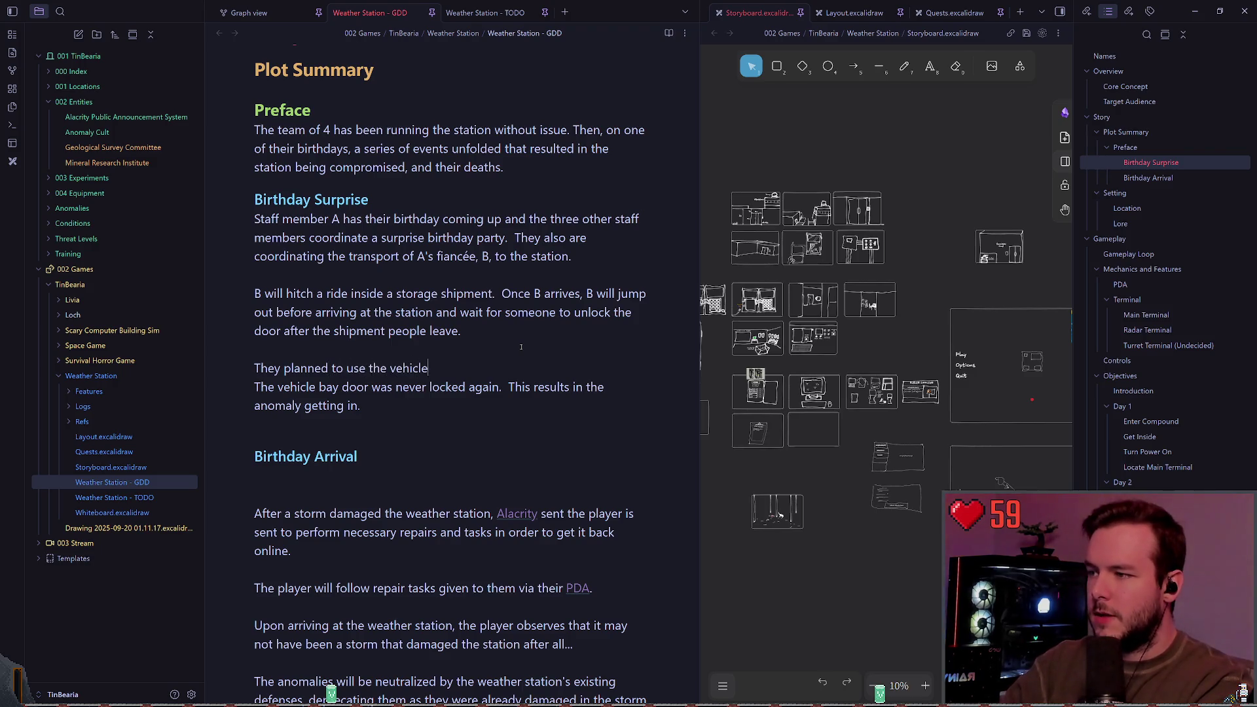
{"action": "key", "text": "BackSpace"}
{"action": "key", "text": "BackSpace"}
{"action": "key", "text": "BackSpace"}
{"action": "type", "text": "bell"}
{"action": "key", "text": "BackSpace"}
{"action": "key", "text": "BackSpace"}
{"action": "key", "text": "BackSpace"}
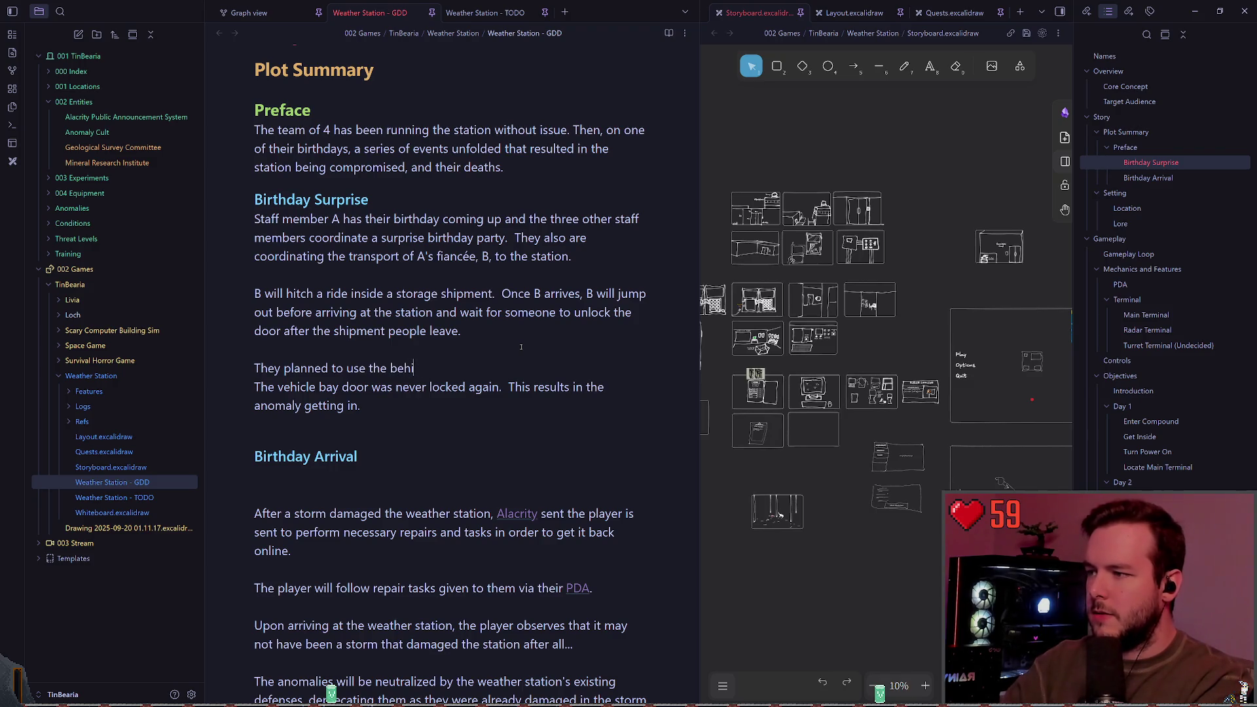
{"action": "type", "text": "icle bay door"}
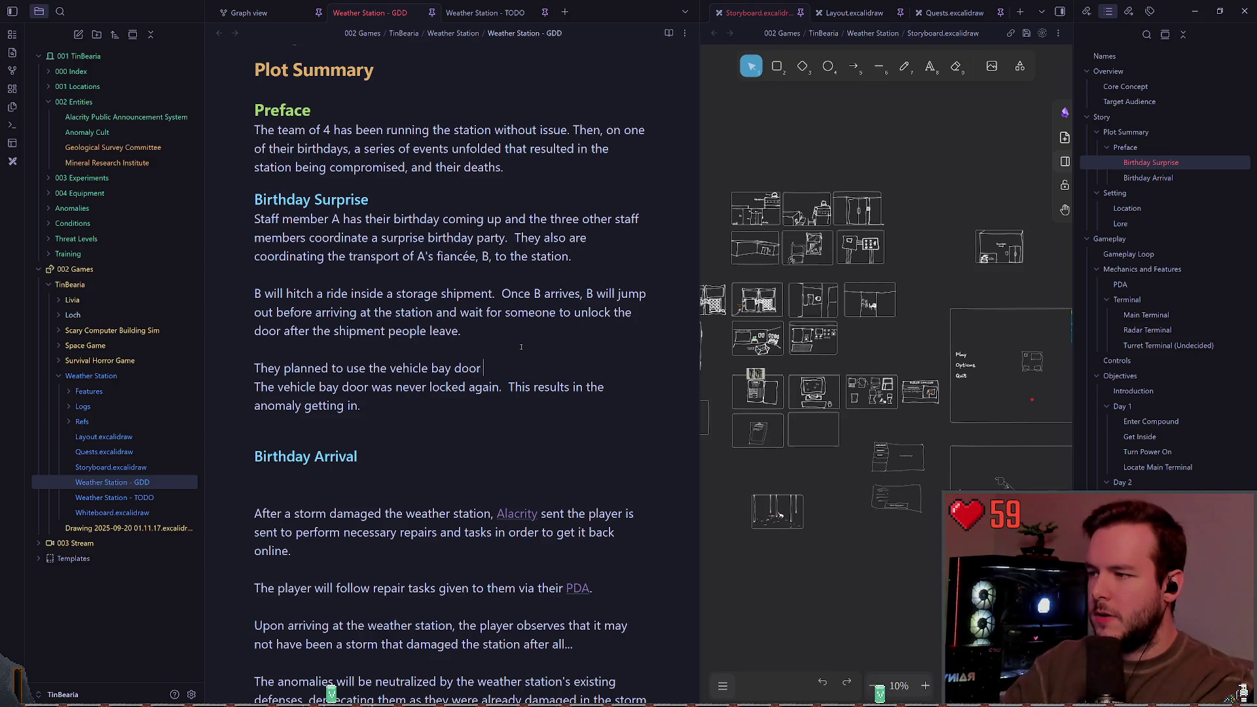
Continue it with the plan to delay closing the door after the shipment leaves.
{"action": "key", "text": "ctrl+Left"}
{"action": "key", "text": "ctrl+Left"}
{"action": "key", "text": "ctrl+Left"}
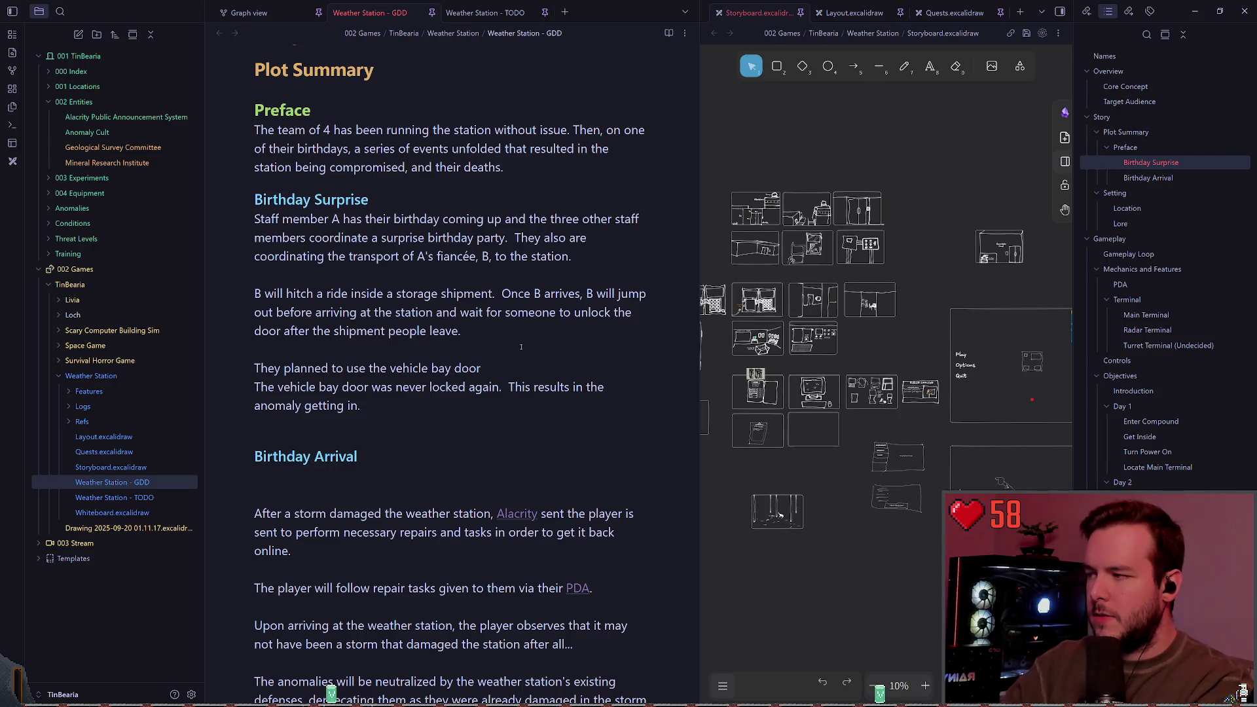
{"action": "key", "text": "End"}
{"action": "type", "text": "as they could just delay clos"}
{"action": "type", "text": "ing it "}
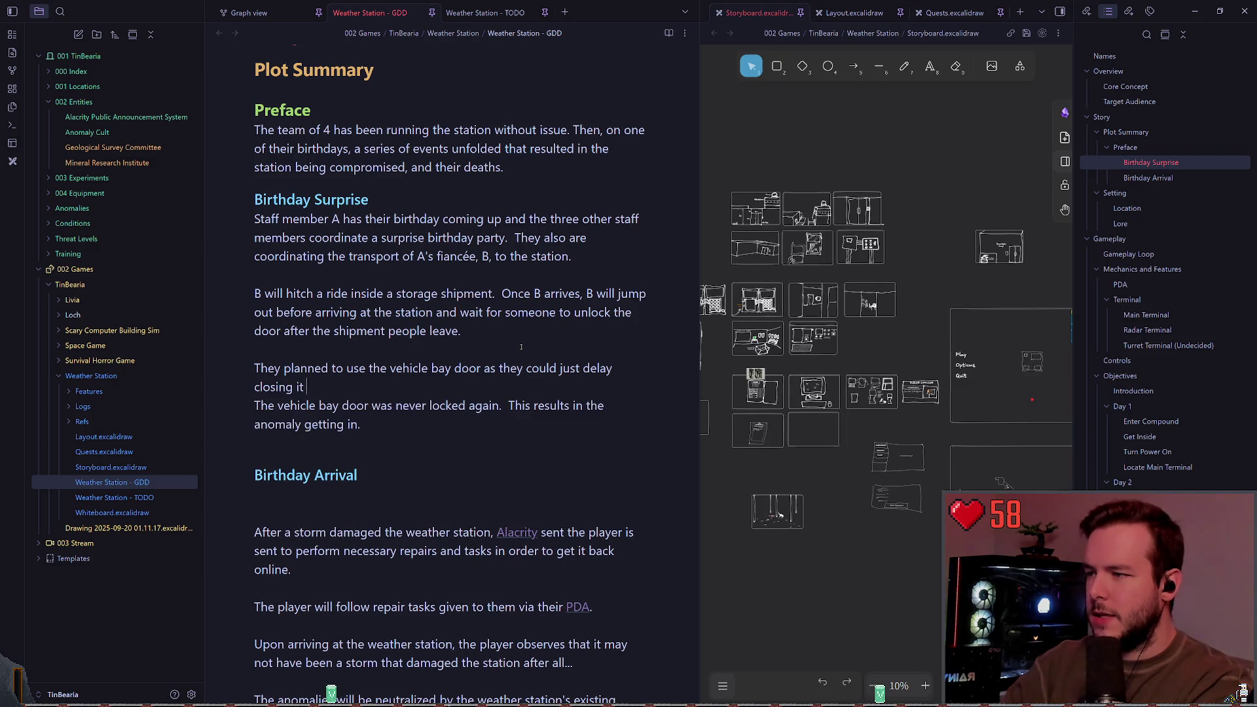
{"action": "type", "text": "after the shipment "}
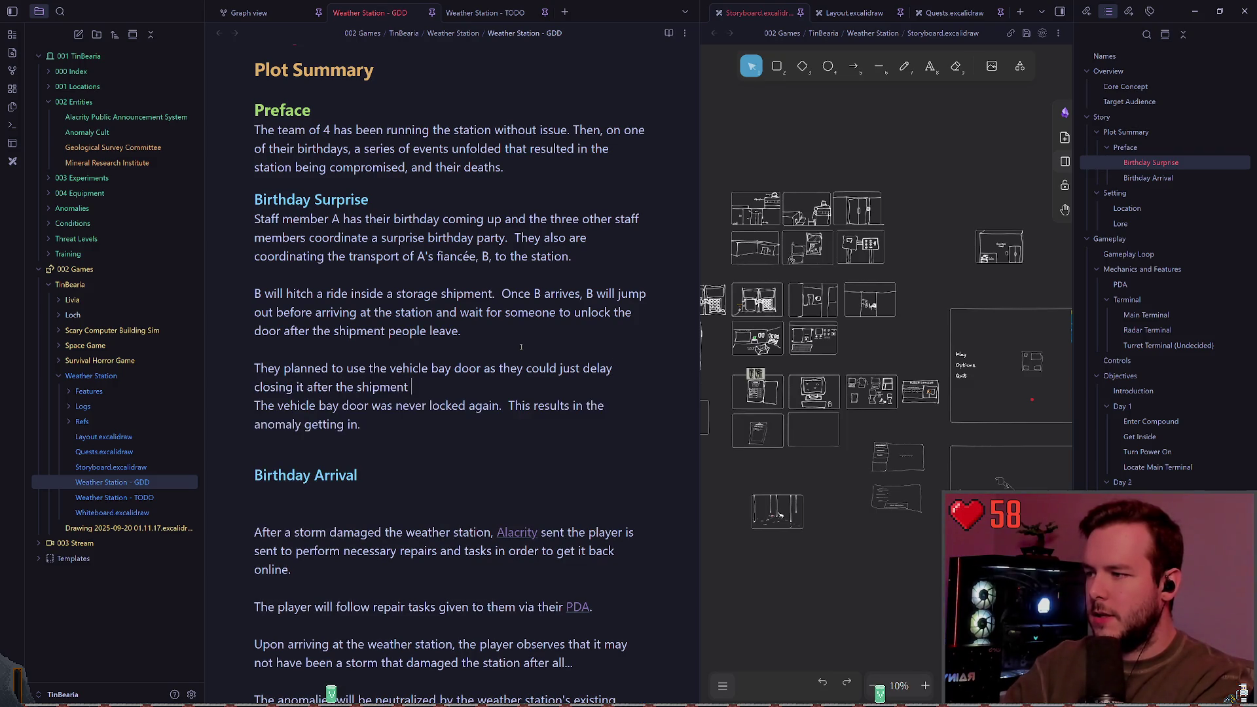
{"action": "type", "text": "leaves.  This wou"}
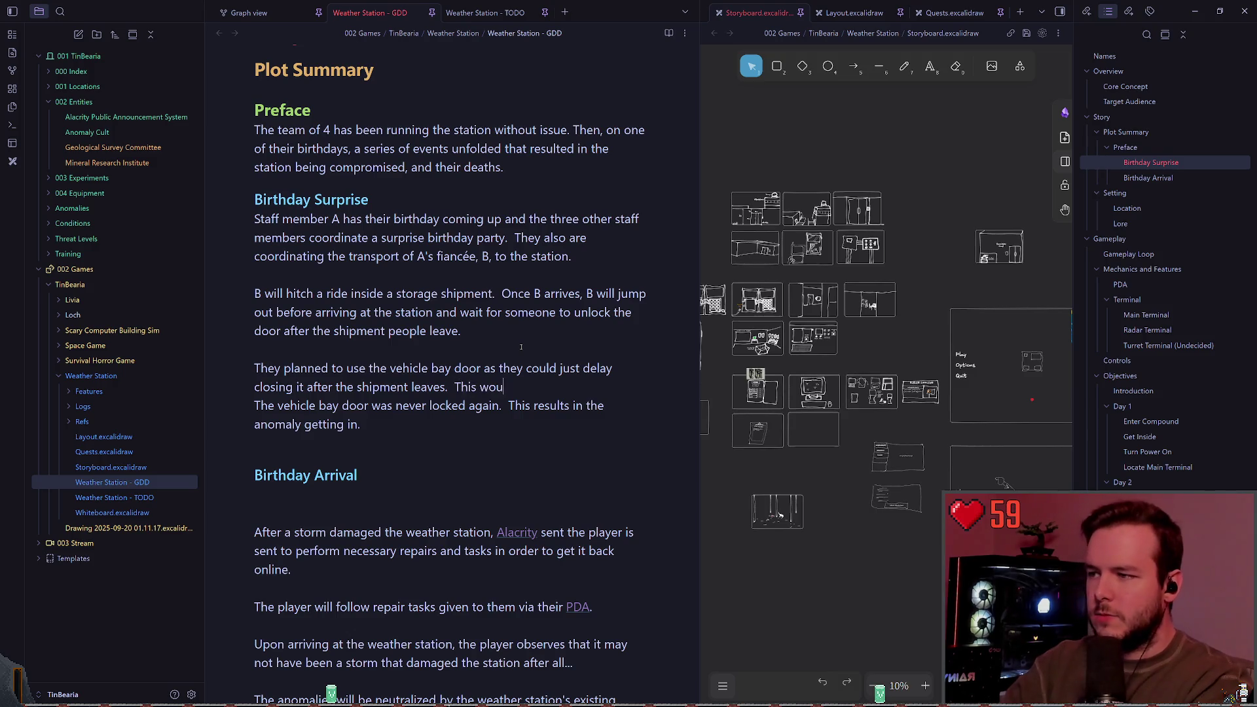
{"action": "type", "text": "ld result in less q"}
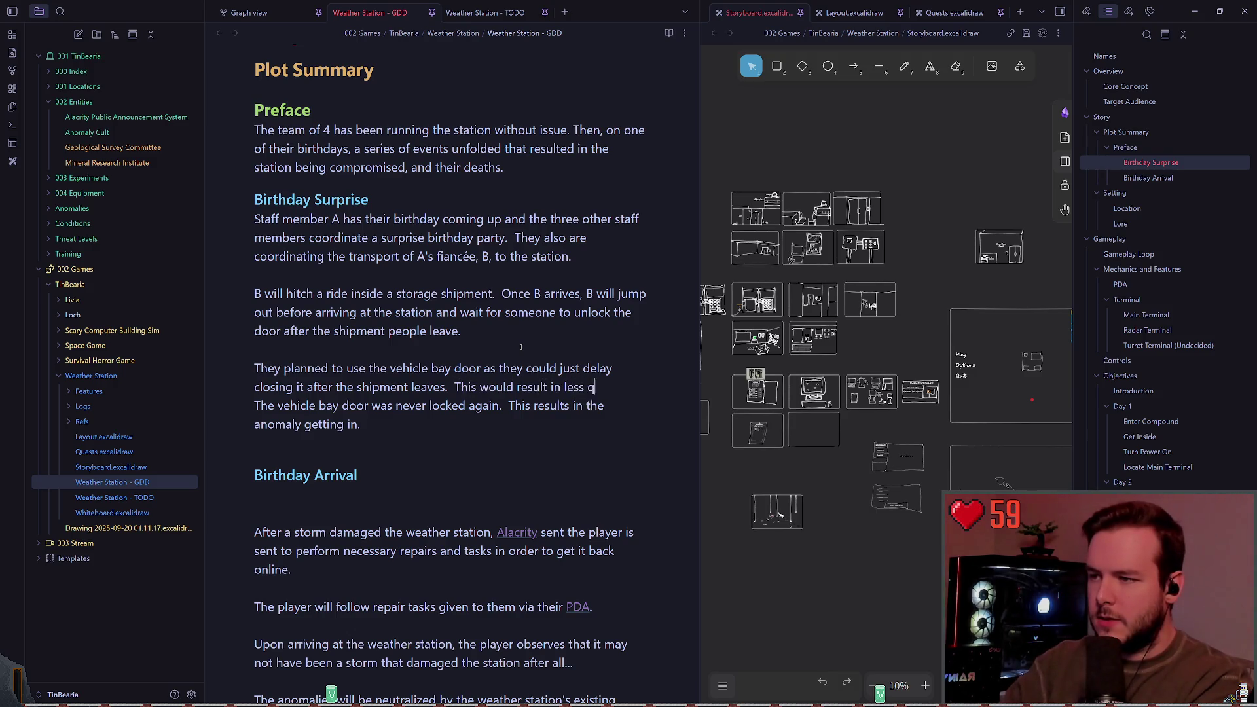
{"action": "type", "text": "uestion from management du"}
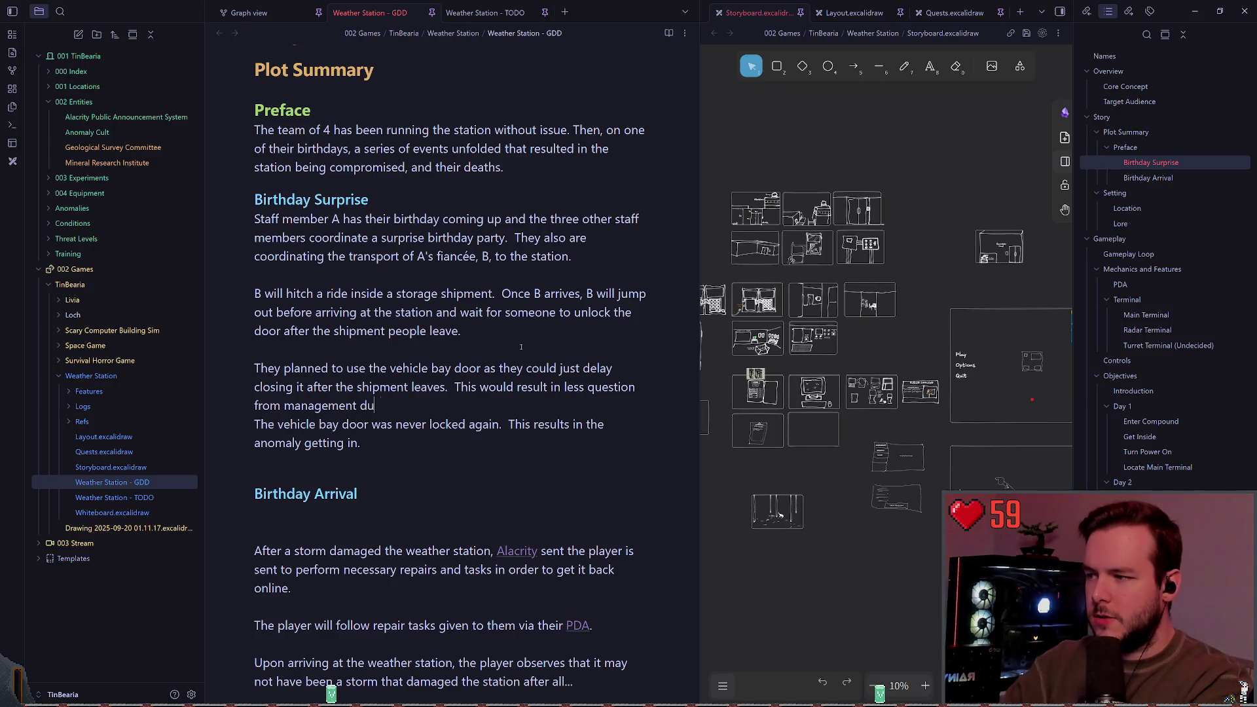
{"action": "type", "text": "e to no random door ope"}
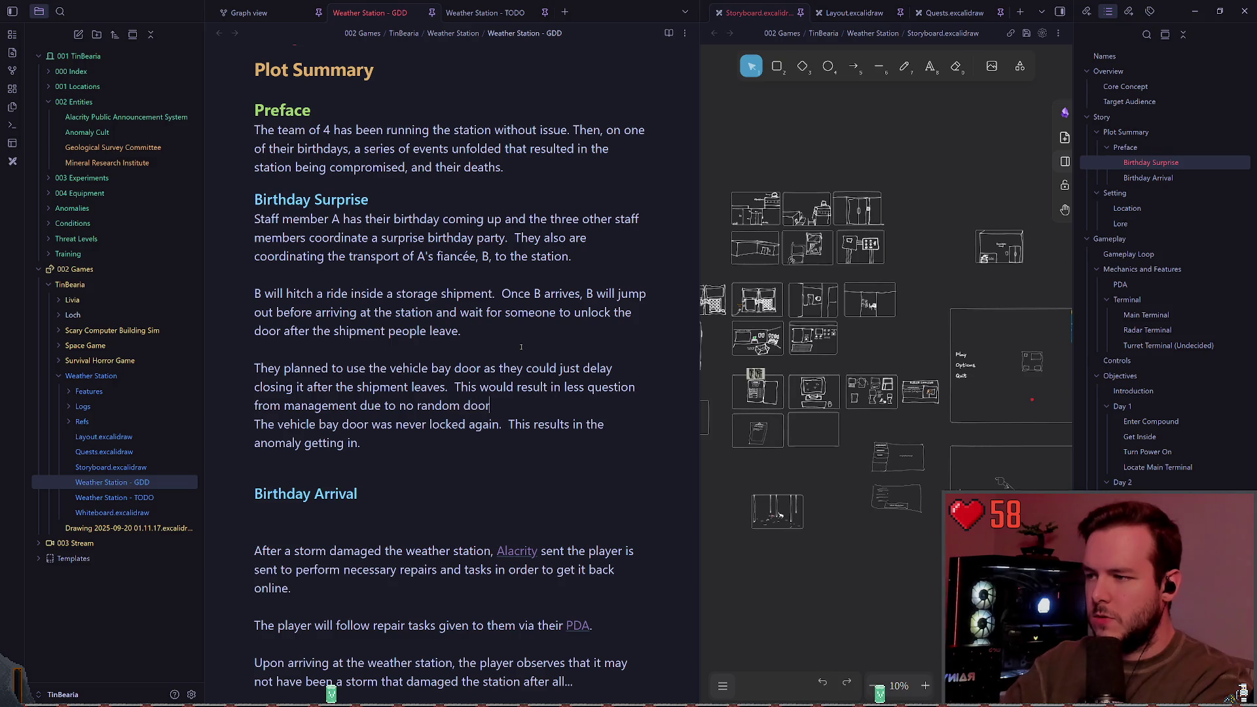
{"action": "type", "text": "nings."}
{"action": "key", "text": "Return"}
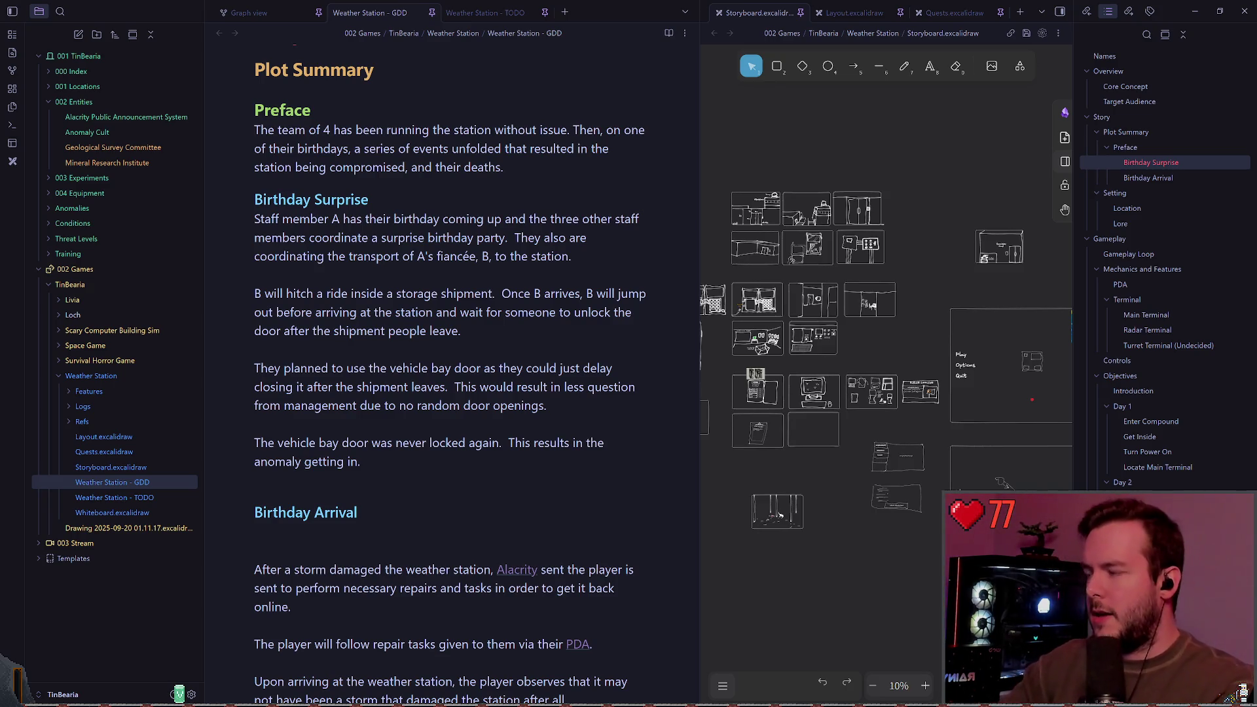
Scroll down through the finished Birthday Surprise section.
{"action": "scroll", "coordinate": [416, 391], "scroll_direction": "down", "scroll_amount": 1}
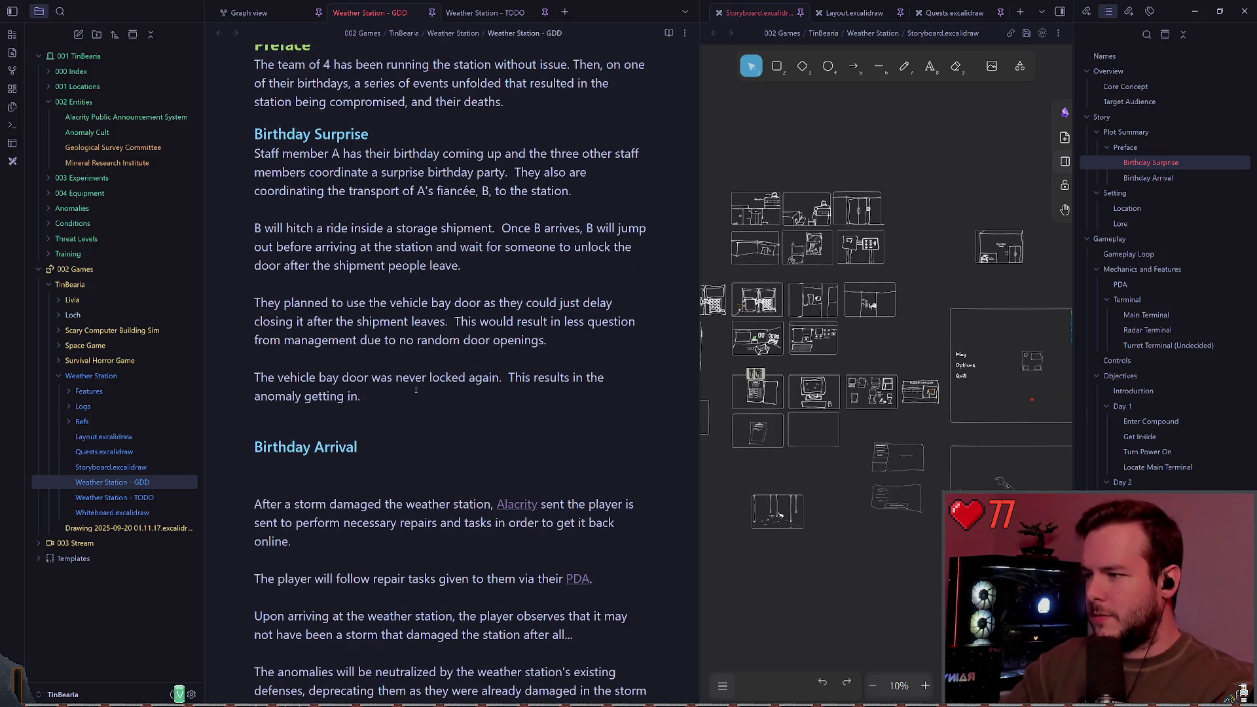
{"action": "scroll", "coordinate": [448, 381], "scroll_direction": "down", "scroll_amount": 1}
{"action": "mouse_move", "coordinate": [473, 391]}
{"action": "left_mouse_down"}
{"action": "mouse_move", "coordinate": [281, 307]}
{"action": "mouse_move", "coordinate": [255, 270]}
{"action": "left_mouse_up"}
{"action": "left_click", "coordinate": [463, 382]}
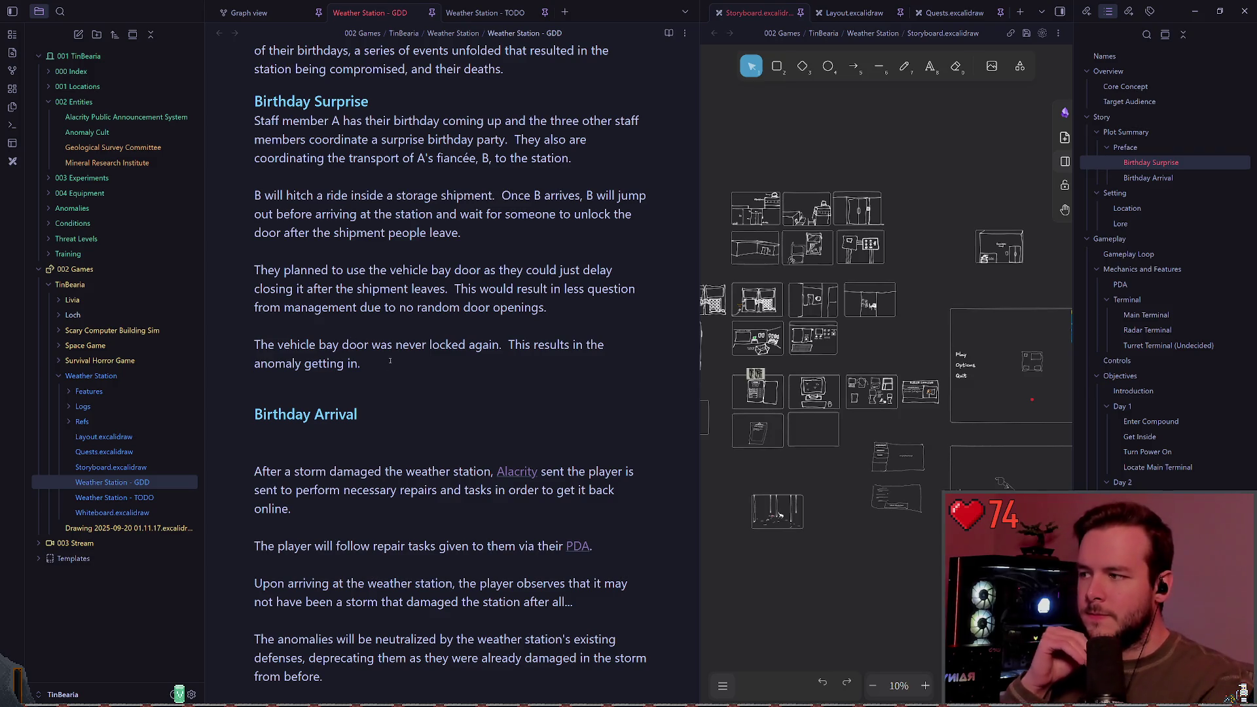
{"action": "scroll", "coordinate": [391, 361], "scroll_direction": "down", "scroll_amount": 1}
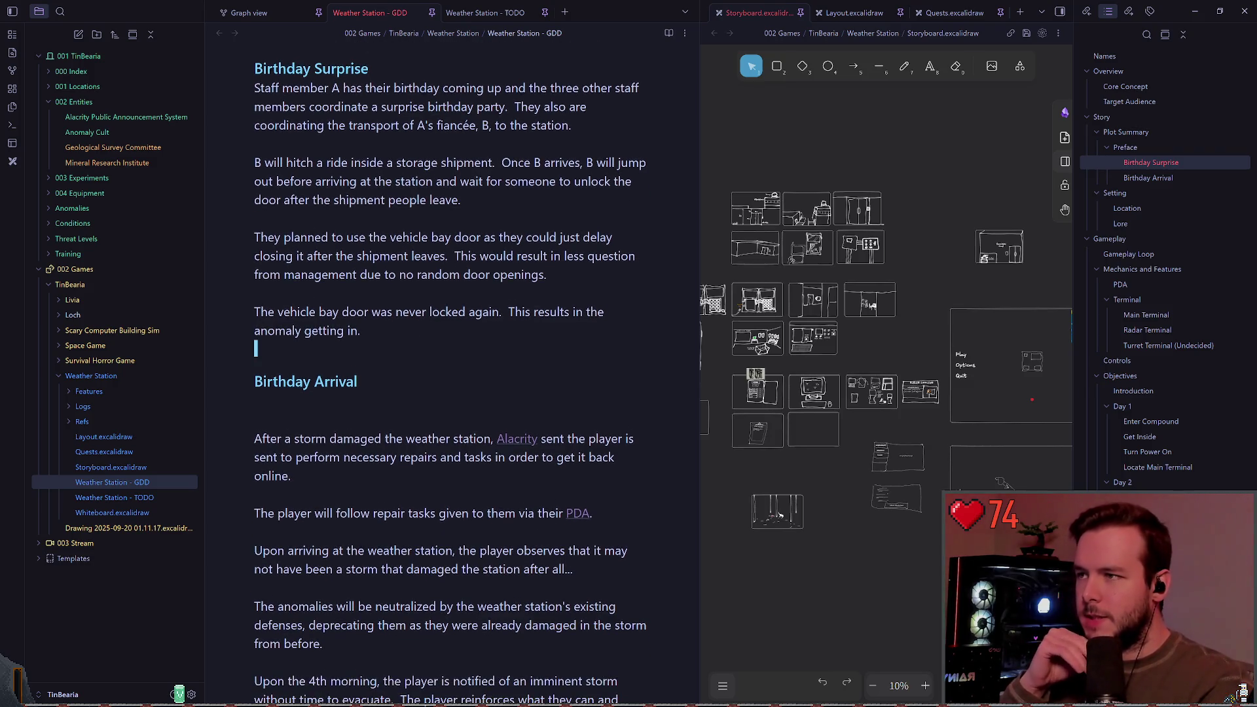
{"action": "scroll", "coordinate": [387, 257], "scroll_direction": "up", "scroll_amount": 1}
{"action": "left_click", "coordinate": [416, 106]}
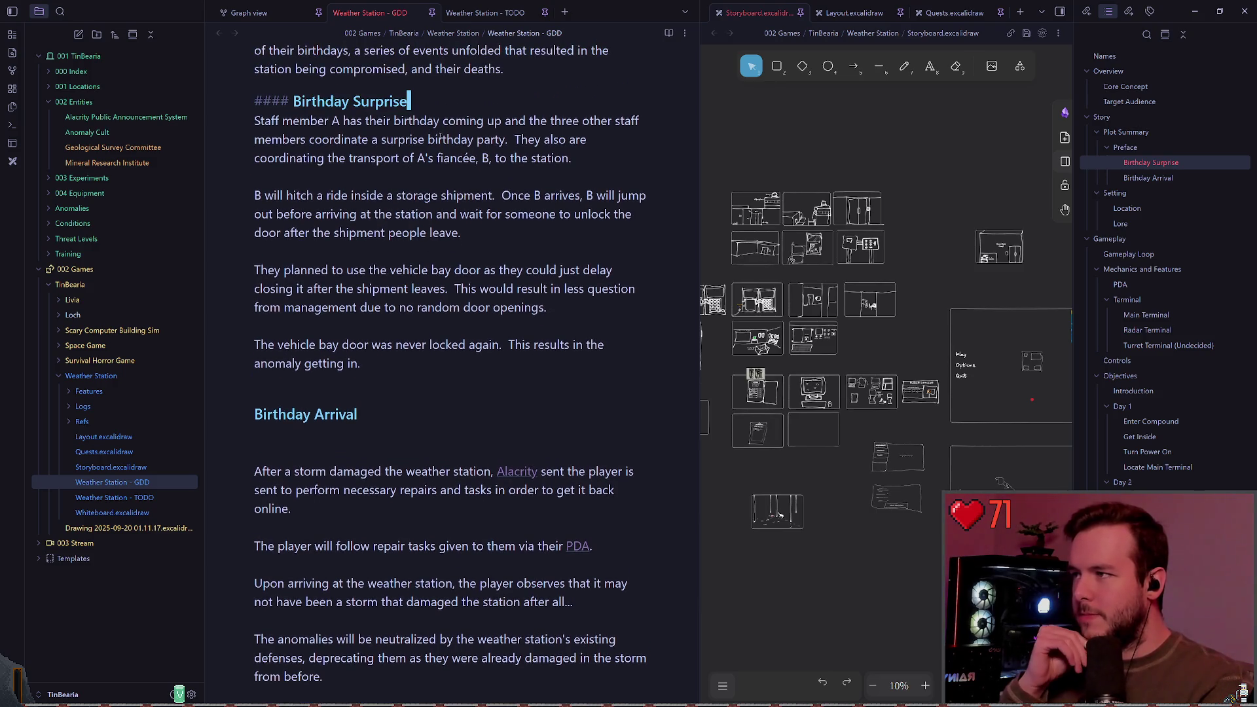
{"action": "left_click", "coordinate": [530, 176]}
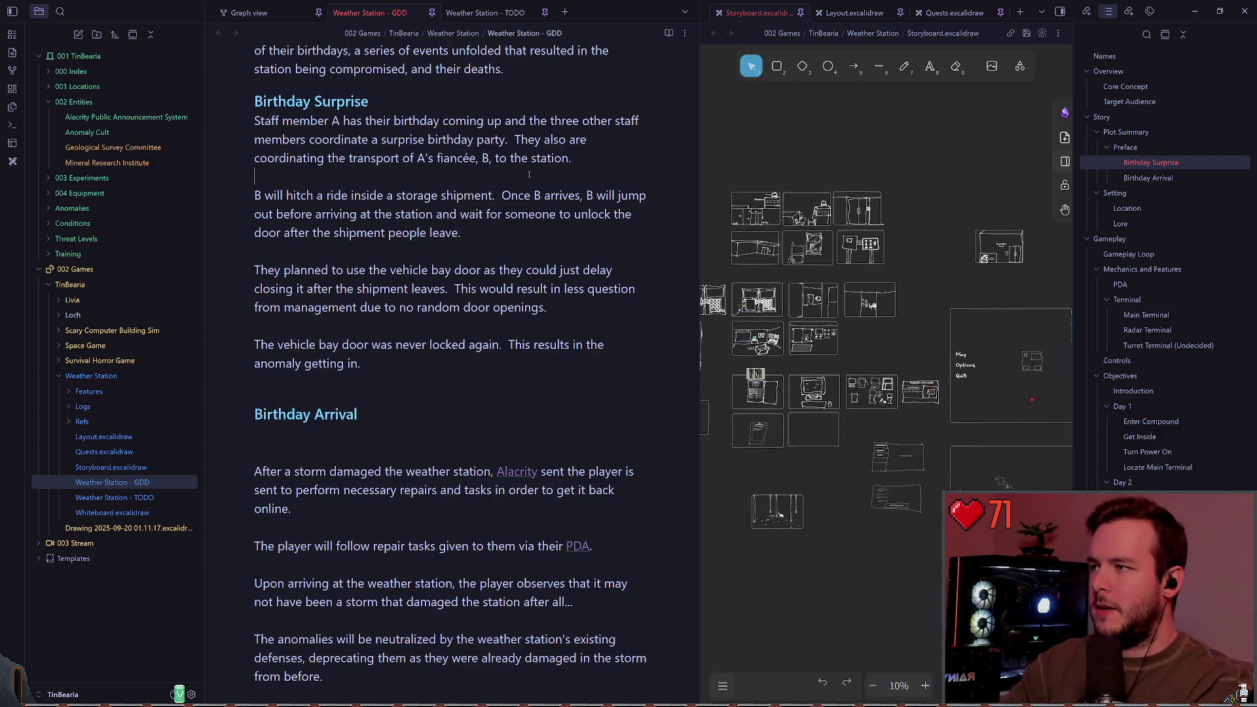
{"action": "key", "text": "Return"}
{"action": "key", "text": "BackSpace"}
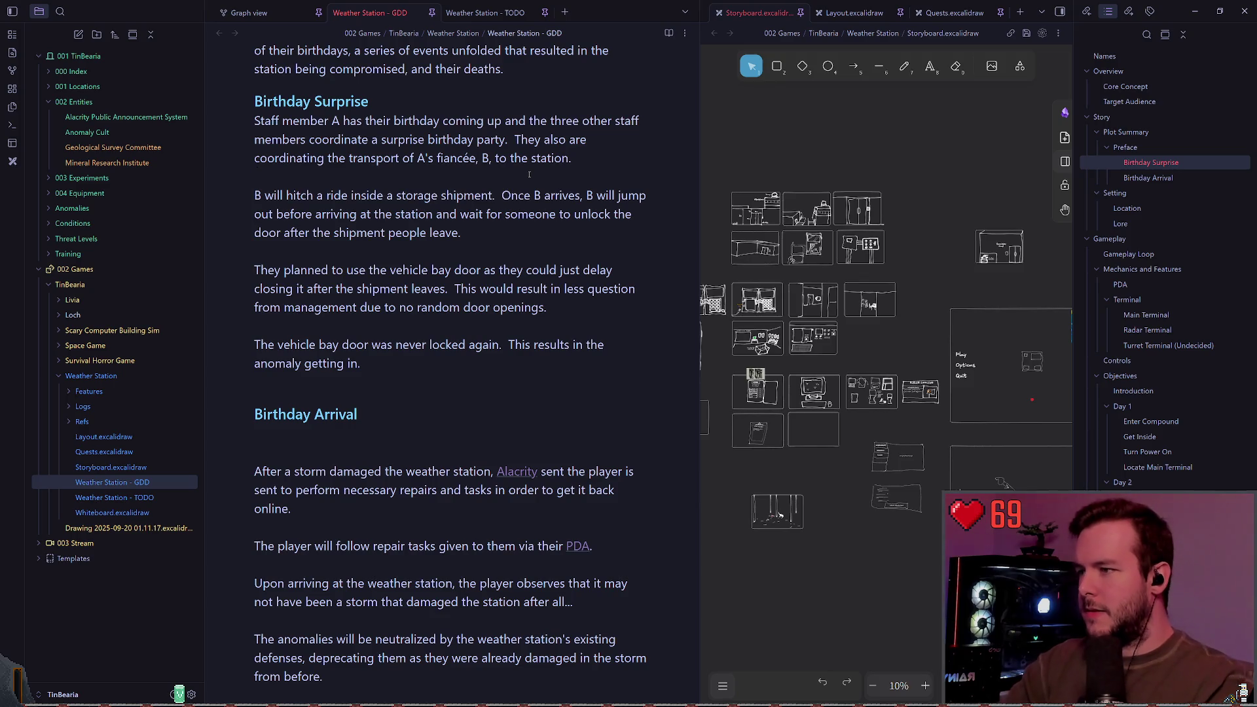
{"action": "scroll", "coordinate": [467, 297], "scroll_direction": "down", "scroll_amount": 1}
{"action": "left_click", "coordinate": [466, 295]}
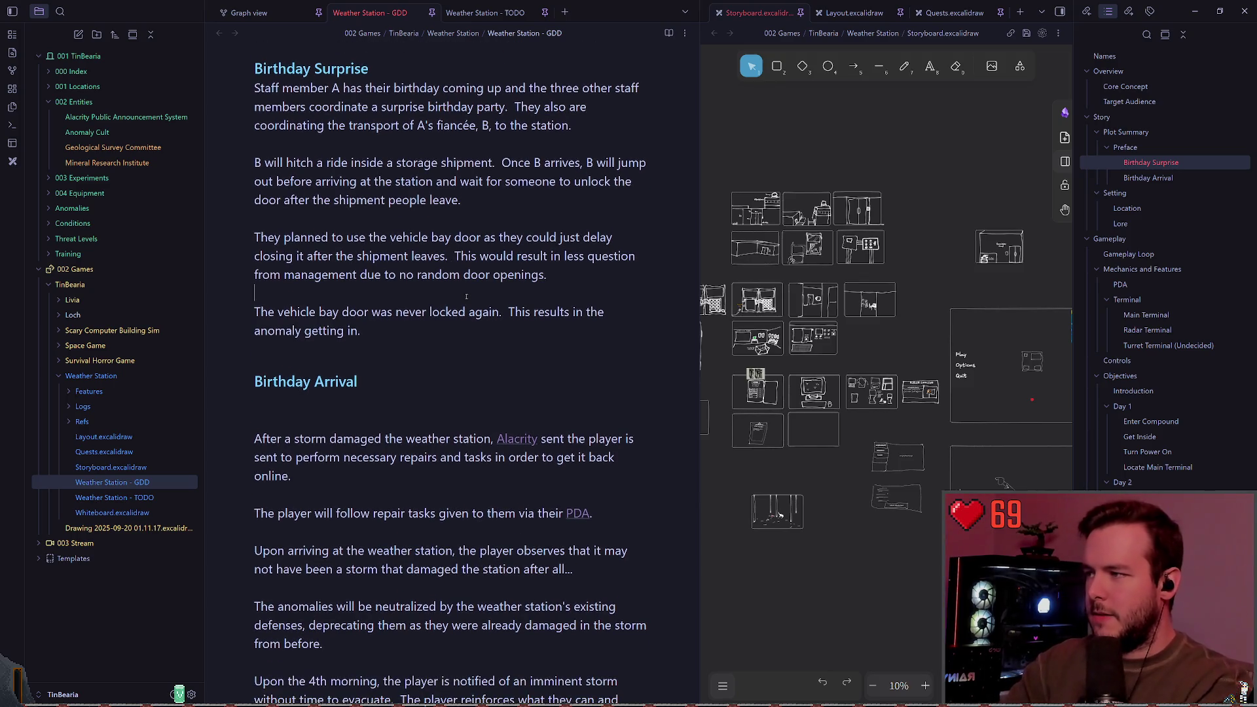
{"action": "type", "text": "/"}
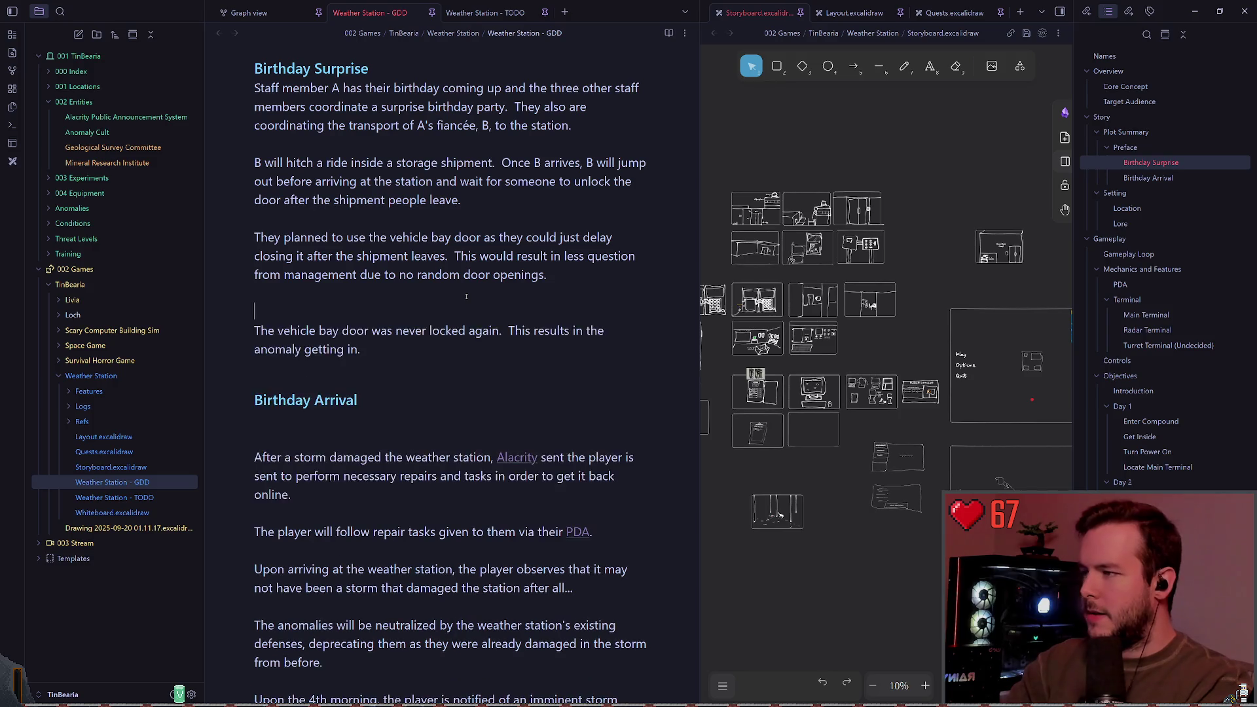
{"action": "key", "text": "BackSpace"}
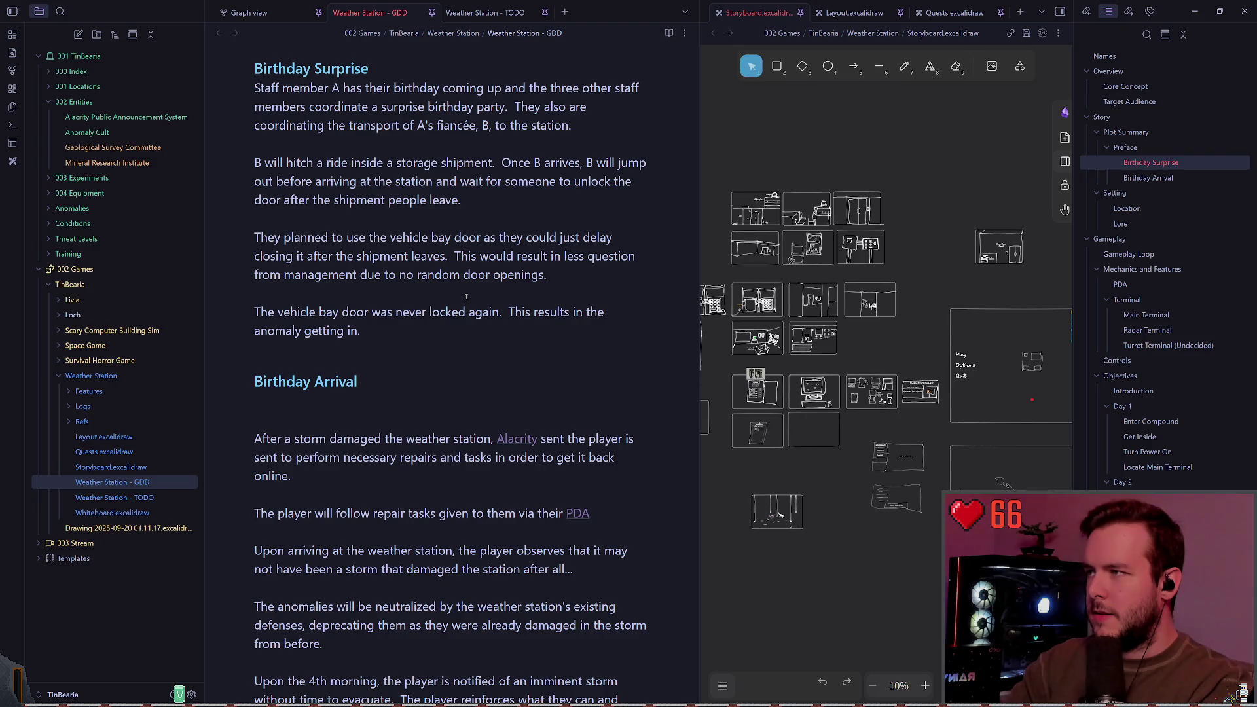
{"action": "key", "text": "Return"}
{"action": "type", "text": "#### "}
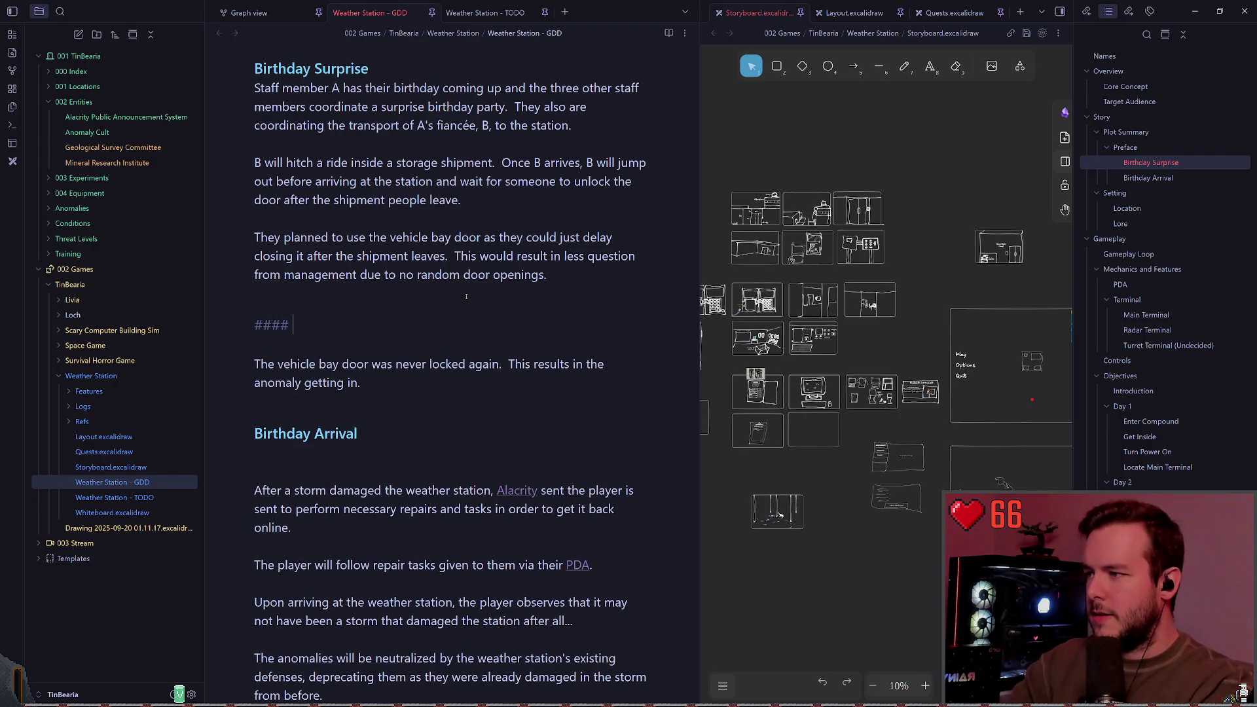
{"action": "type", "text": "Scenario #1"}
Fix the heading to read Scenario 1 and make it a lower-level ##### heading.
{"action": "key", "text": "BackSpace"}
{"action": "key", "text": "BackSpace"}
{"action": "type", "text": "1bb"}
{"action": "key", "text": "l"}
{"action": "key", "text": "l"}
{"action": "type", "text": "li#"}
{"action": "key", "text": "Escape"}
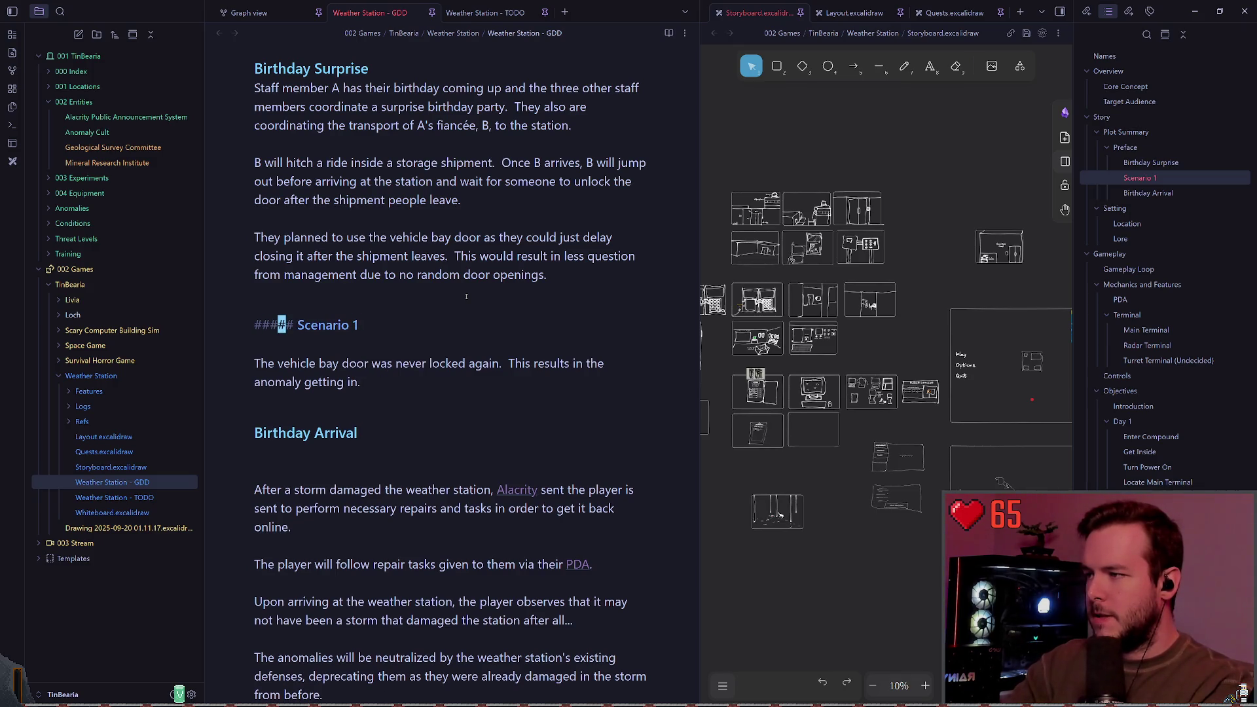
Write that B arrives safely and they leave the vehicle bay door unlocked, deleting the old sentence.
{"action": "key", "text": "o"}
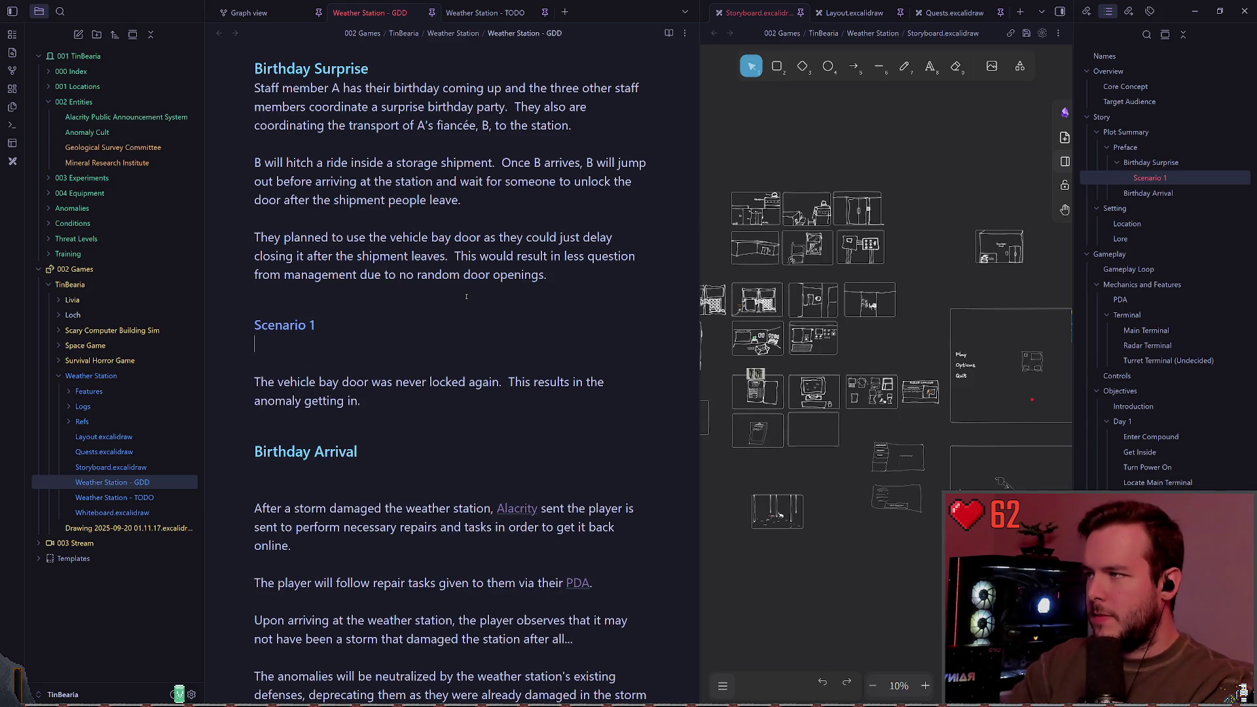
{"action": "type", "text": "B arrives safely and"}
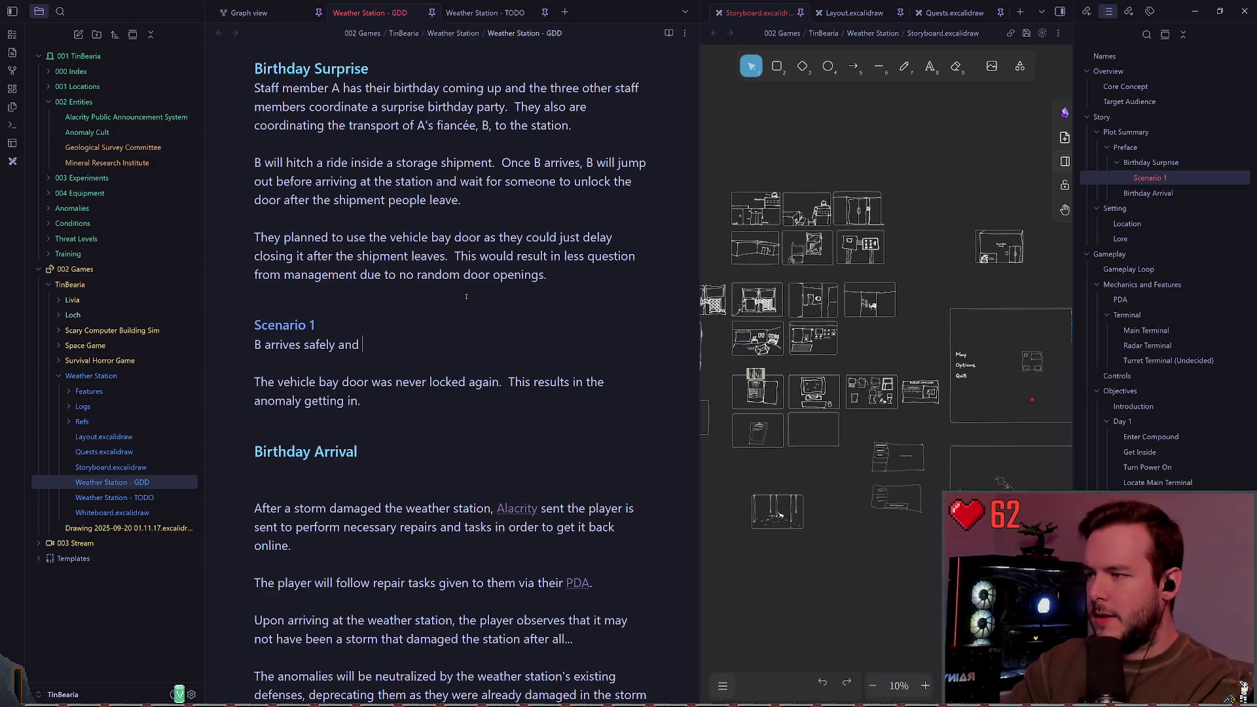
{"action": "key", "text": "Escape"}
{"action": "key", "text": "shift+j"}
{"action": "type", "text": "they leav"}
{"action": "type", "text": "e the e"}
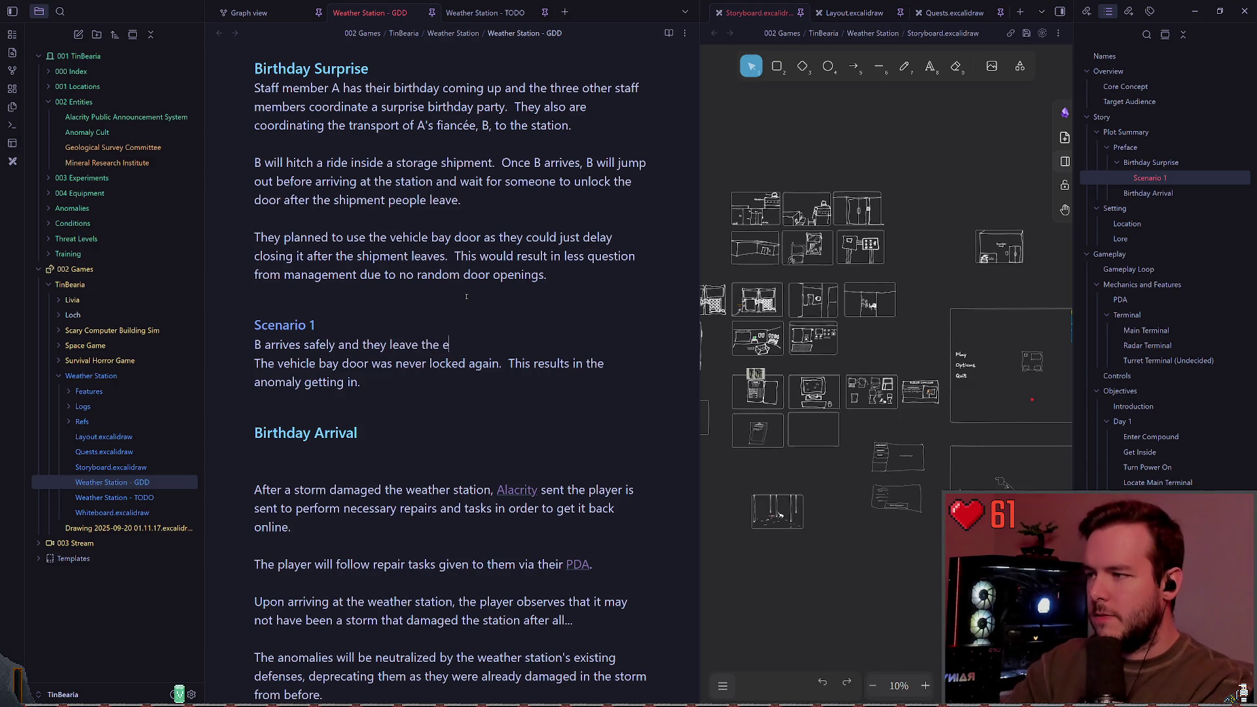
{"action": "type", "text": " the vehicle bay door unlcoked"}
{"action": "key", "text": "BackSpace"}
{"action": "key", "text": "BackSpace"}
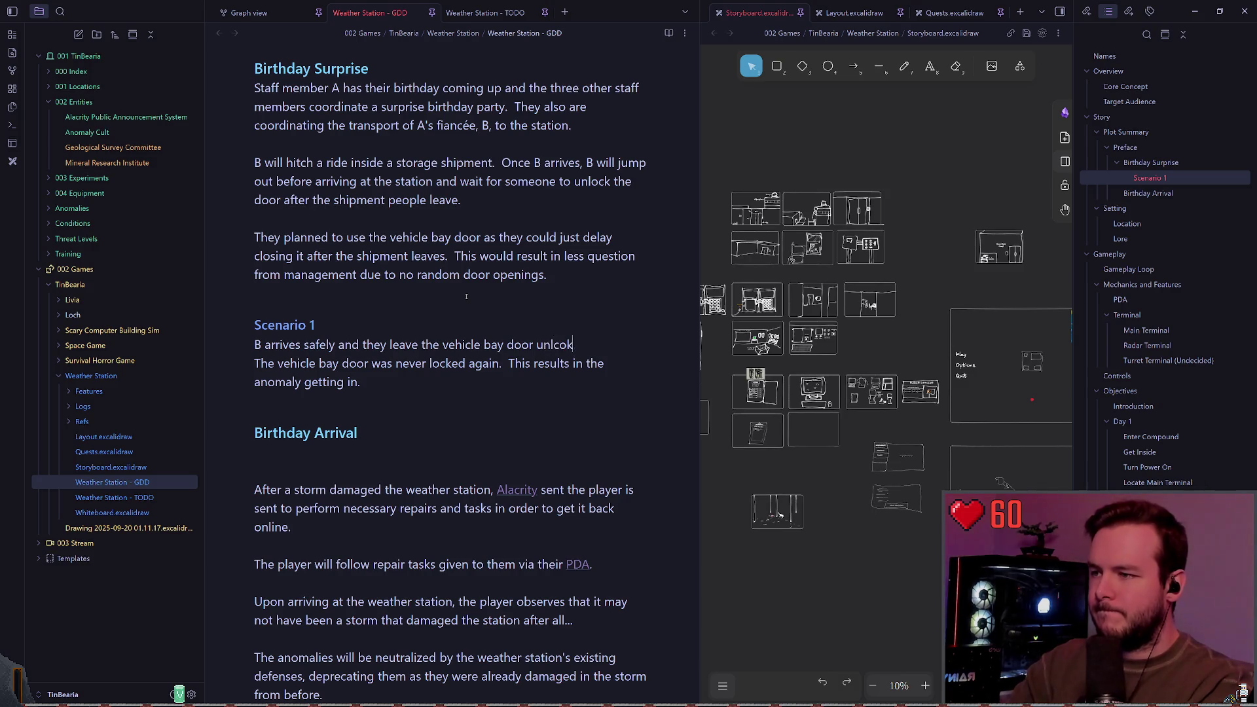
{"action": "type", "text": "ocked."}
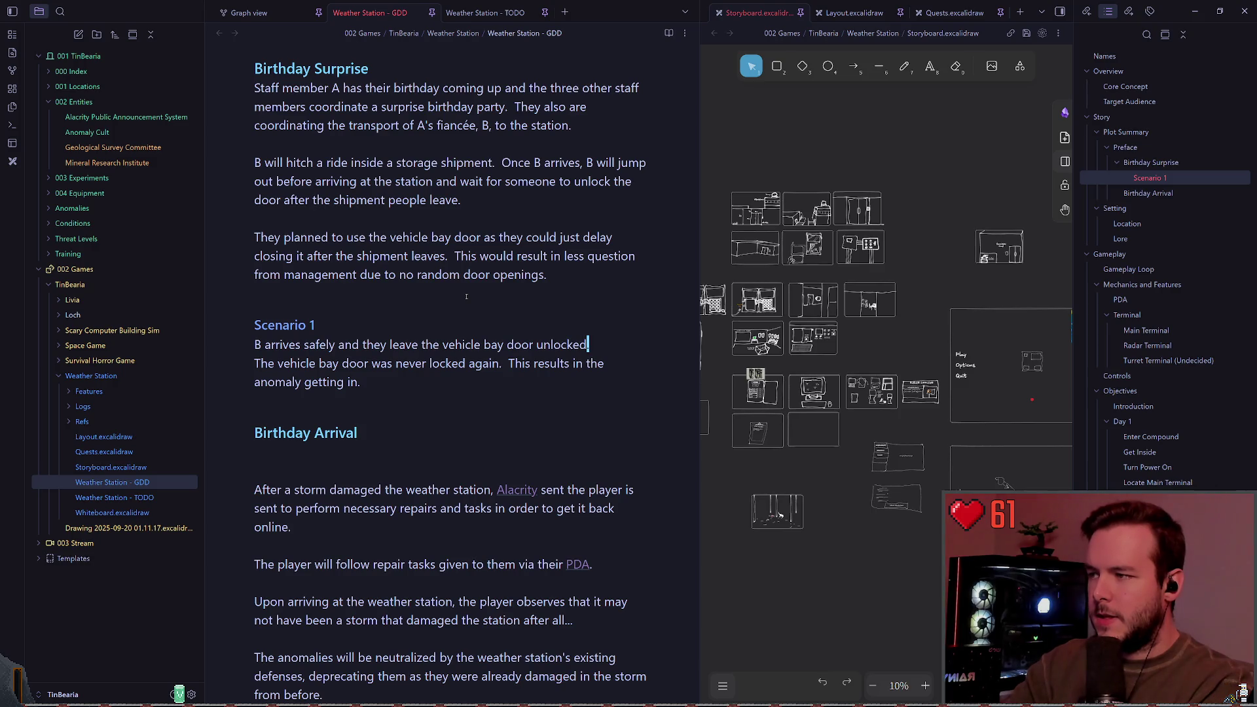
{"action": "key", "text": "Delete"}
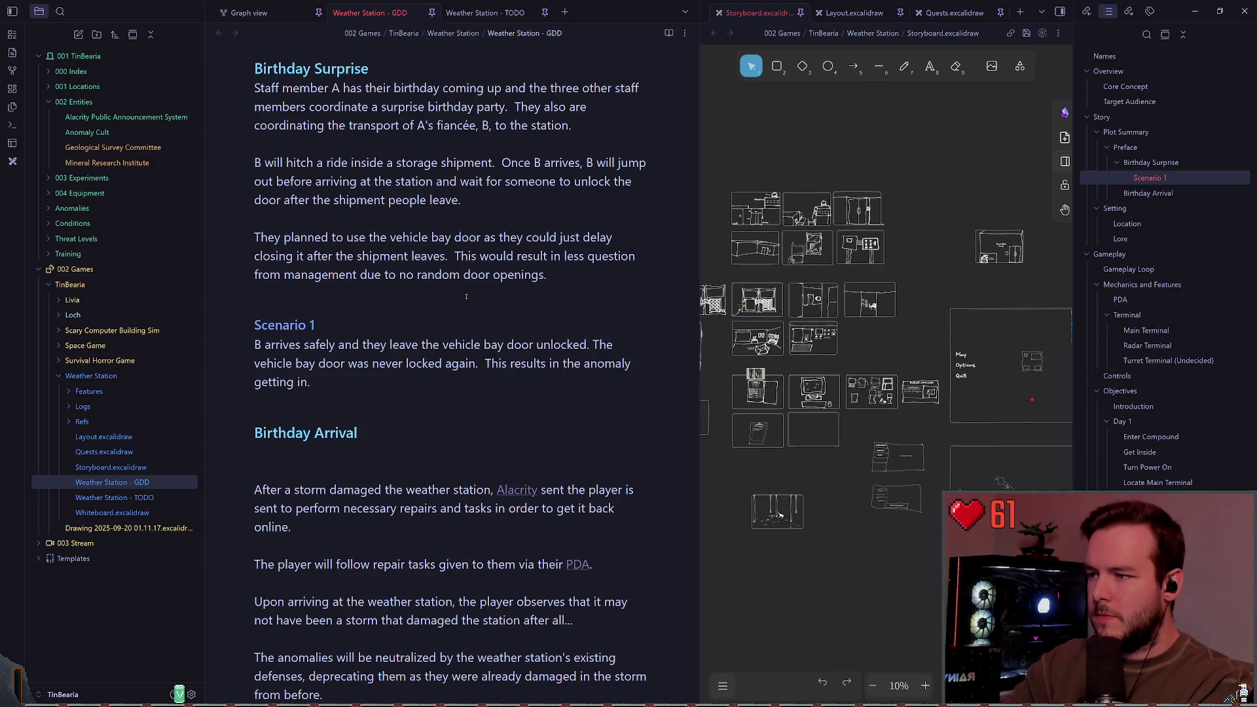
{"action": "key", "text": "ctrl+Delete"}
{"action": "key", "text": "ctrl+Delete"}
{"action": "key", "text": "ctrl+Delete"}
{"action": "key", "text": "Delete"}
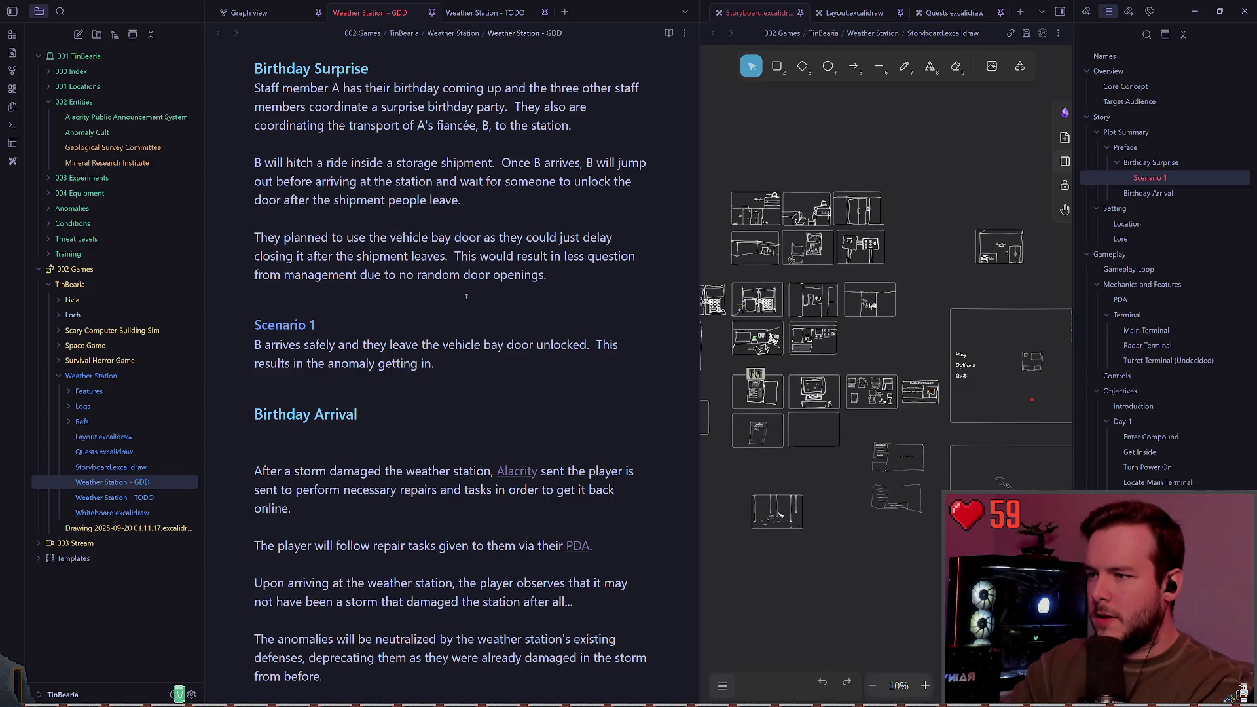
Duplicate the Scenario 1 heading below and clear its number for renumbering.
{"action": "key", "text": "k"}
{"action": "key", "text": "k"}
{"action": "key", "text": "y"}
{"action": "key", "text": "y"}
{"action": "key", "text": "j"}
{"action": "key", "text": "j"}
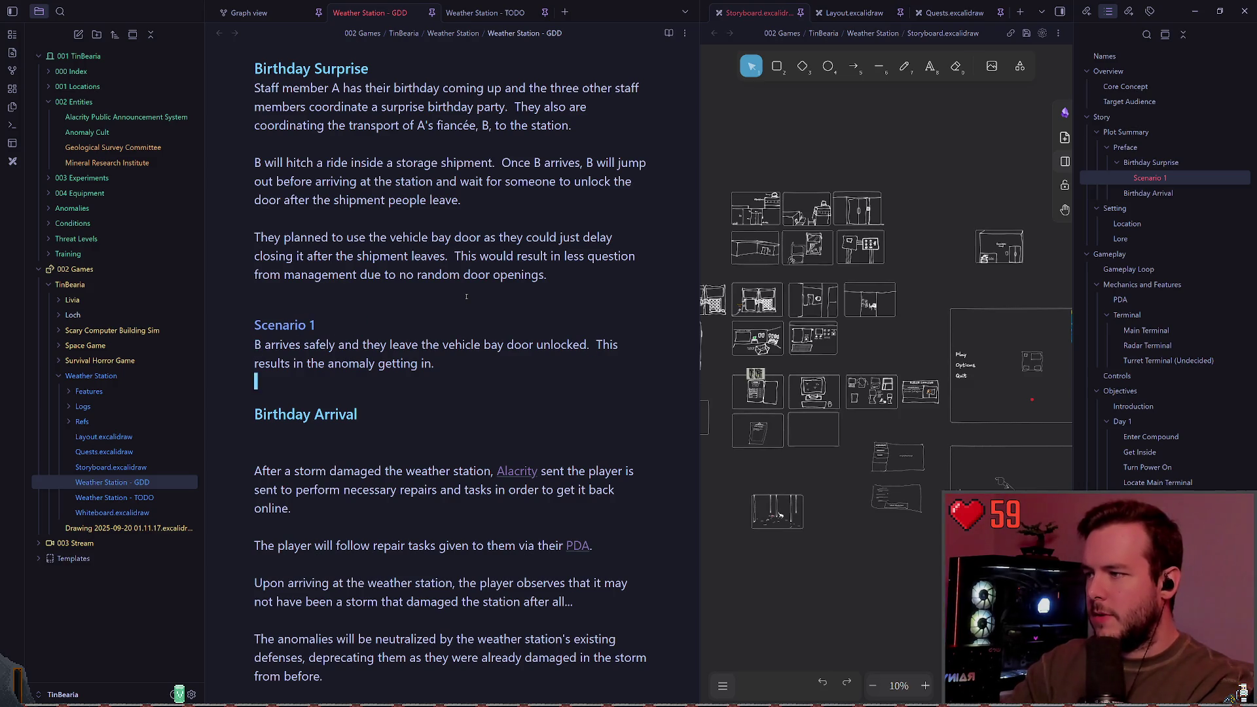
{"action": "key", "text": "p"}
{"action": "key", "text": "A"}
{"action": "key", "text": "BackSpace"}
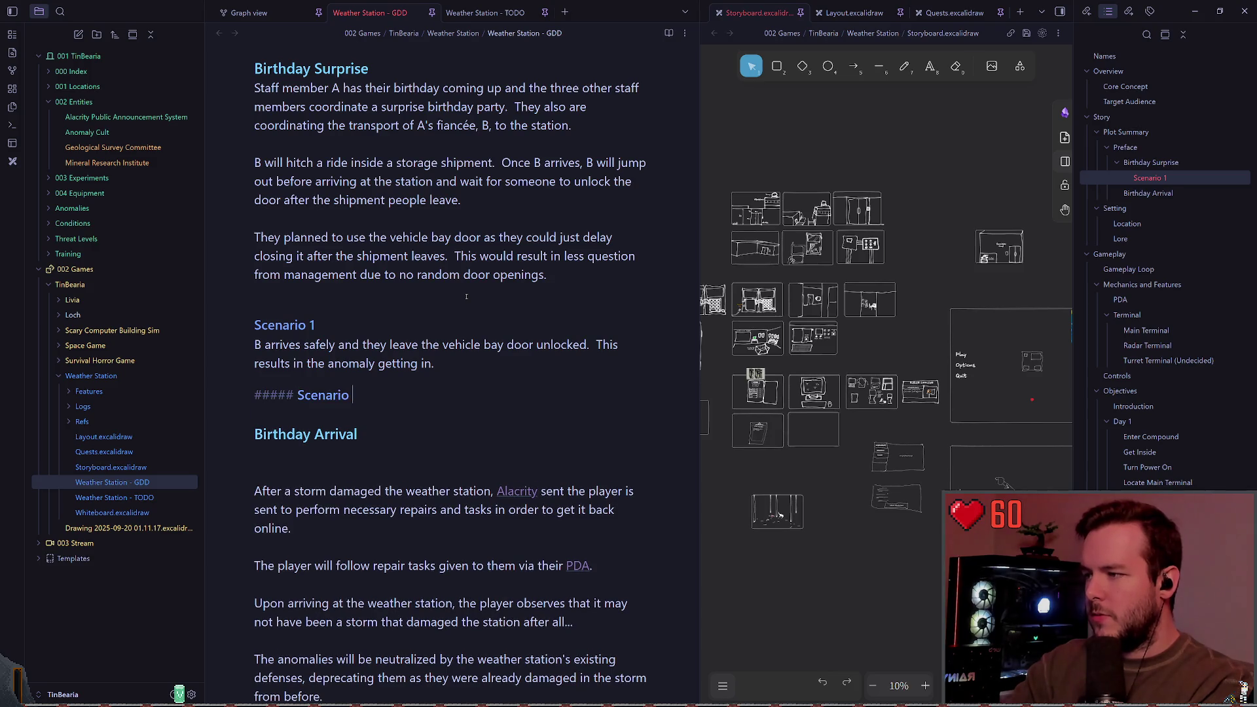
Number the heading Scenario 2 and write that B dies in transit, journeying alone by snowmobile.
{"action": "type", "text": "2"}
{"action": "key", "text": "Return"}
{"action": "type", "text": "B "}
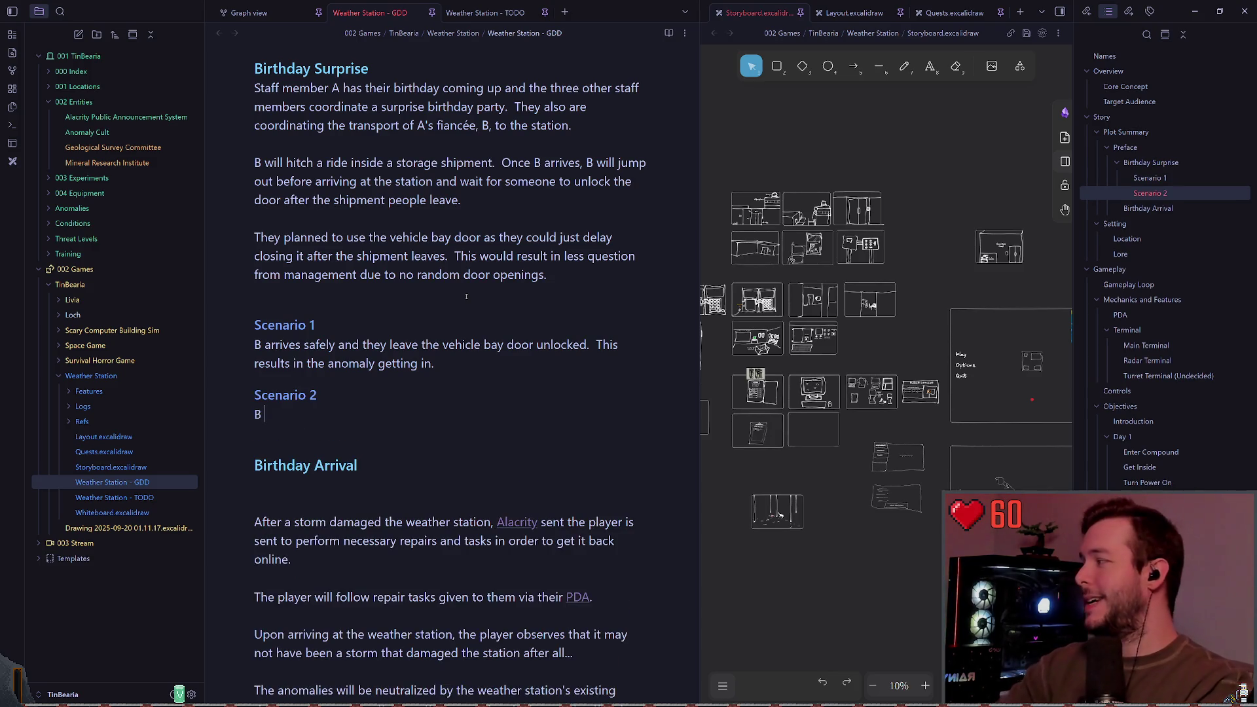
{"action": "type", "text": "dies in trani"}
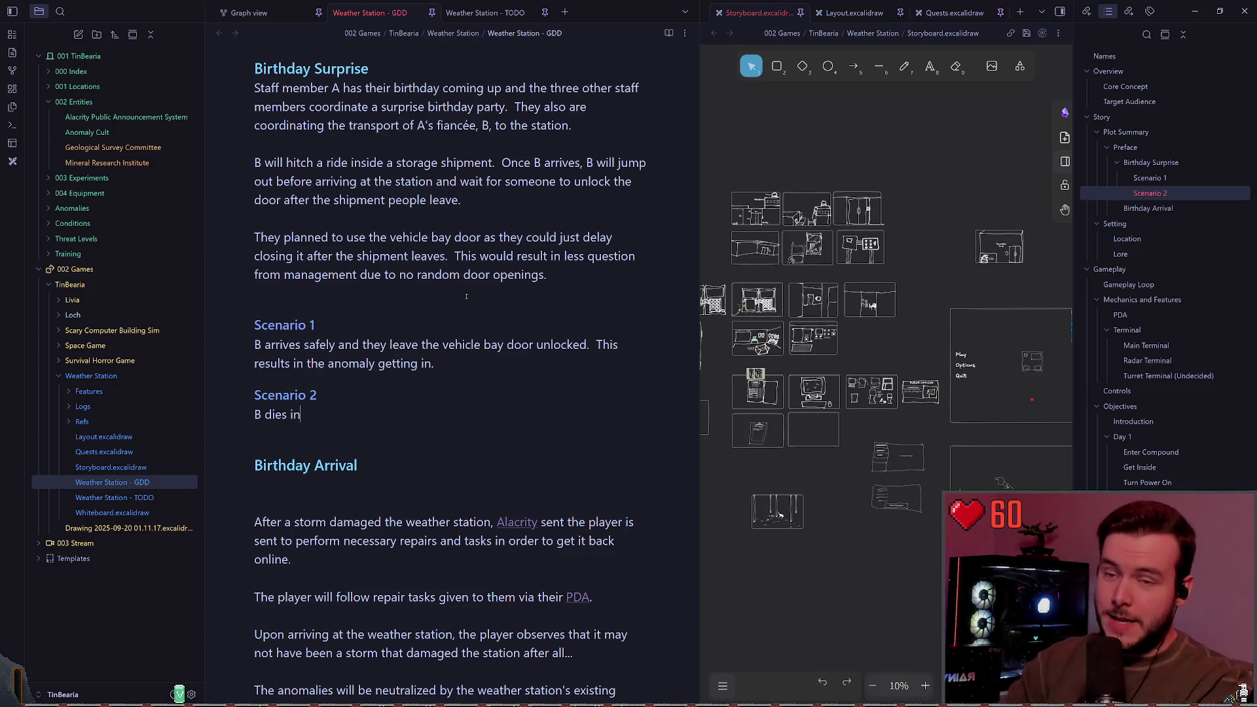
{"action": "key", "text": "BackSpace"}
{"action": "key", "text": "BackSpace"}
{"action": "key", "text": "BackSpace"}
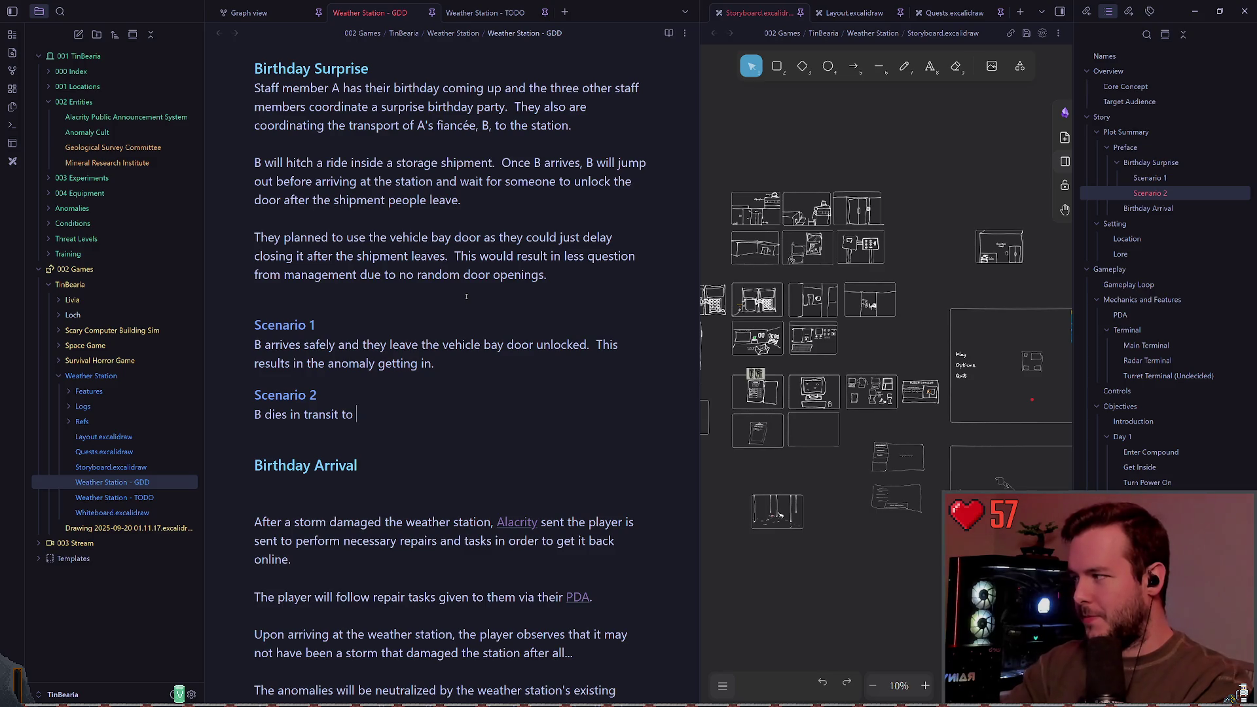
{"action": "type", "text": "the station"}
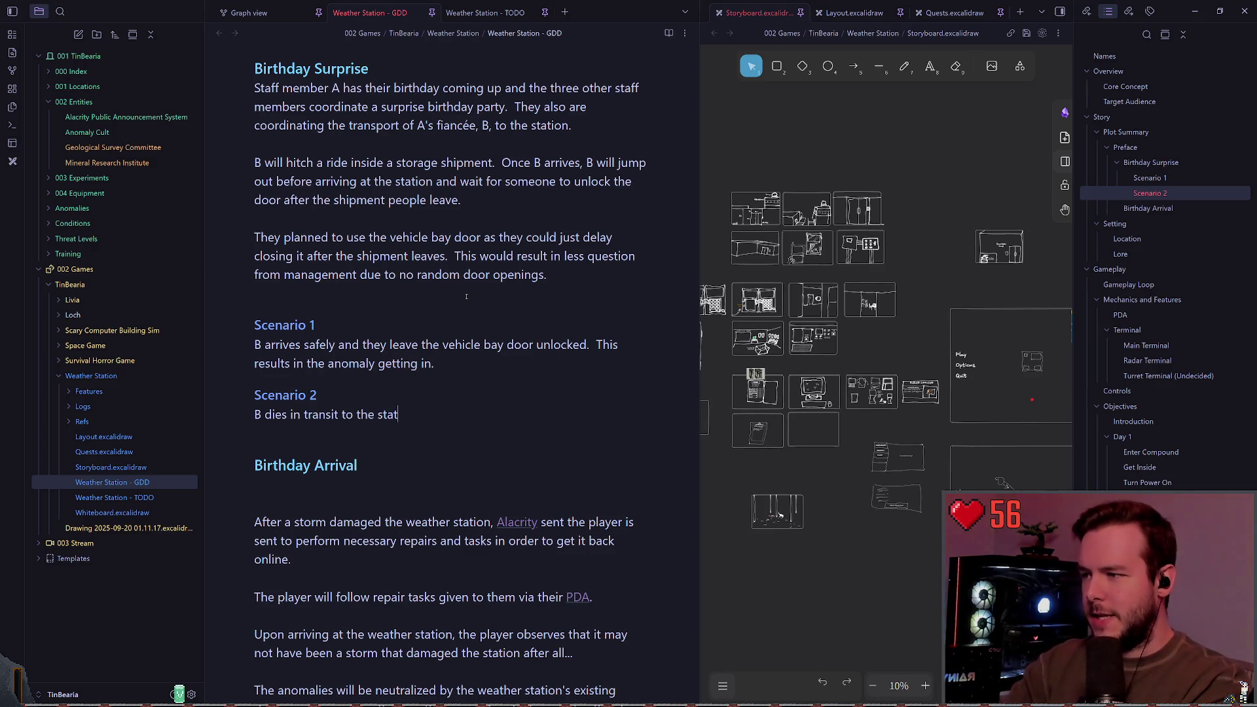
{"action": "key", "text": "BackSpace"}
{"action": "type", "text": ". "}
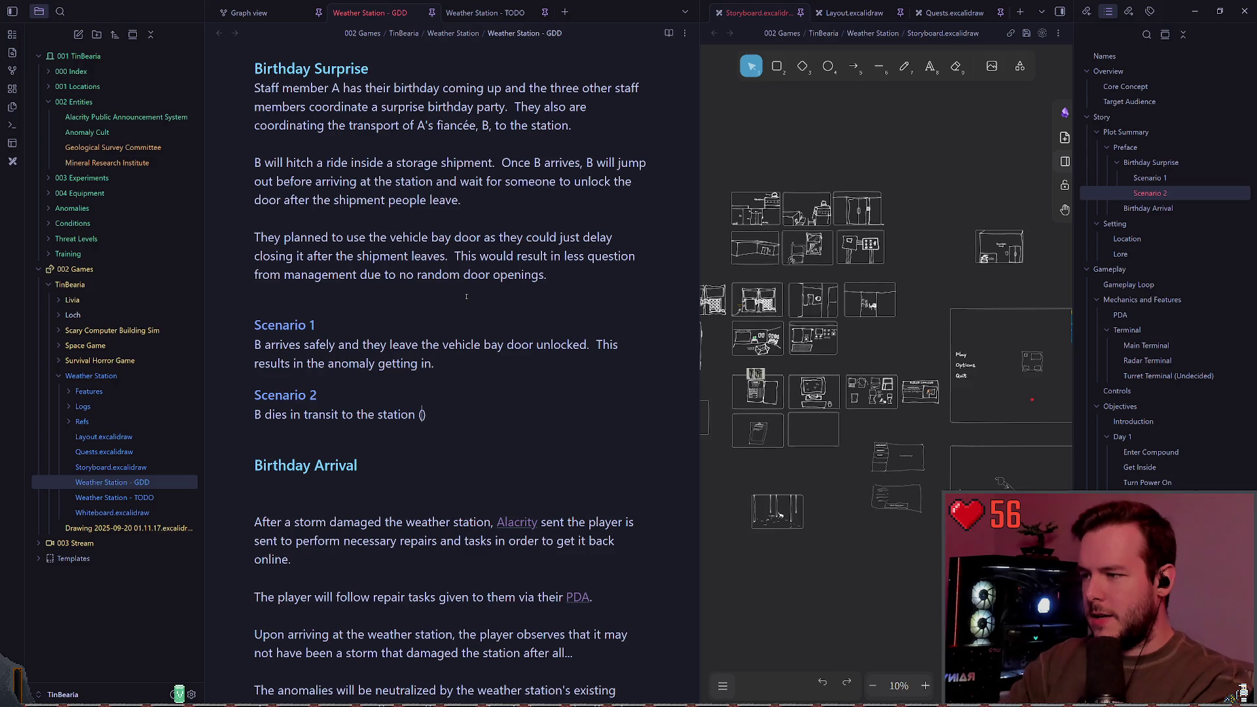
{"action": "type", "text": "no longer"}
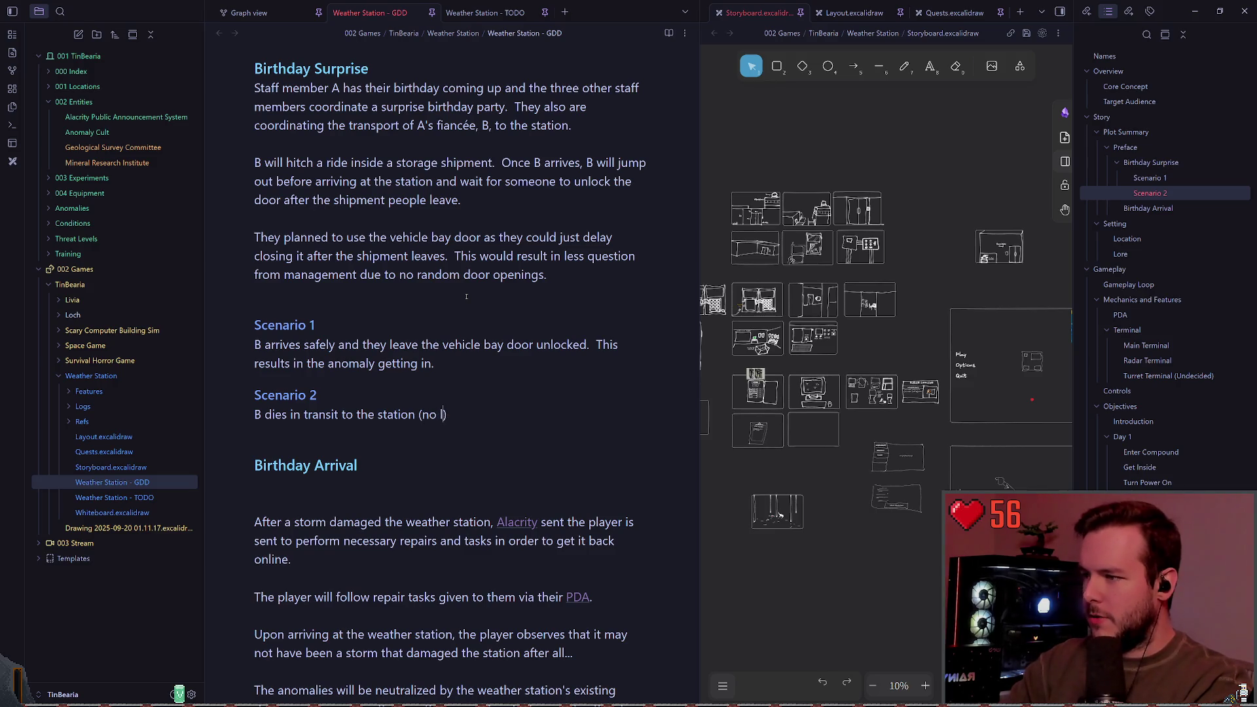
{"action": "key", "text": "BackSpace"}
{"action": "key", "text": "BackSpace"}
{"action": "key", "text": "BackSpace"}
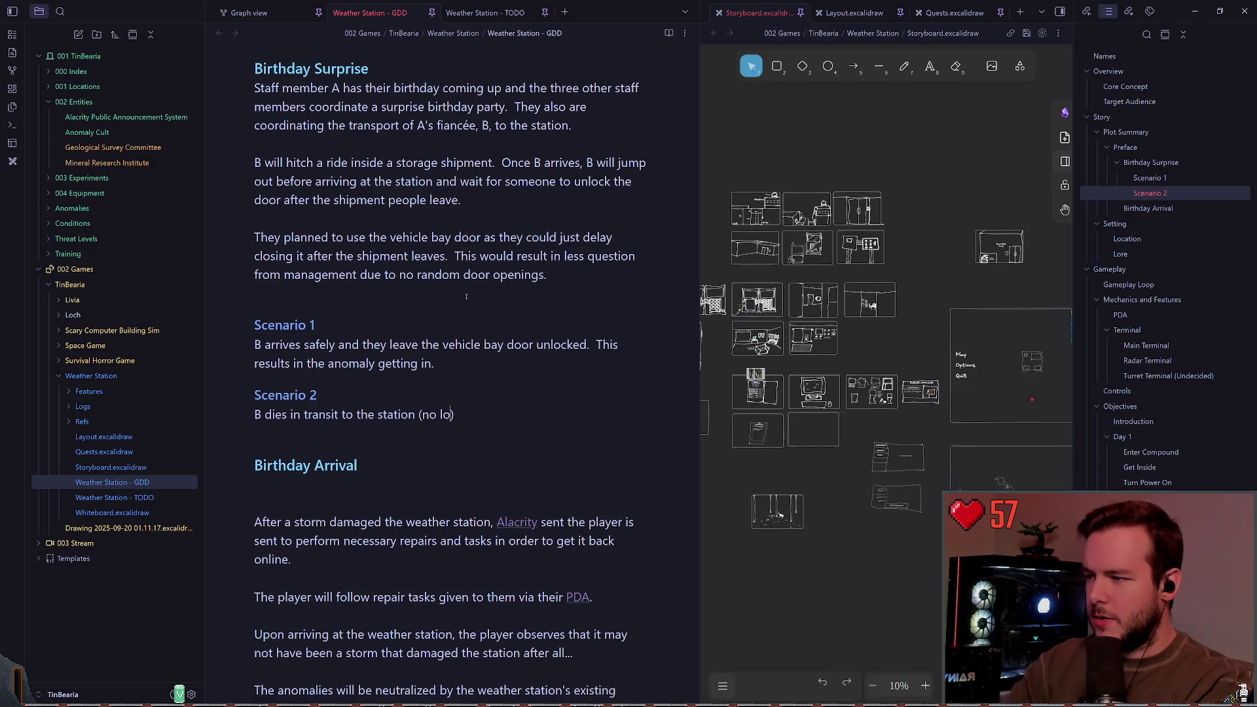
{"action": "type", "text": "wne"}
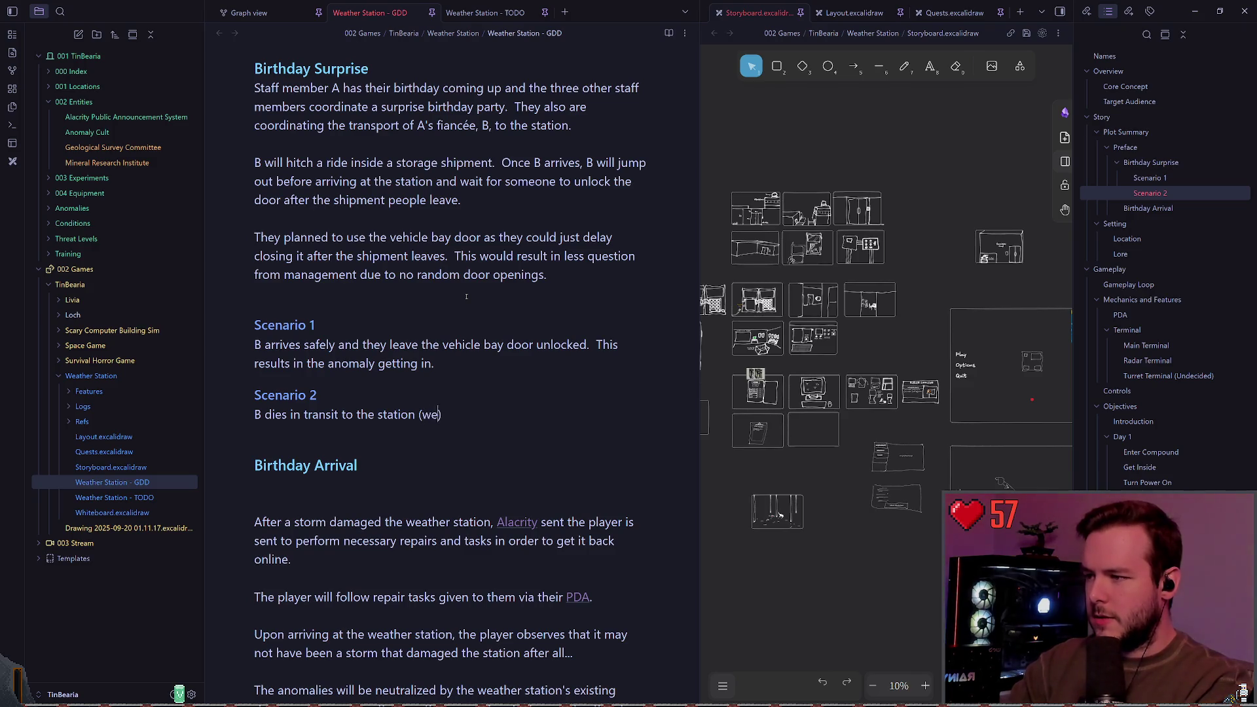
{"action": "type", "text": "y herself on a smow"}
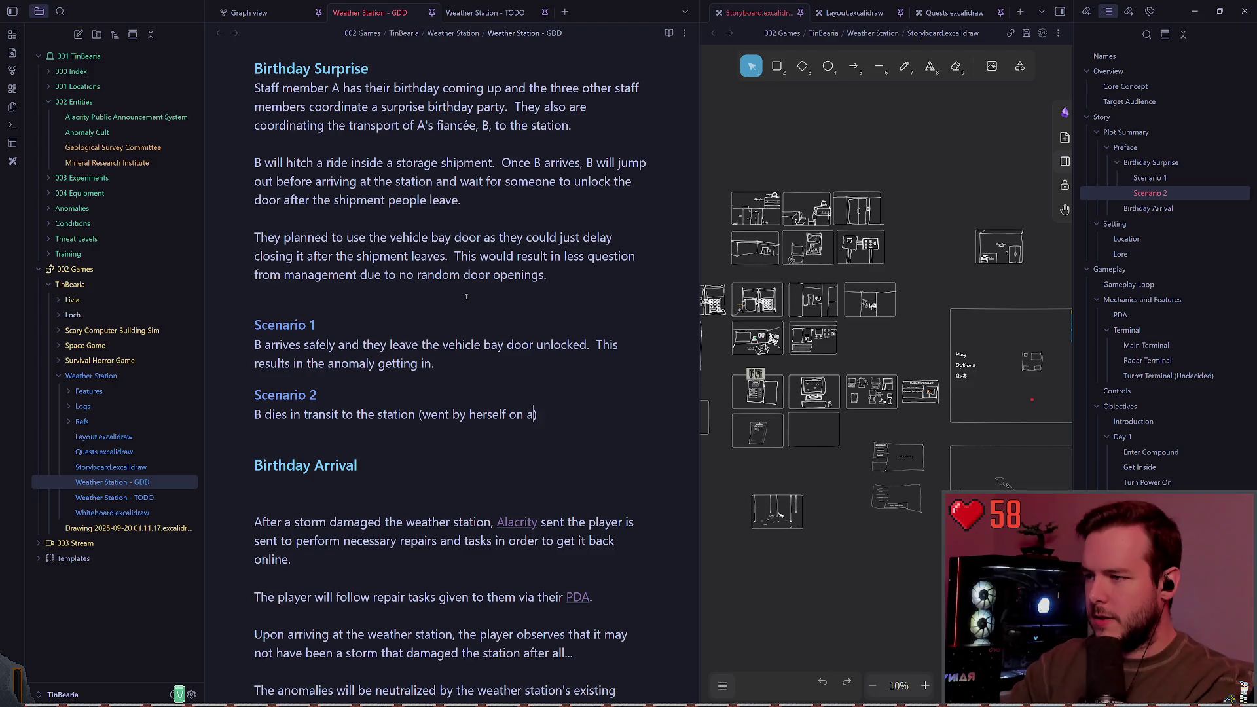
{"action": "key", "text": "BackSpace"}
{"action": "key", "text": "BackSpace"}
{"action": "key", "text": "BackSpace"}
{"action": "type", "text": "nowmobile?"}
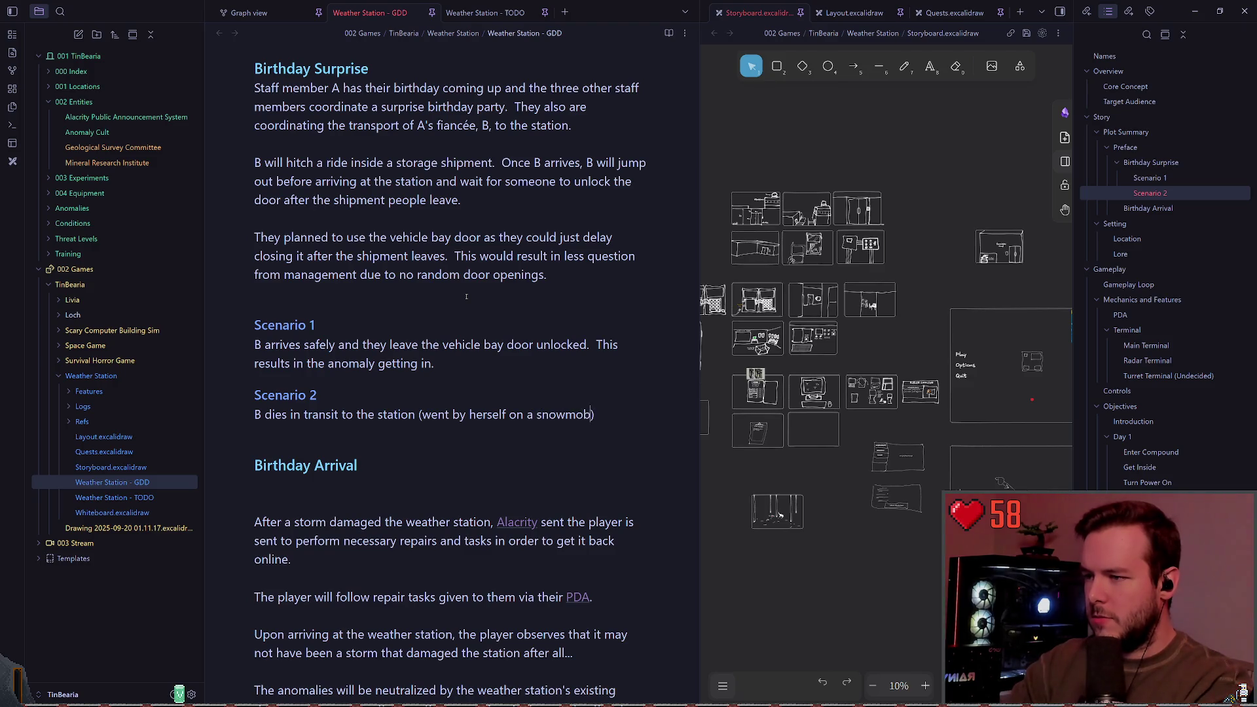
Add "to a mimic. They let the mimic inside and it kills everyone.".
{"action": "key", "text": "Right"}
{"action": "type", "text": "to "}
{"action": "type", "text": "a mim"}
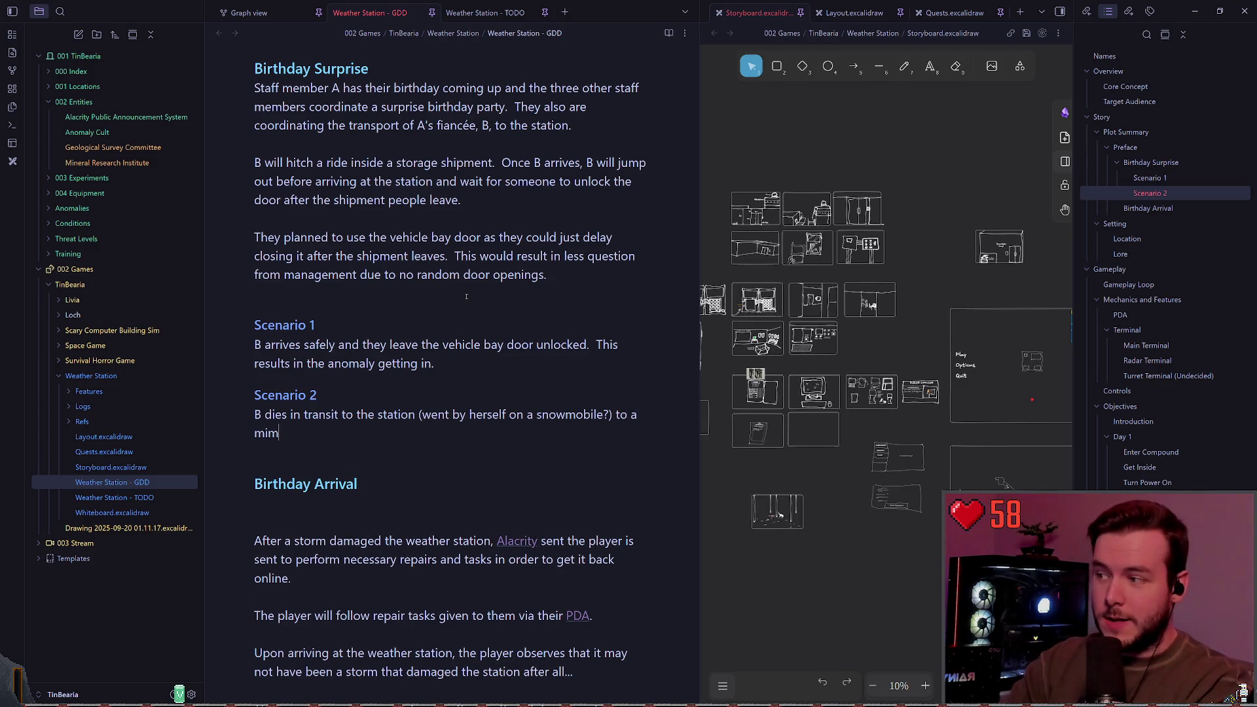
{"action": "type", "text": "ic.  They"}
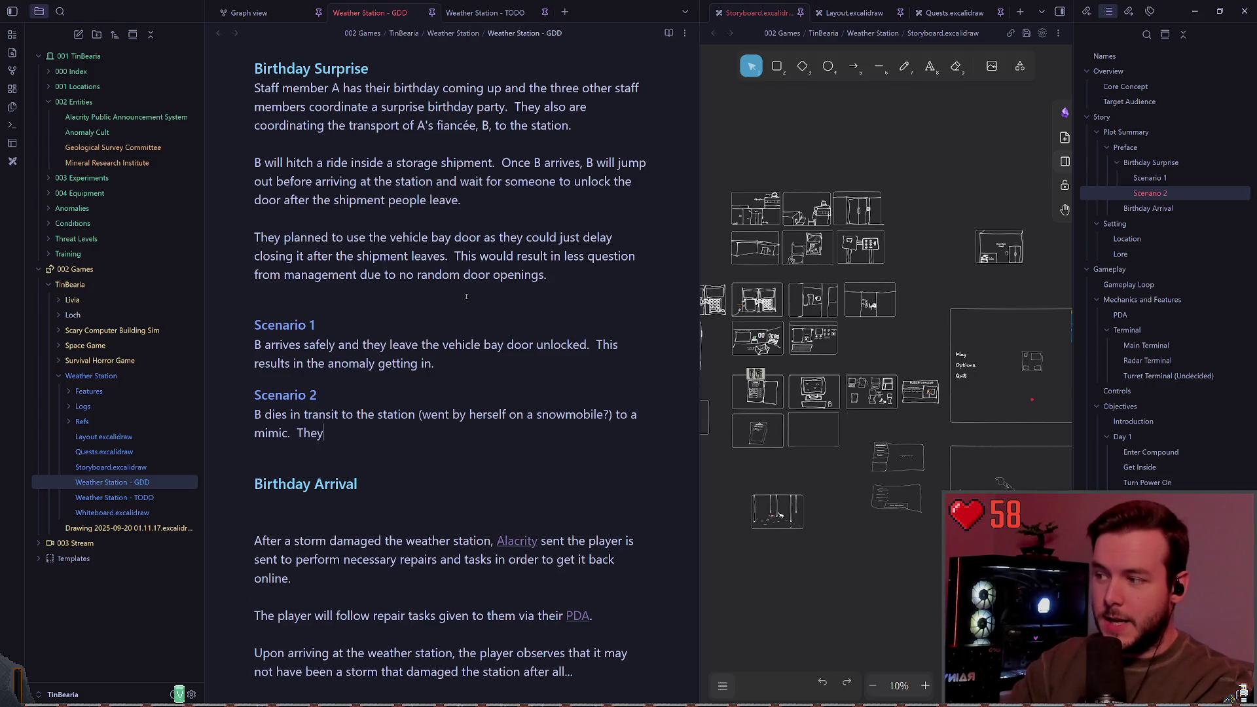
{"action": "type", "text": " let the mimic insi"}
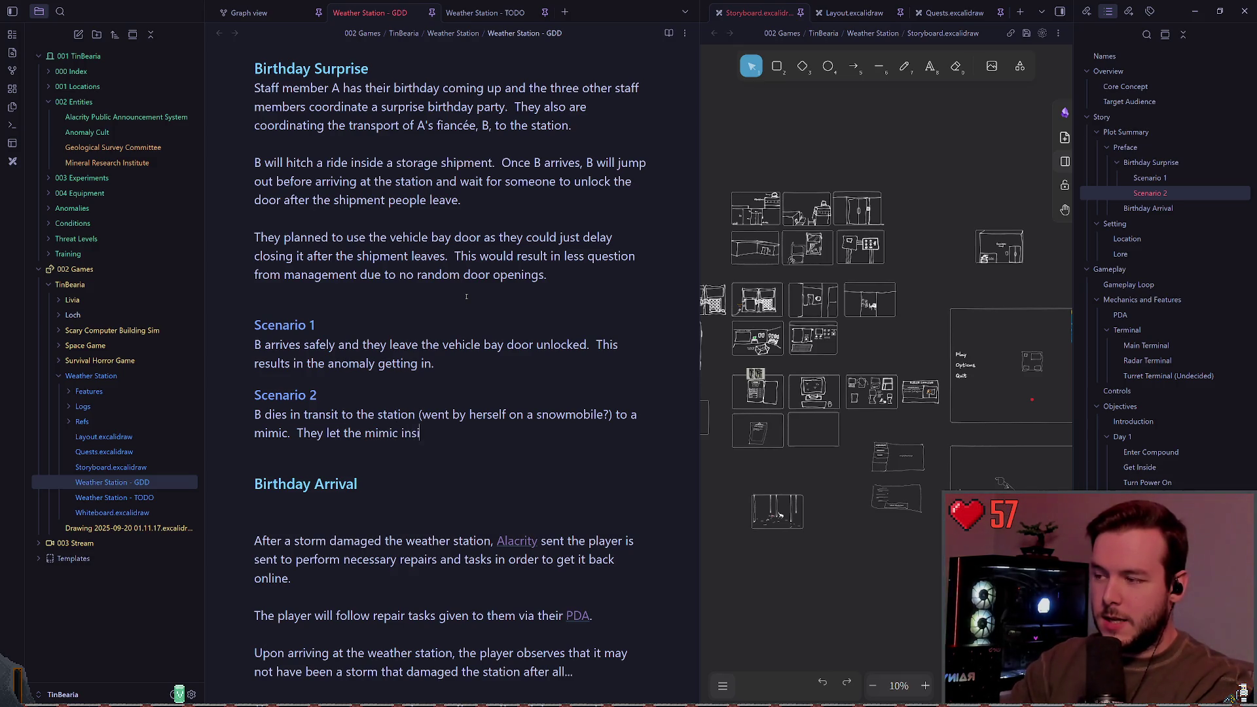
{"action": "type", "text": "de and it kills everyone"}
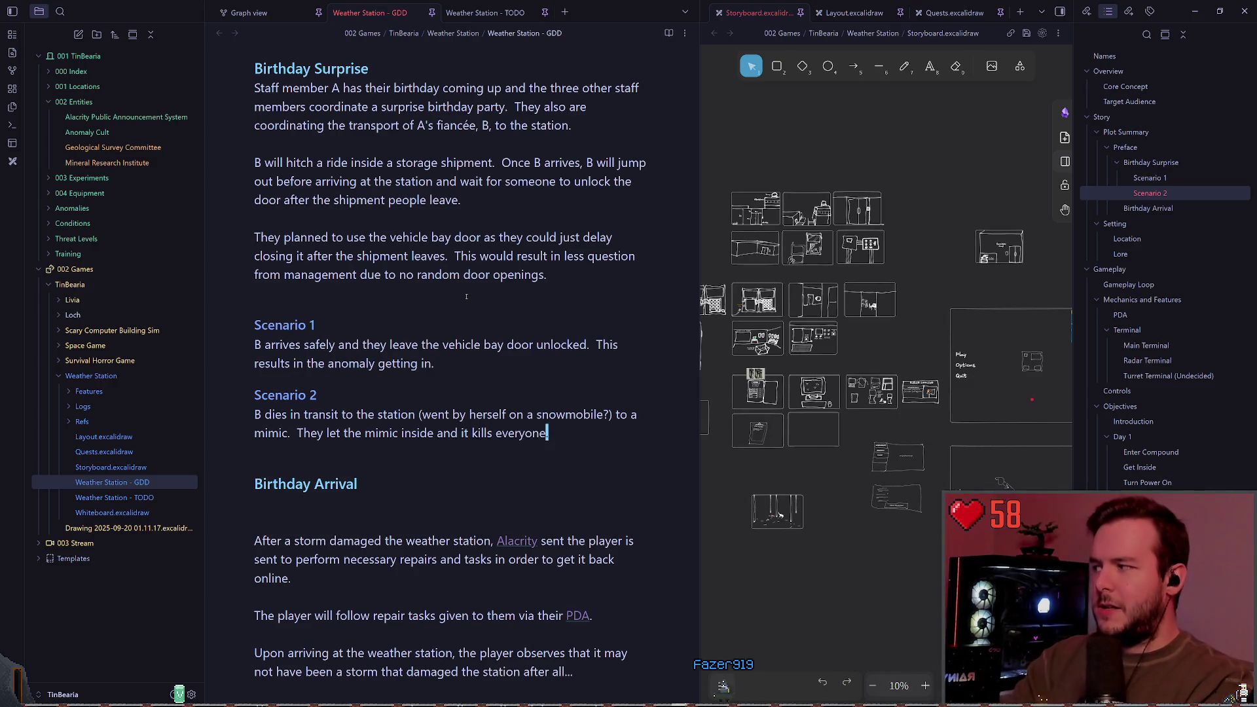
{"action": "type", "text": "."}
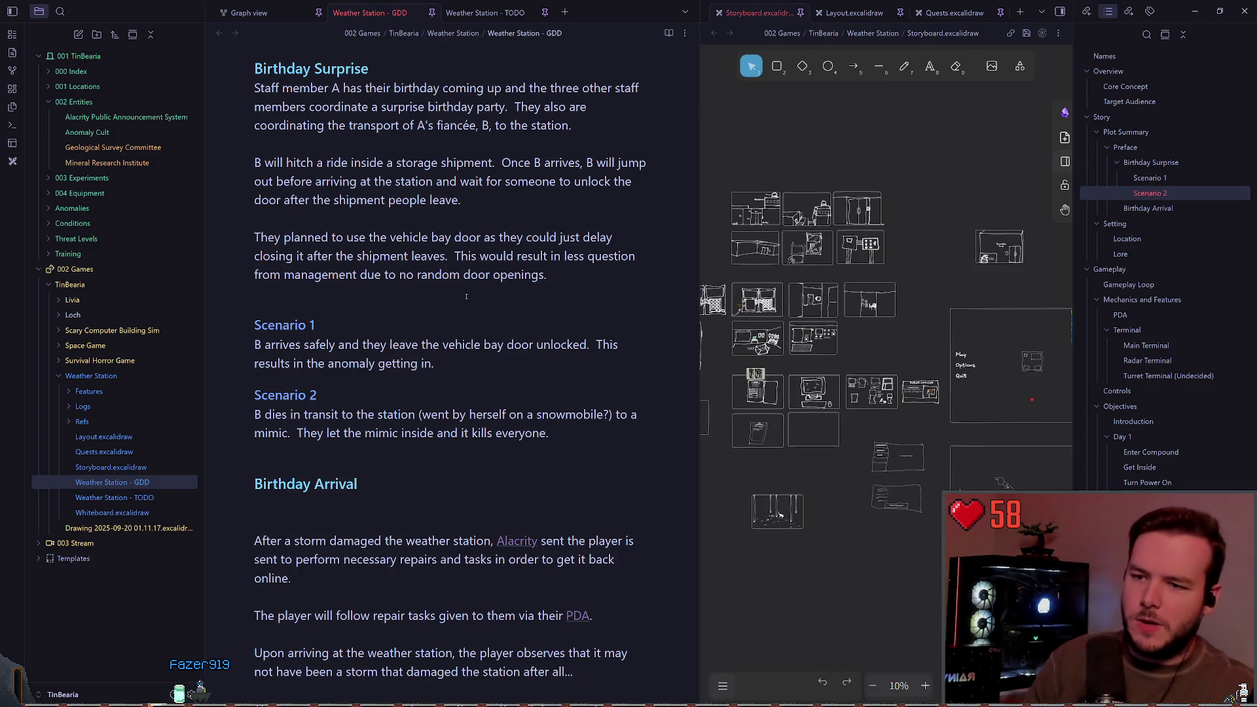
{"action": "key", "text": "BackSpace"}
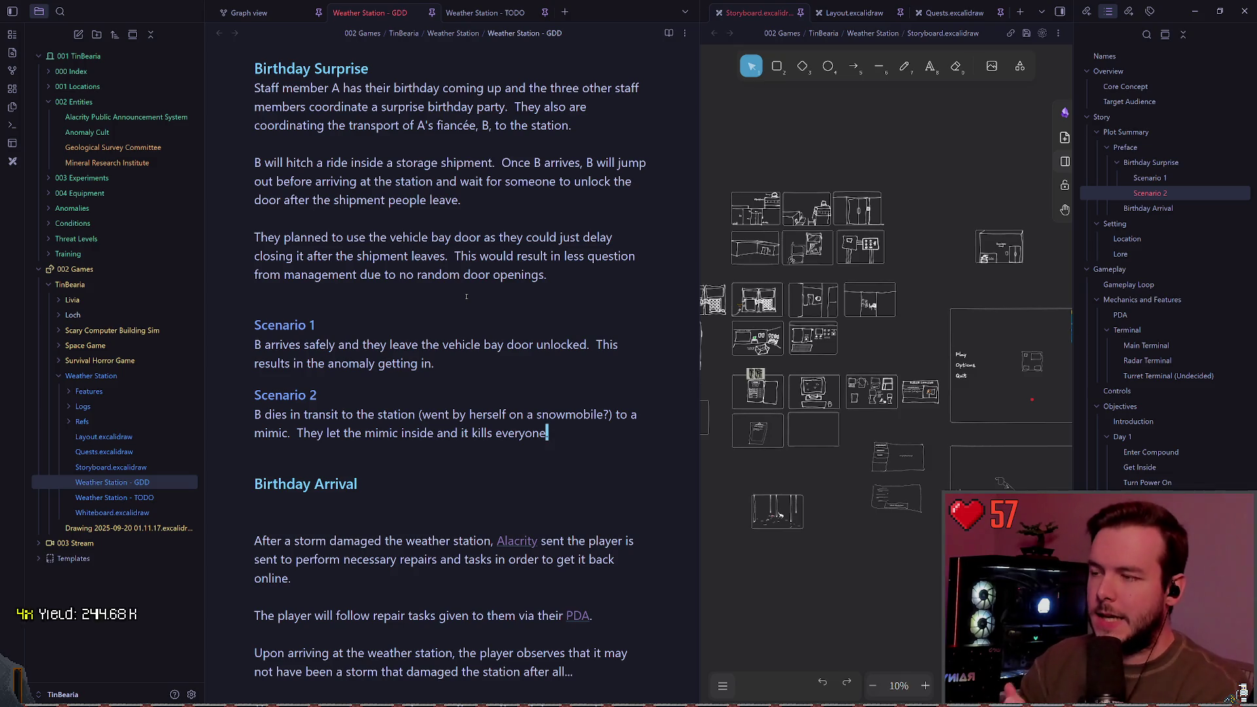
{"action": "type", "text": "."}
{"action": "key", "text": "BackSpace"}
{"action": "key", "text": "BackSpace"}
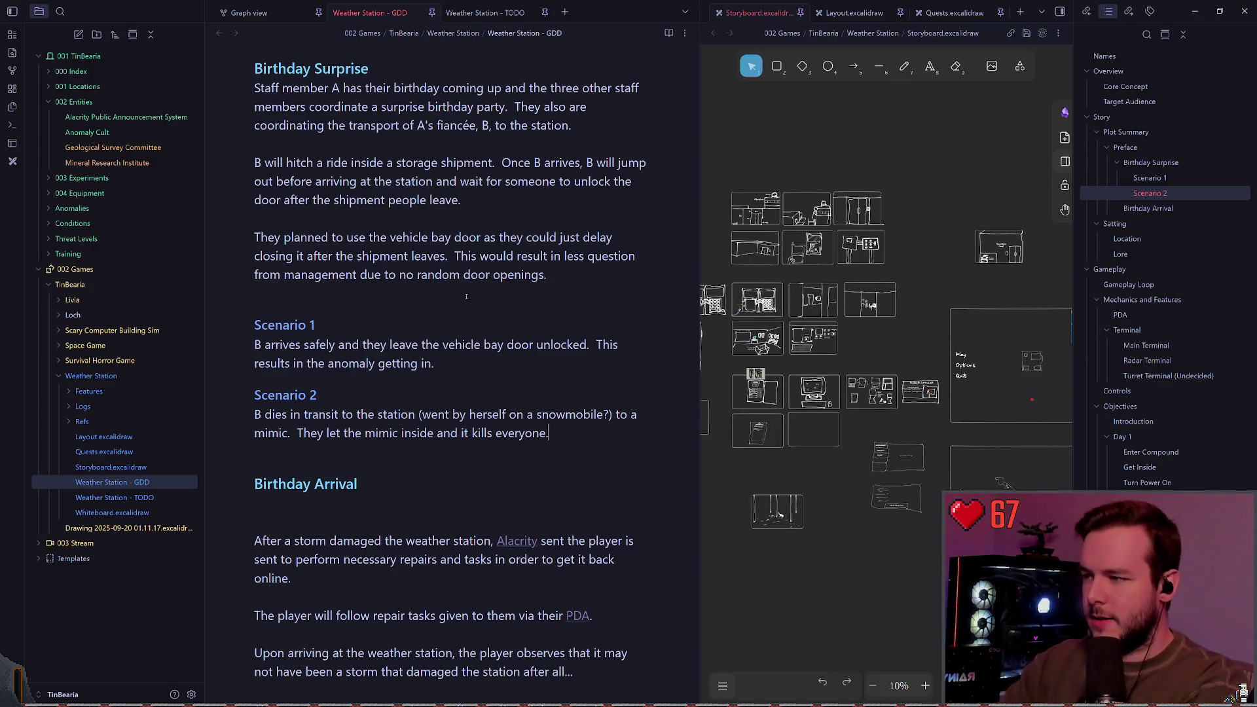
Add a line "NOTE: In this scenario, the player would encounter" under Scenario 2.
{"action": "key", "text": "BackSpace"}
{"action": "key", "text": "Return"}
{"action": "type", "text": "NOTE: In this s"}
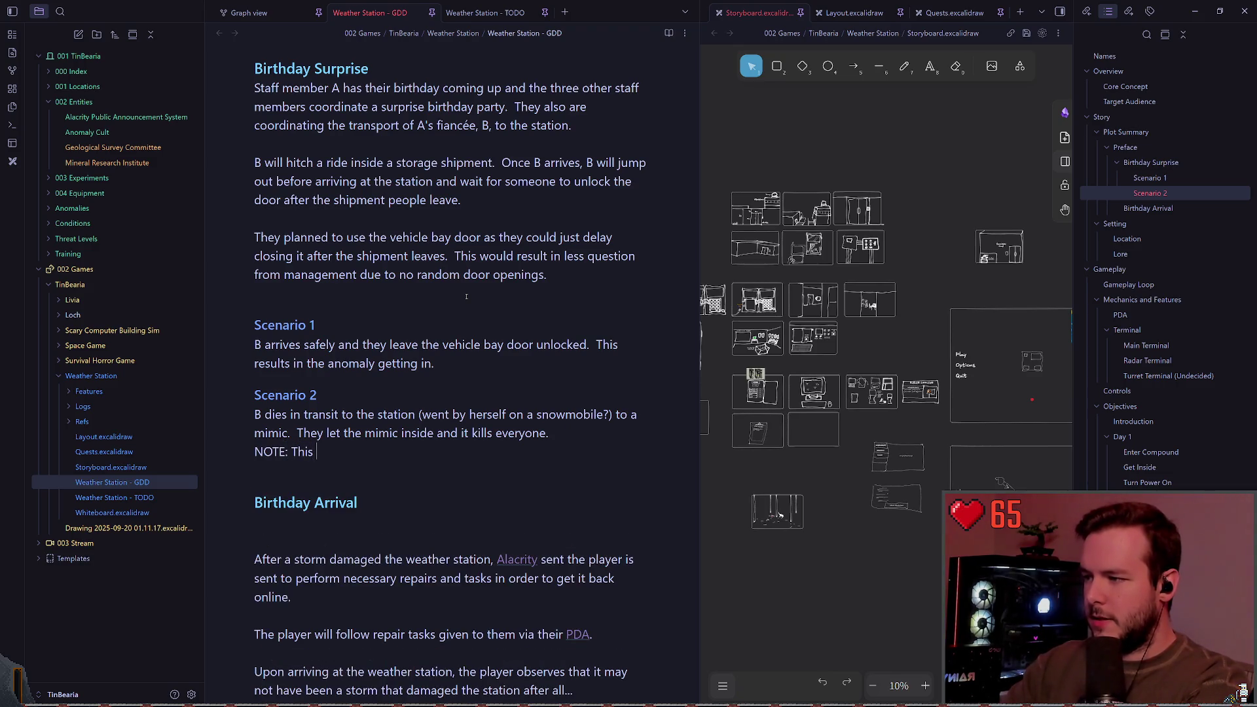
{"action": "type", "text": "cenea"}
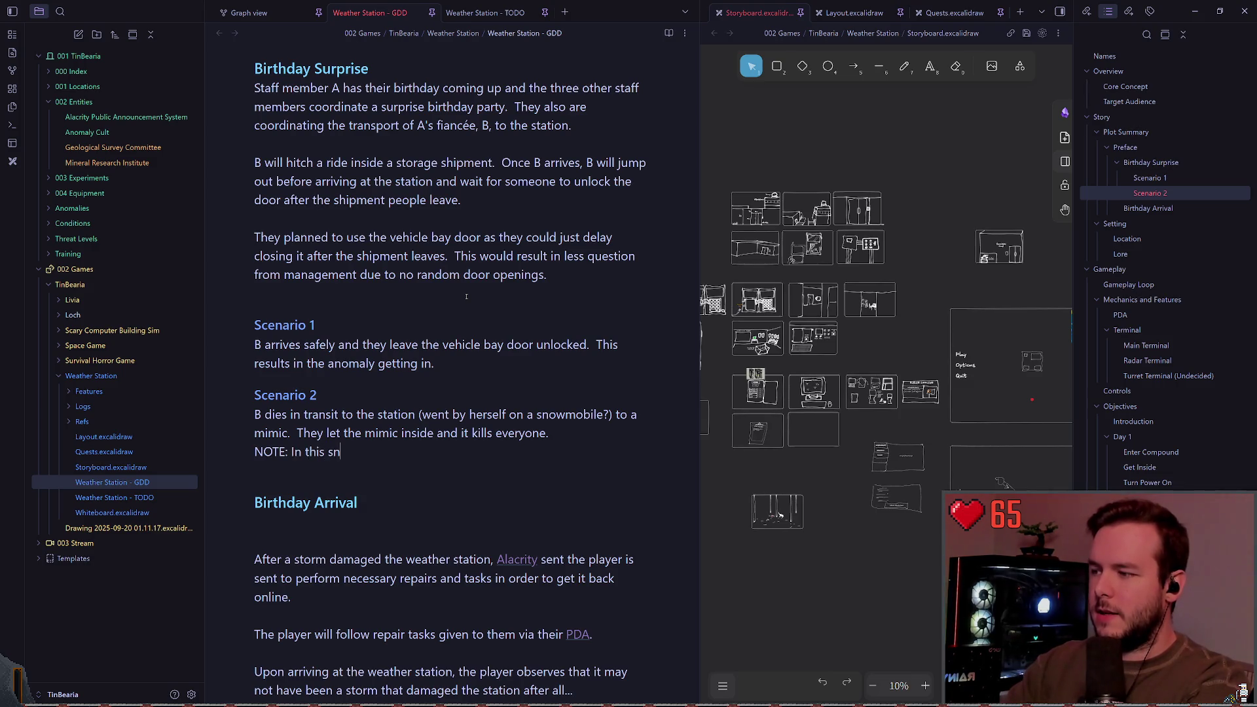
{"action": "key", "text": "BackSpace"}
{"action": "type", "text": "rio"}
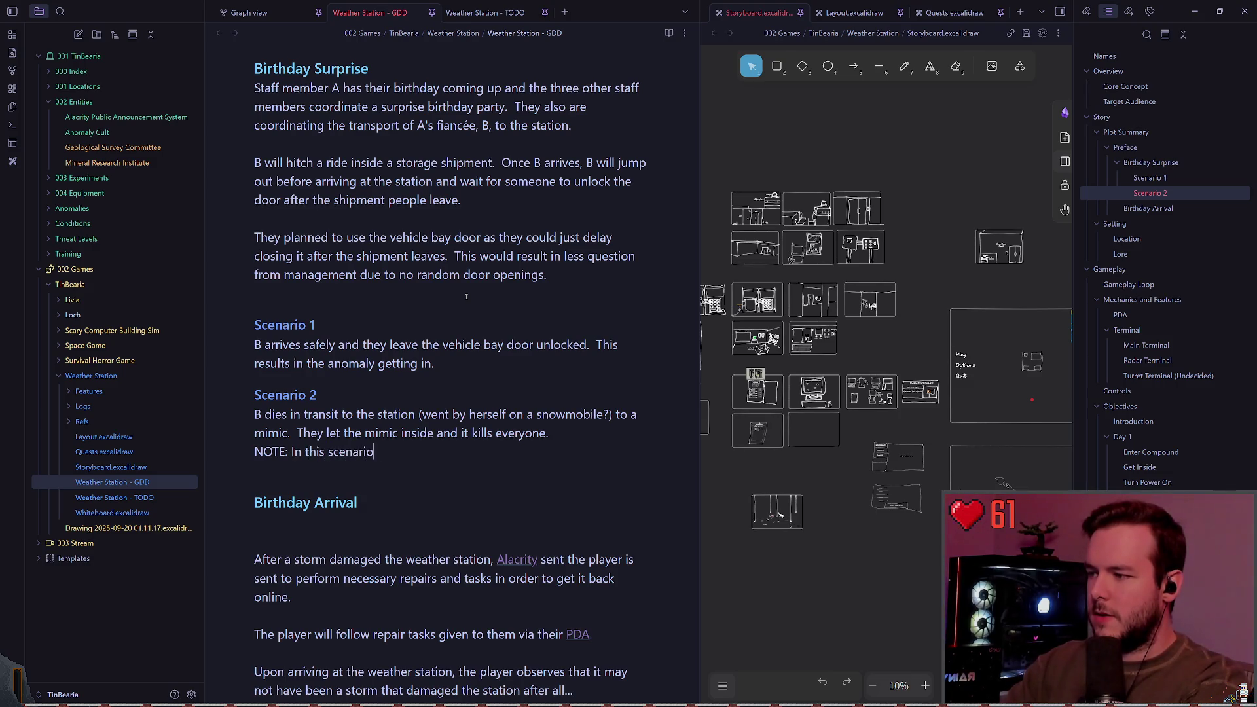
{"action": "type", "text": ", the palye"}
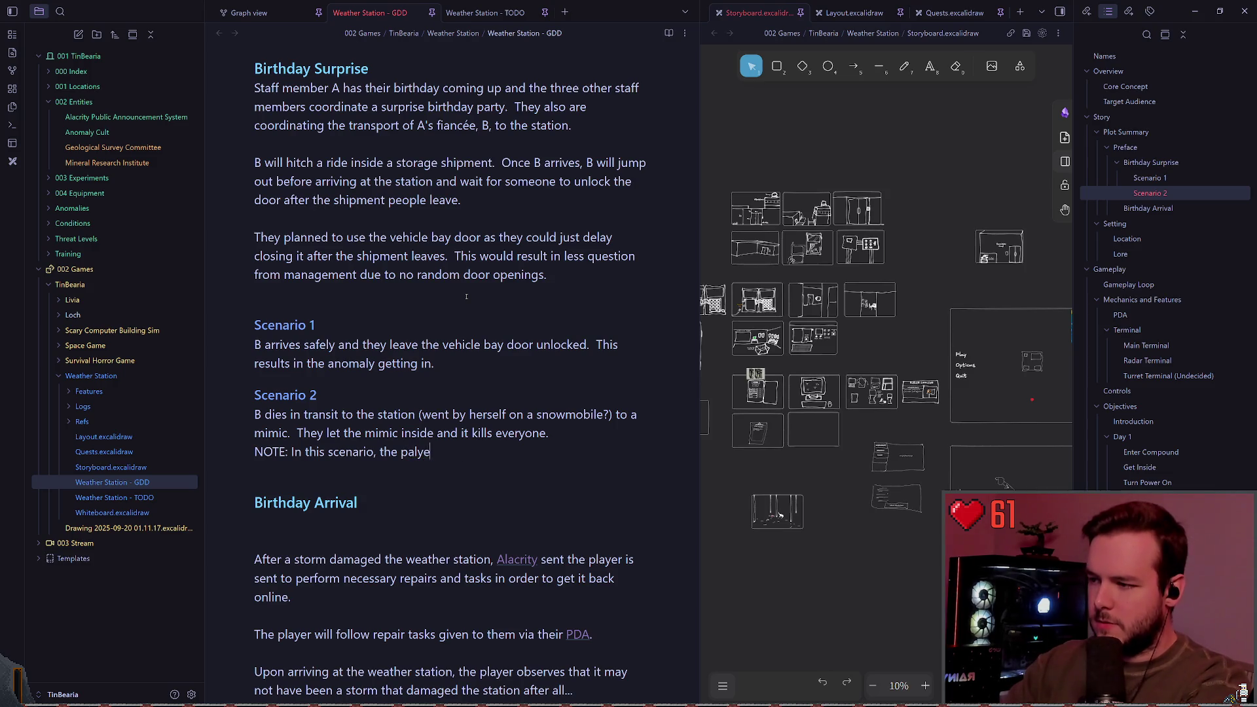
{"action": "key", "text": "BackSpace"}
{"action": "key", "text": "BackSpace"}
{"action": "key", "text": "BackSpace"}
{"action": "key", "text": "BackSpace"}
{"action": "type", "text": "layer would encounter the mimc"}
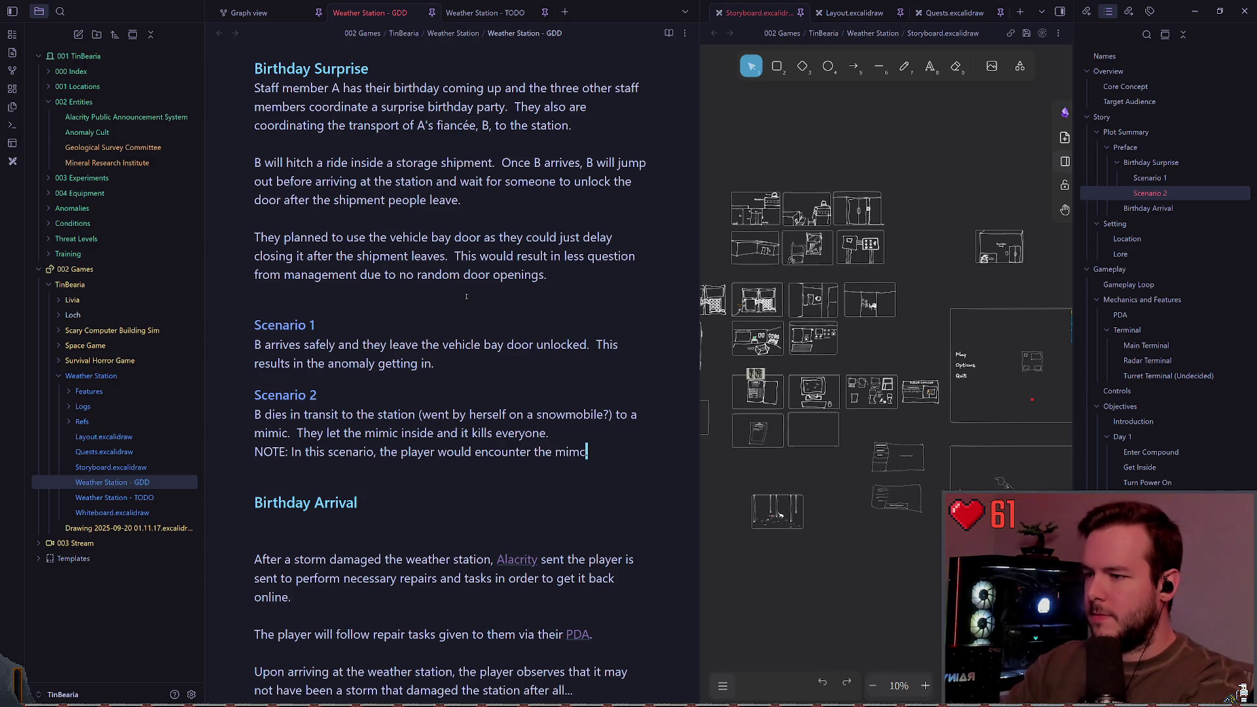
Move the Birthday Arrival heading above Scenario 1 and remove the extra blank line.
{"action": "key", "text": "Escape"}
{"action": "key", "text": "k"}
{"action": "key", "text": "k"}
{"action": "key", "text": "k"}
{"action": "key", "text": "j"}
{"action": "key", "text": "j"}
{"action": "key", "text": "j"}
{"action": "key", "text": "j"}
{"action": "key", "text": "j"}
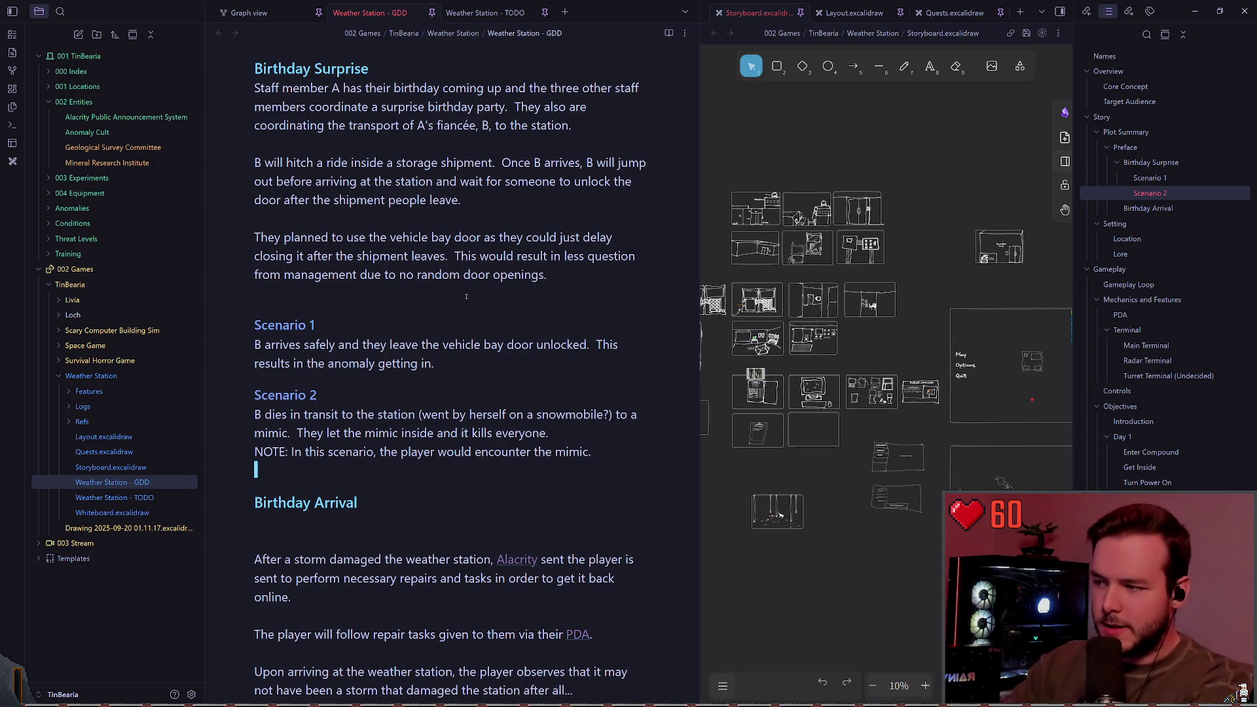
{"action": "key", "text": "j"}
{"action": "key", "text": "j"}
{"action": "key", "text": "d"}
{"action": "key", "text": "d"}
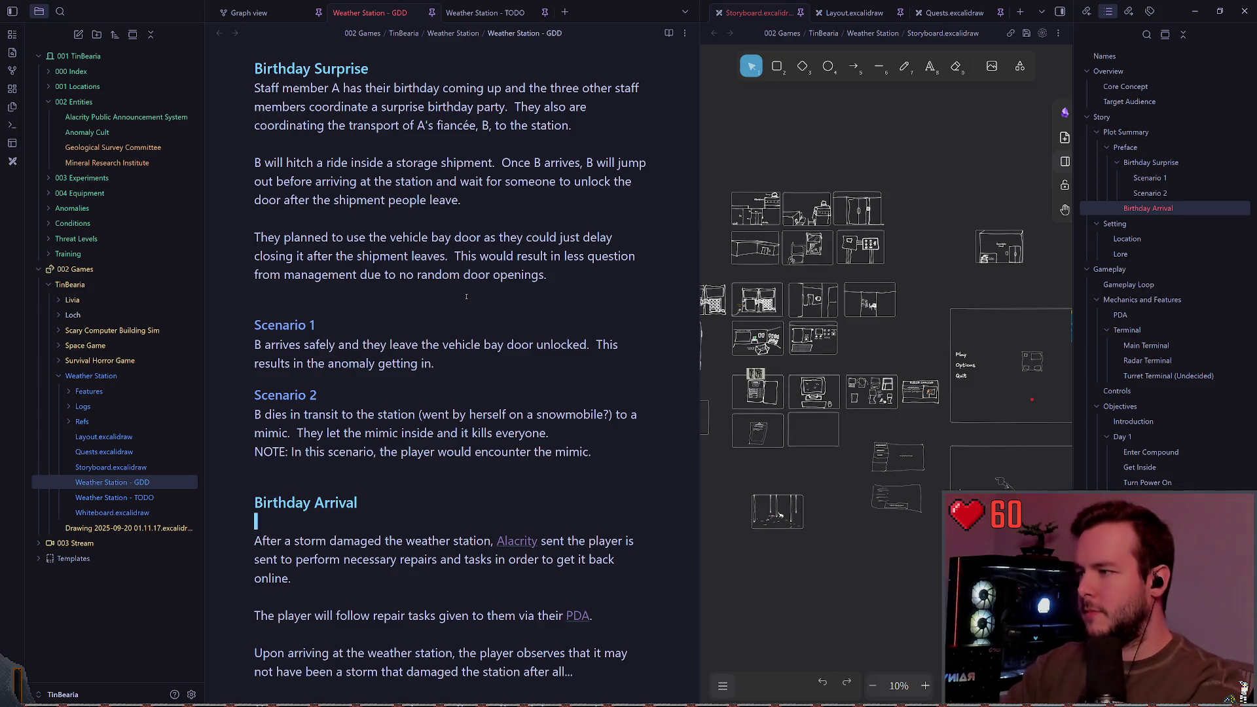
{"action": "key", "text": "k"}
{"action": "key", "text": "c"}
{"action": "key", "text": "c"}
{"action": "key", "text": "Escape"}
{"action": "key", "text": "k"}
{"action": "key", "text": "k"}
{"action": "key", "text": "k"}
{"action": "key", "text": "p"}
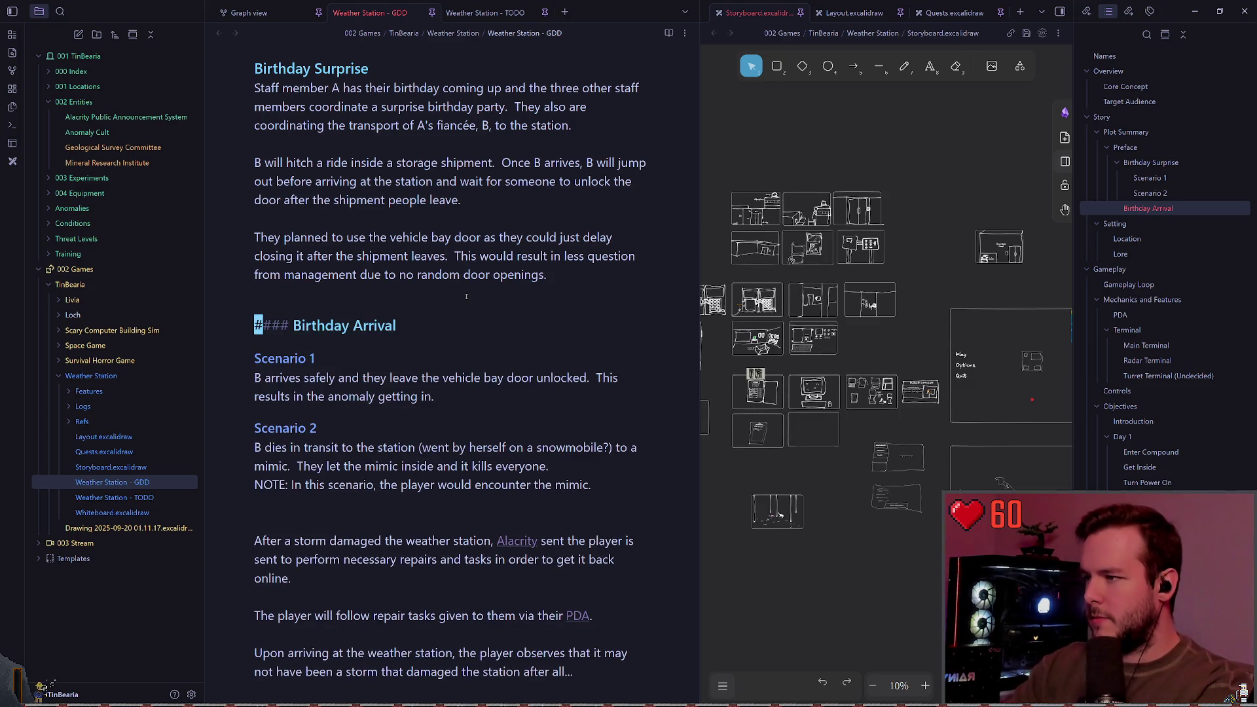
{"action": "key", "text": "j"}
{"action": "key", "text": "j"}
{"action": "key", "text": "j"}
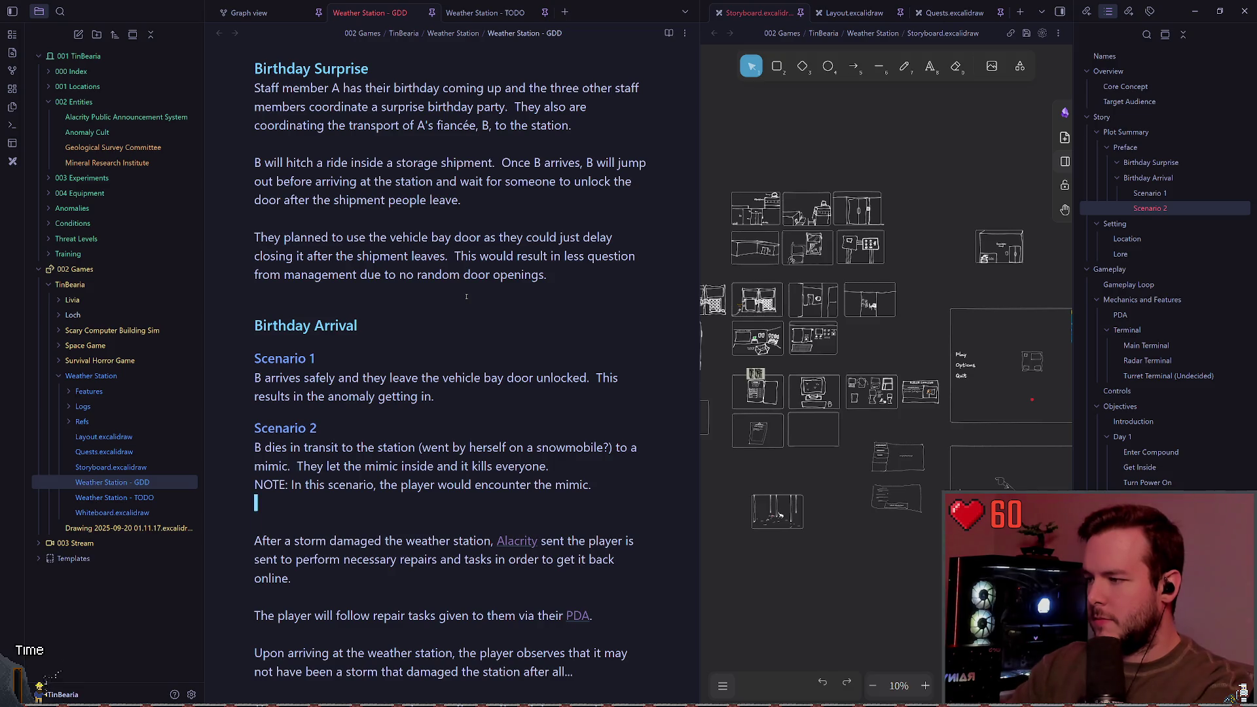
Scroll through the GDD note to review it, then return to the Godot editor.
{"action": "scroll", "coordinate": [497, 310], "scroll_direction": "down", "scroll_amount": 1}
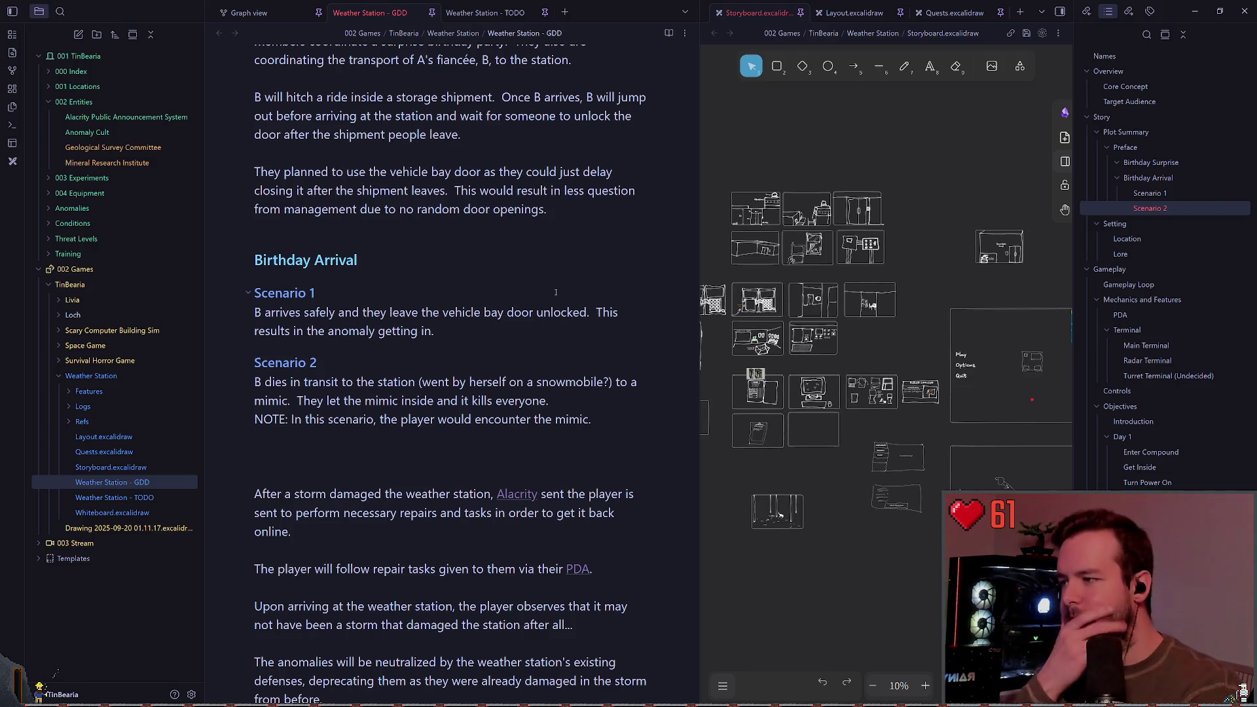
{"action": "scroll", "coordinate": [500, 308], "scroll_direction": "down", "scroll_amount": 1}
{"action": "scroll", "coordinate": [559, 315], "scroll_direction": "down", "scroll_amount": 1}
{"action": "scroll", "coordinate": [537, 298], "scroll_direction": "down", "scroll_amount": 4}
{"action": "scroll", "coordinate": [509, 279], "scroll_direction": "down", "scroll_amount": 2}
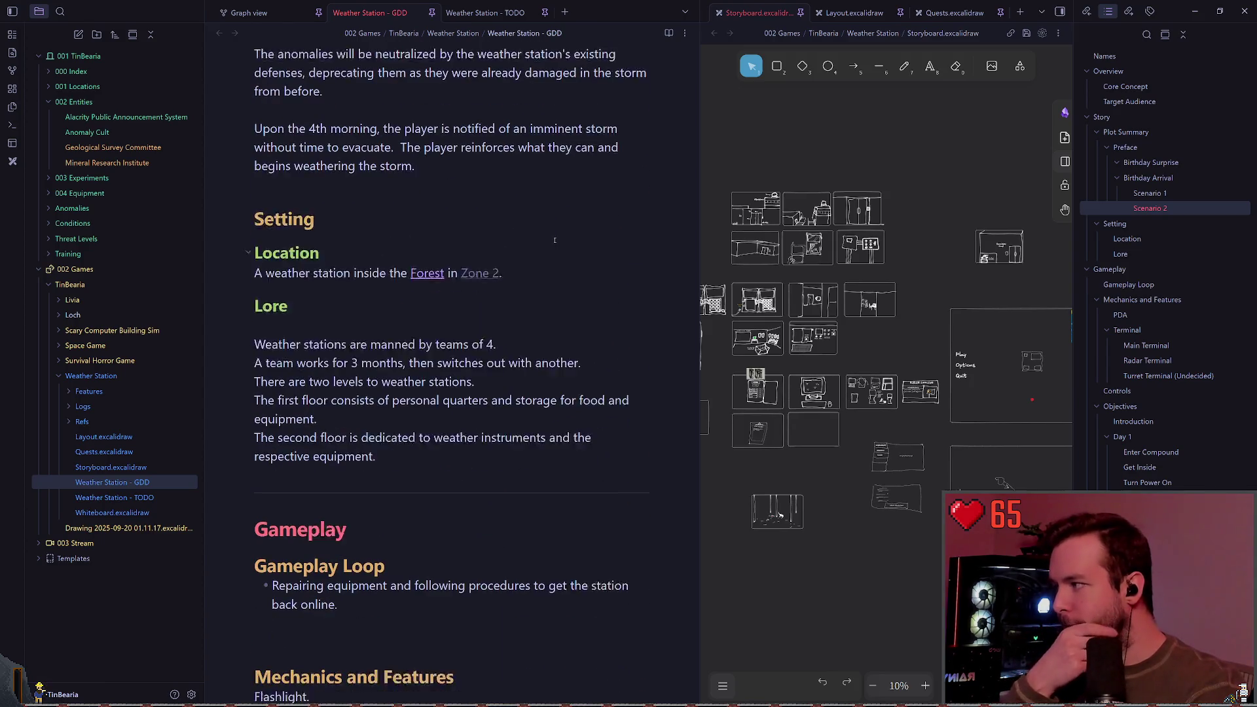
{"action": "scroll", "coordinate": [552, 203], "scroll_direction": "down", "scroll_amount": 1}
{"action": "scroll", "coordinate": [487, 299], "scroll_direction": "up", "scroll_amount": 6}
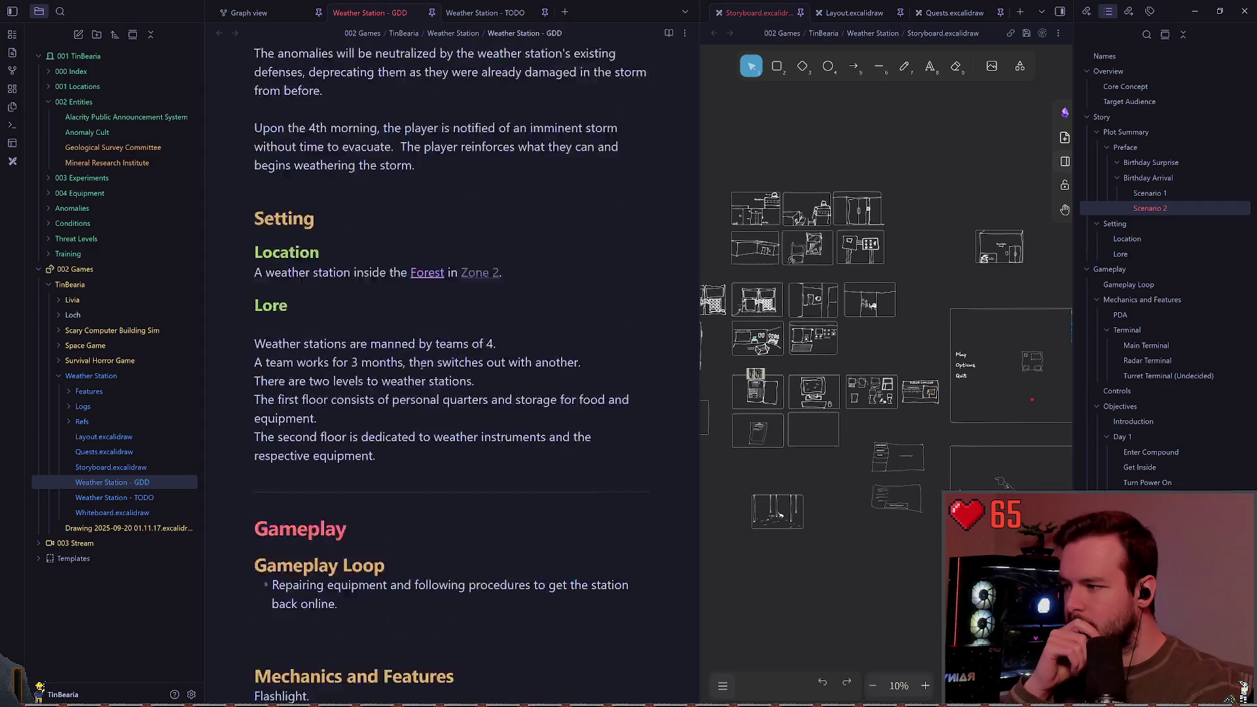
{"action": "scroll", "coordinate": [406, 347], "scroll_direction": "up", "scroll_amount": 2}
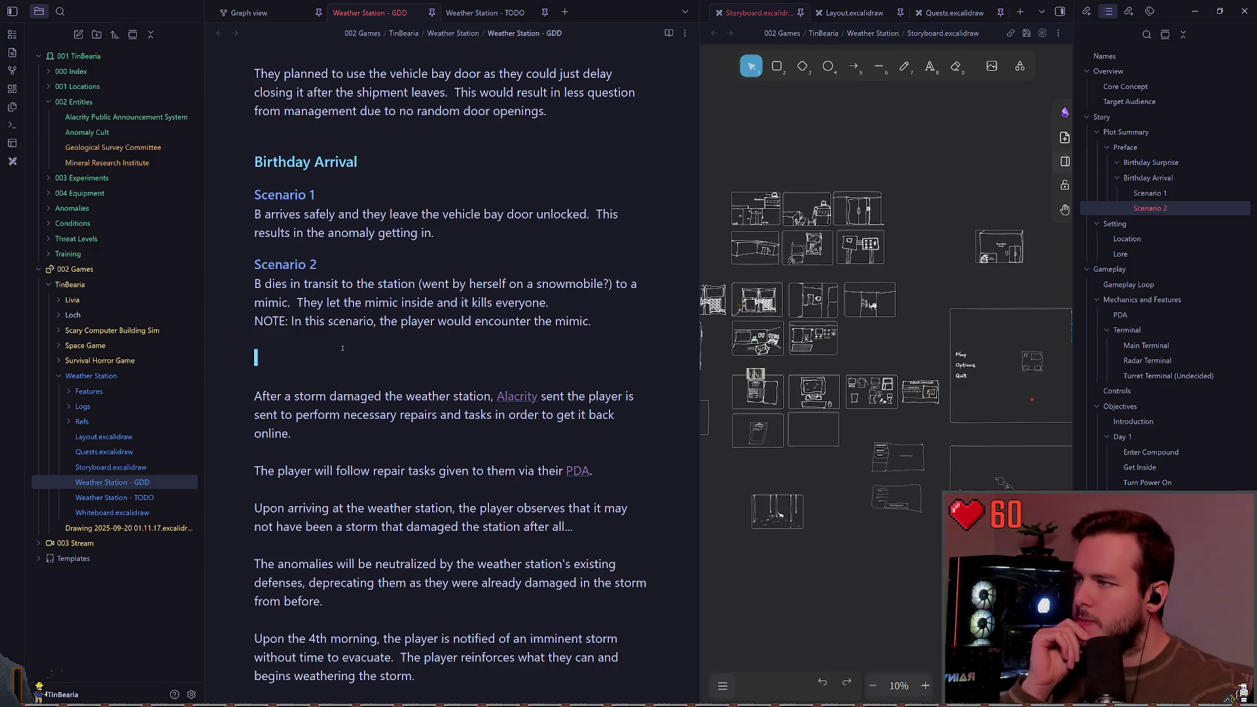
{"action": "scroll", "coordinate": [344, 344], "scroll_direction": "up", "scroll_amount": 4}
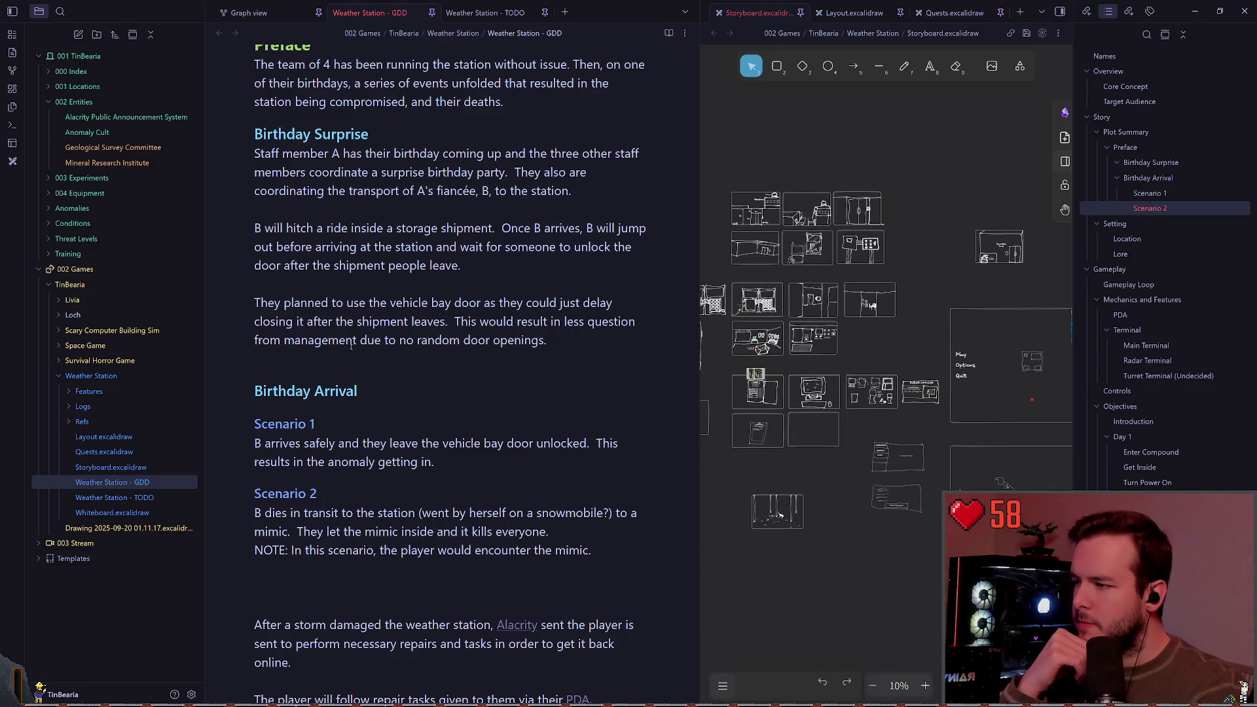
{"action": "key", "text": "alt+Tab"}
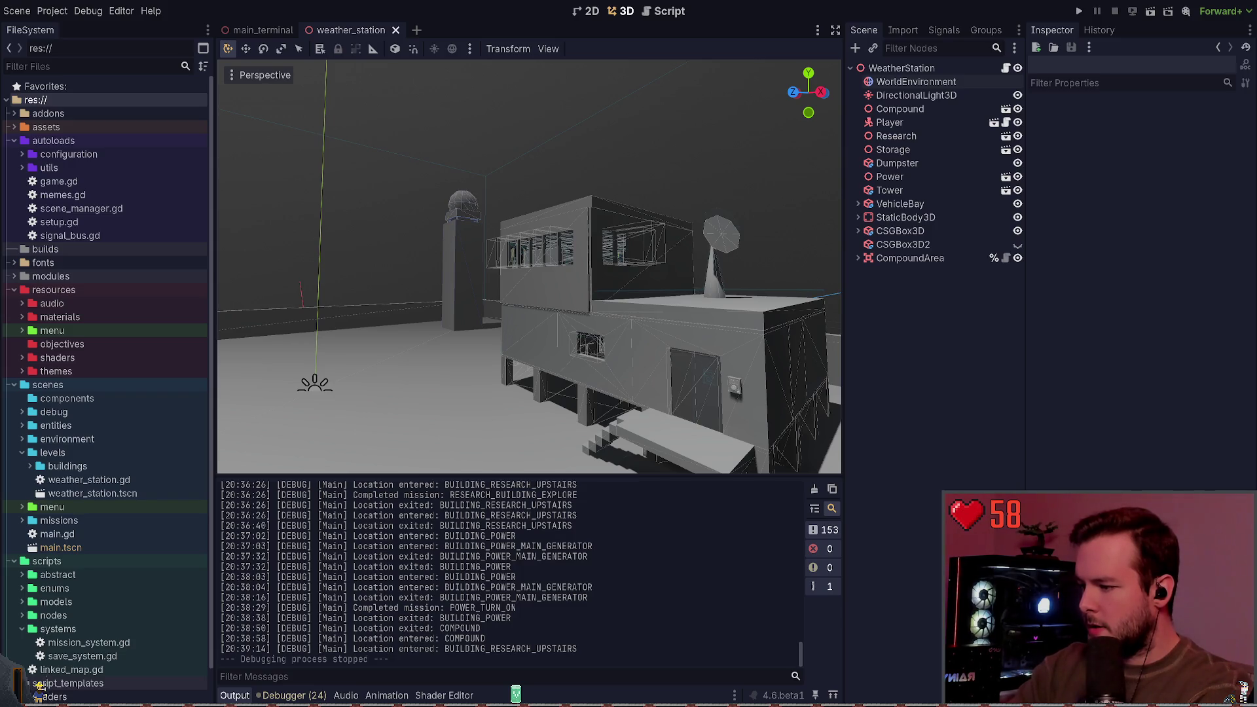
In PowerShell, enlarge the text and run git checkout debug-textures.
{"action": "key", "text": "alt+Tab"}
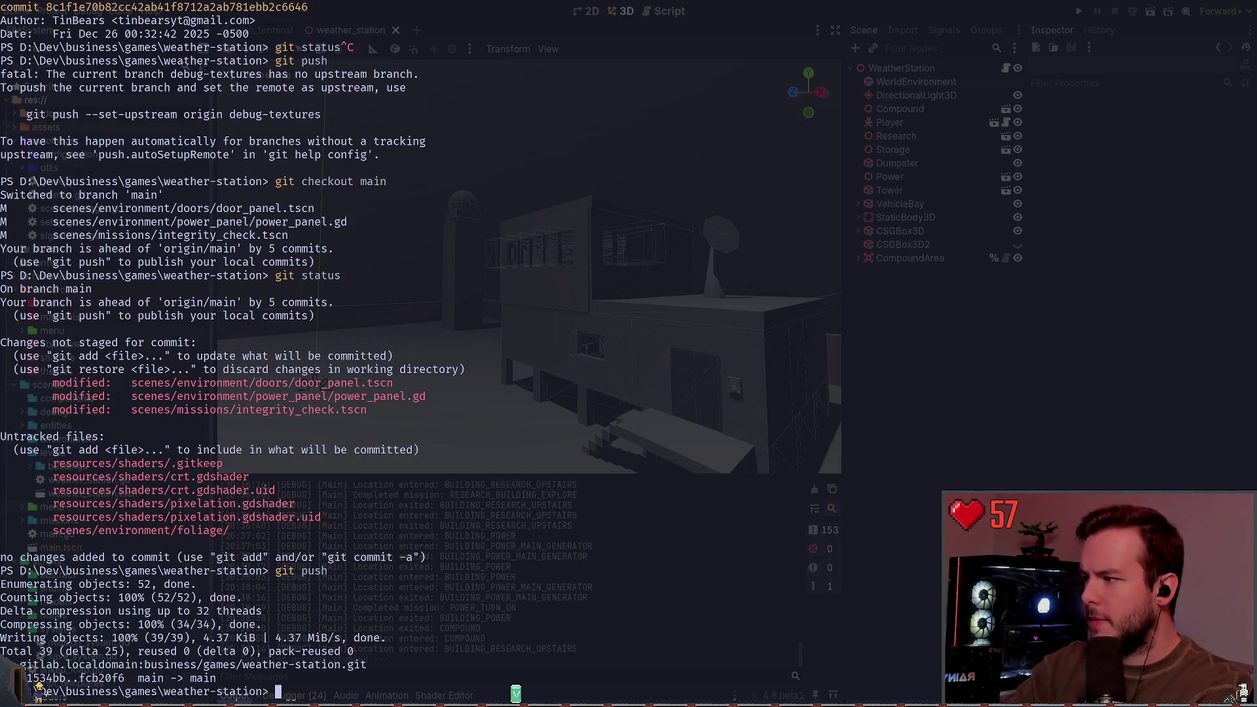
{"action": "key", "text": "ctrl+equal"}
{"action": "key", "text": "ctrl+equal"}
{"action": "type", "text": "git e"}
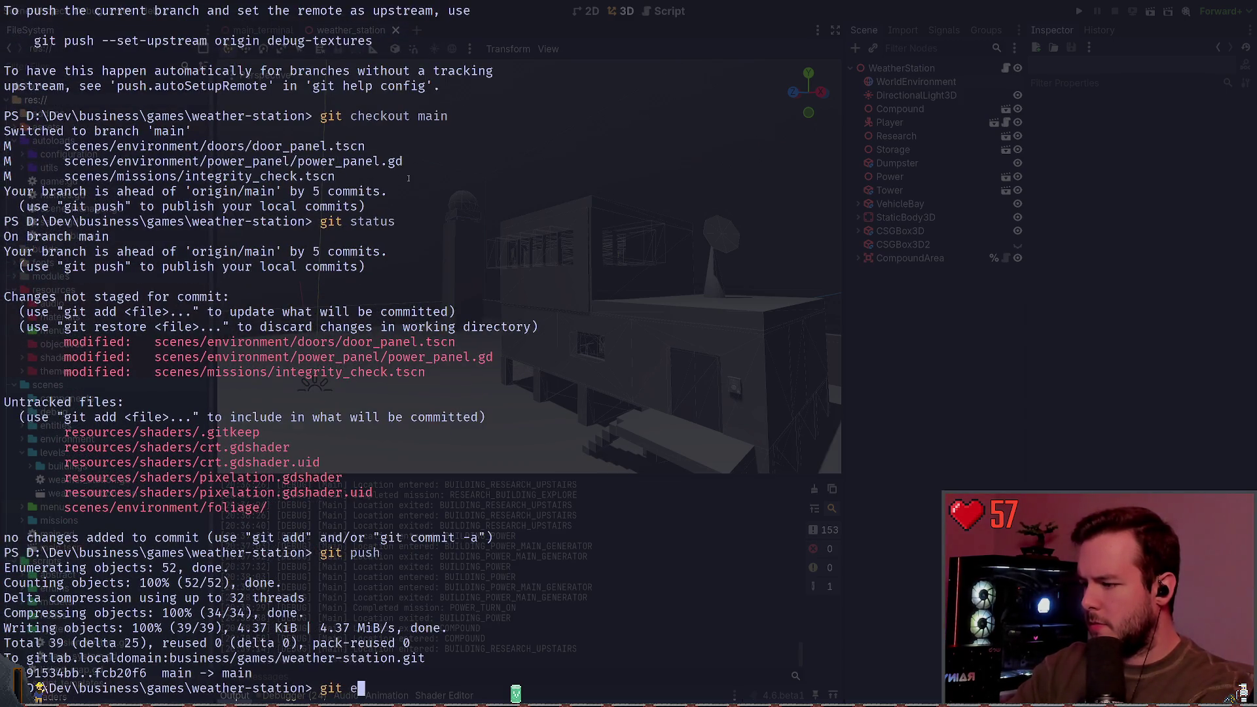
{"action": "key", "text": "BackSpace"}
{"action": "type", "text": "checkout "}
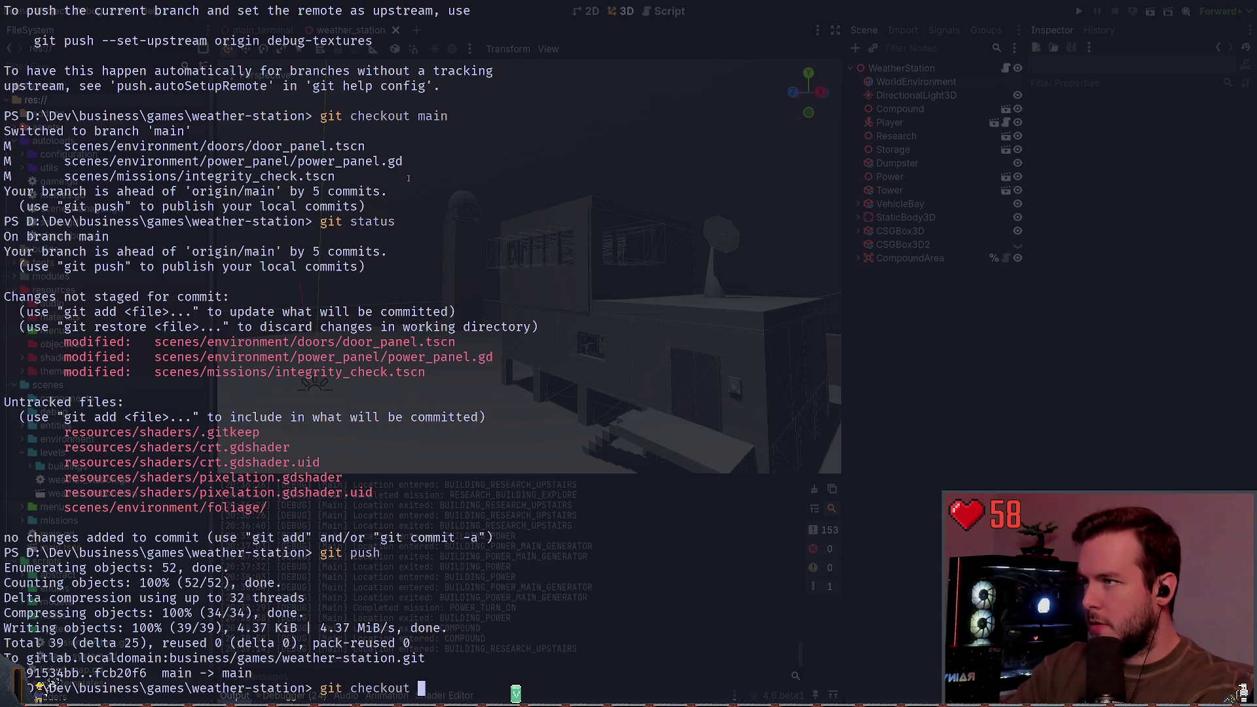
{"action": "type", "text": "debug-textures"}
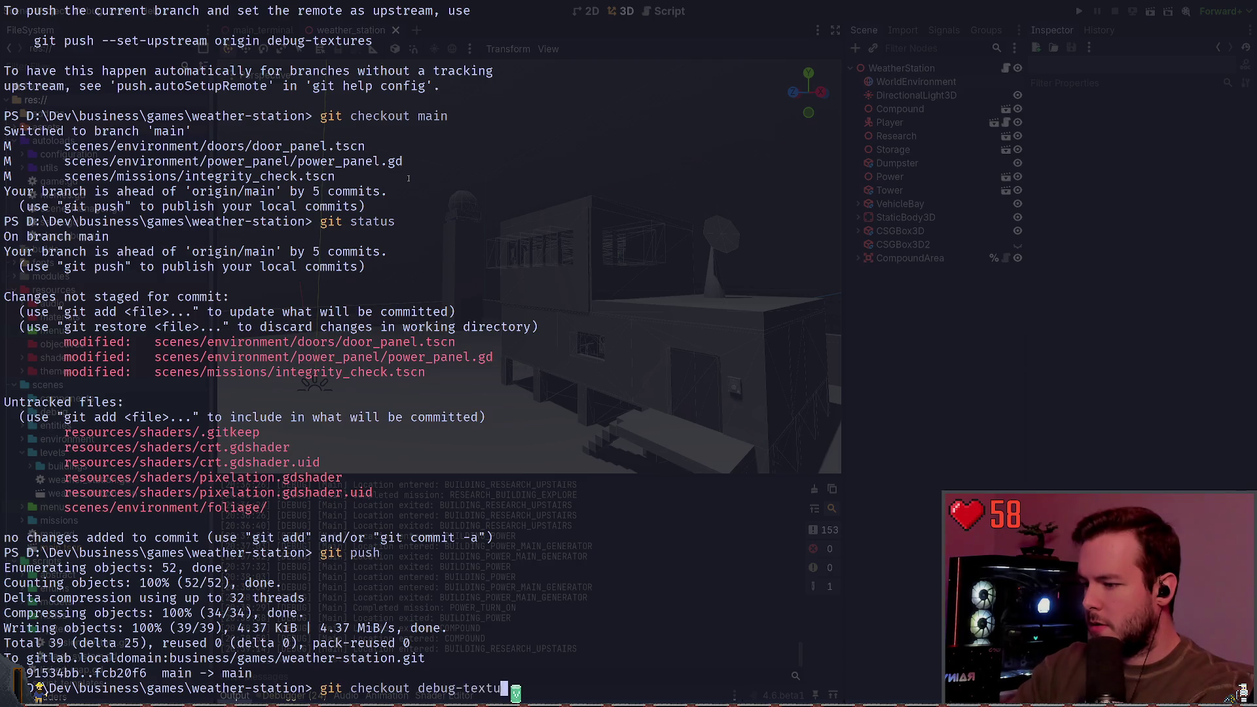
{"action": "key", "text": "Return"}
Run git status on the debug-textures branch, correcting the typo.
{"action": "type", "text": "git sttaus"}
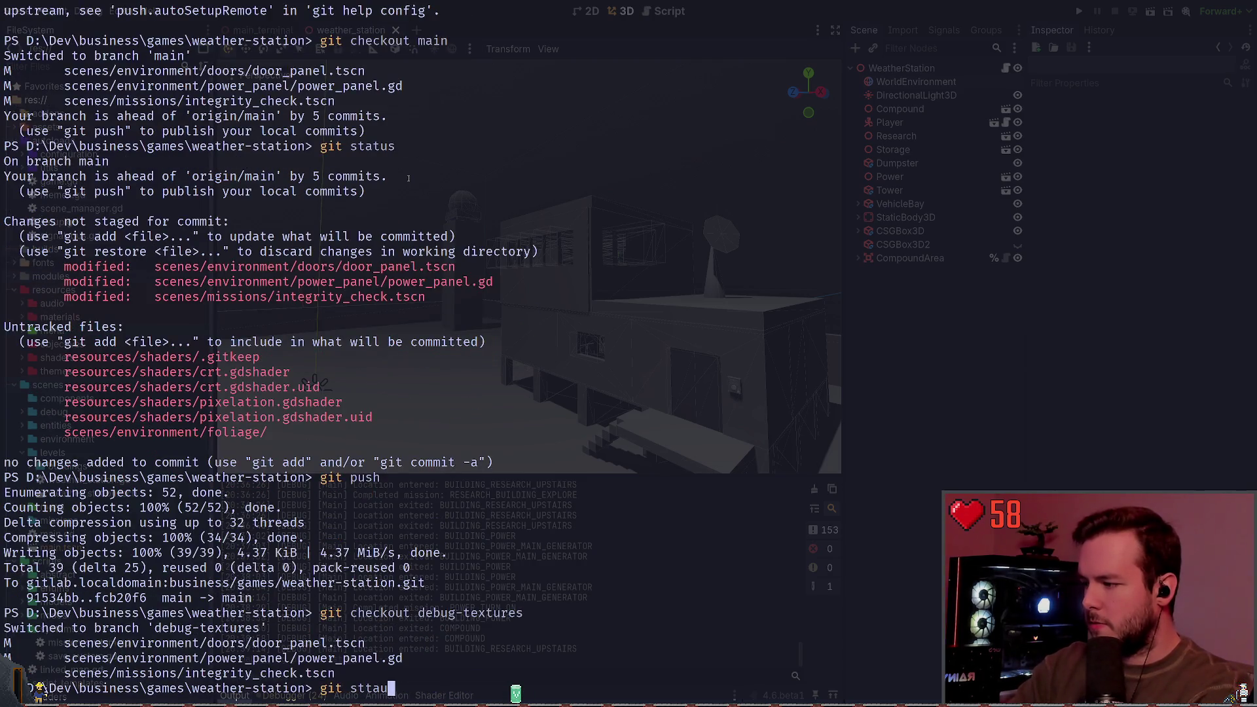
{"action": "key", "text": "BackSpace"}
{"action": "key", "text": "BackSpace"}
{"action": "key", "text": "BackSpace"}
{"action": "type", "text": "atus"}
{"action": "key", "text": "Return"}
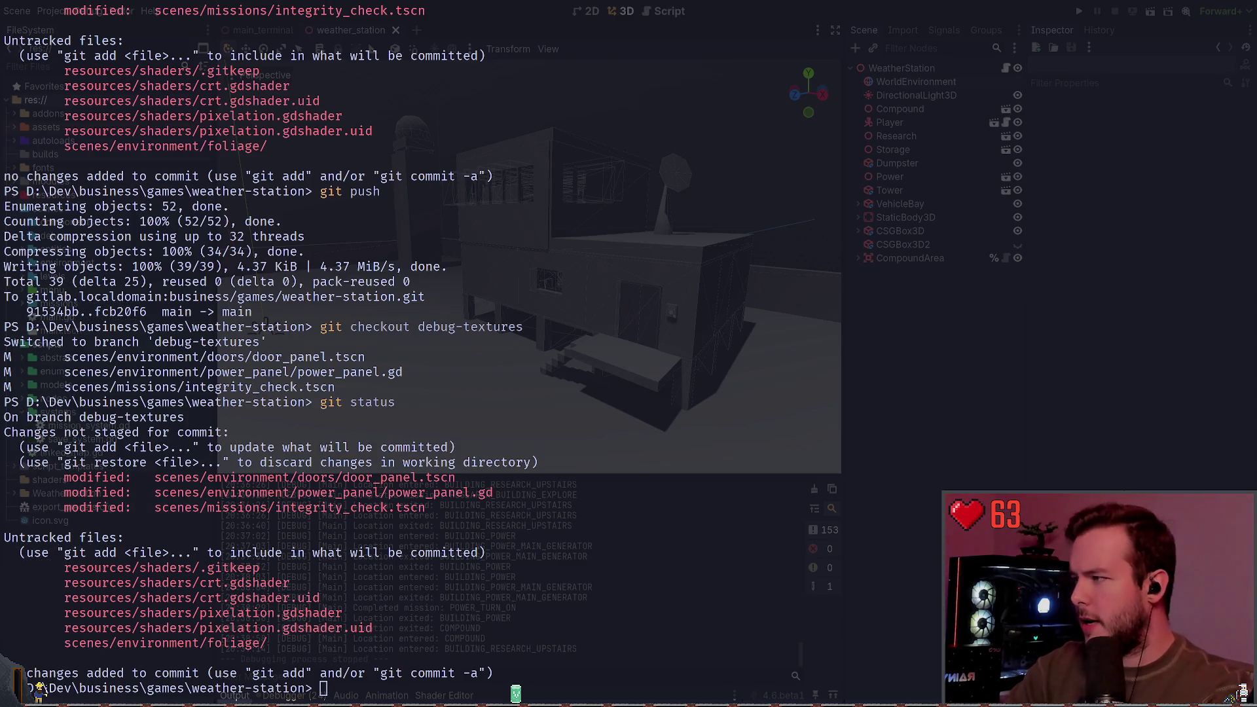
{"action": "left_click_drag", "start_coordinate": [776, 143], "coordinate": [726, 303]}
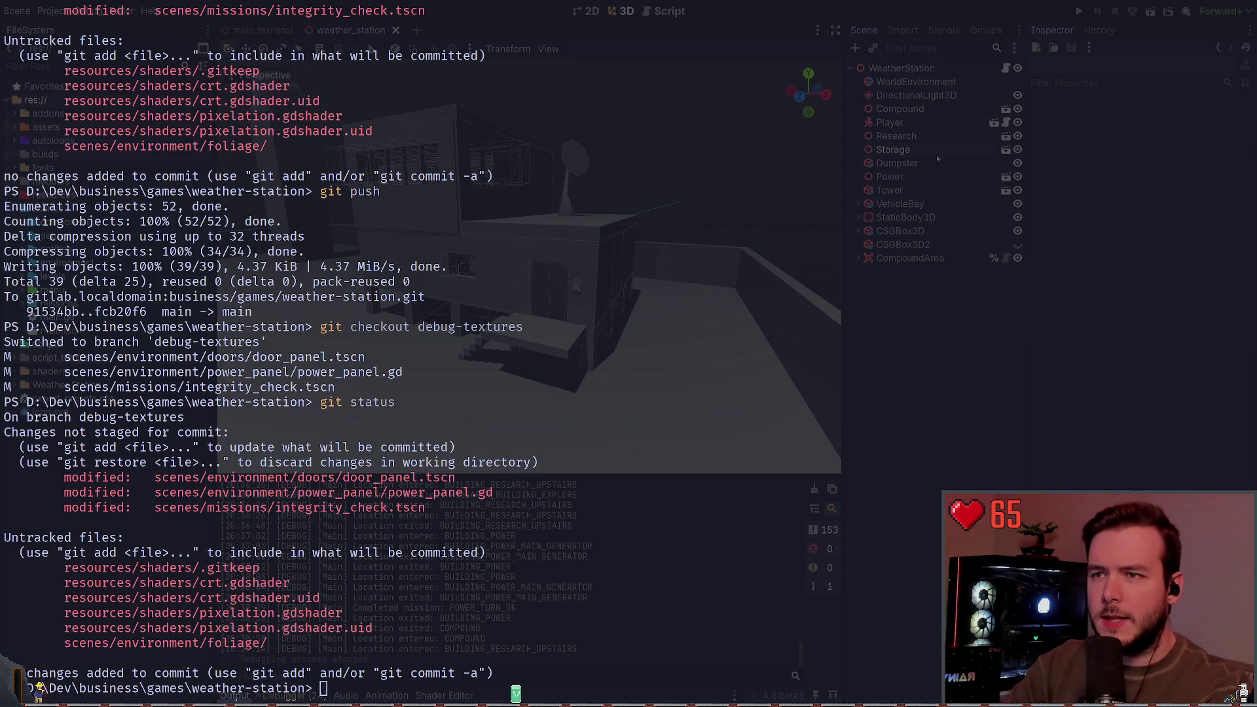
Open tower.tscn, select the Tower root and toggle the Radar's visibility off and back on.
{"action": "left_click", "coordinate": [1006, 191]}
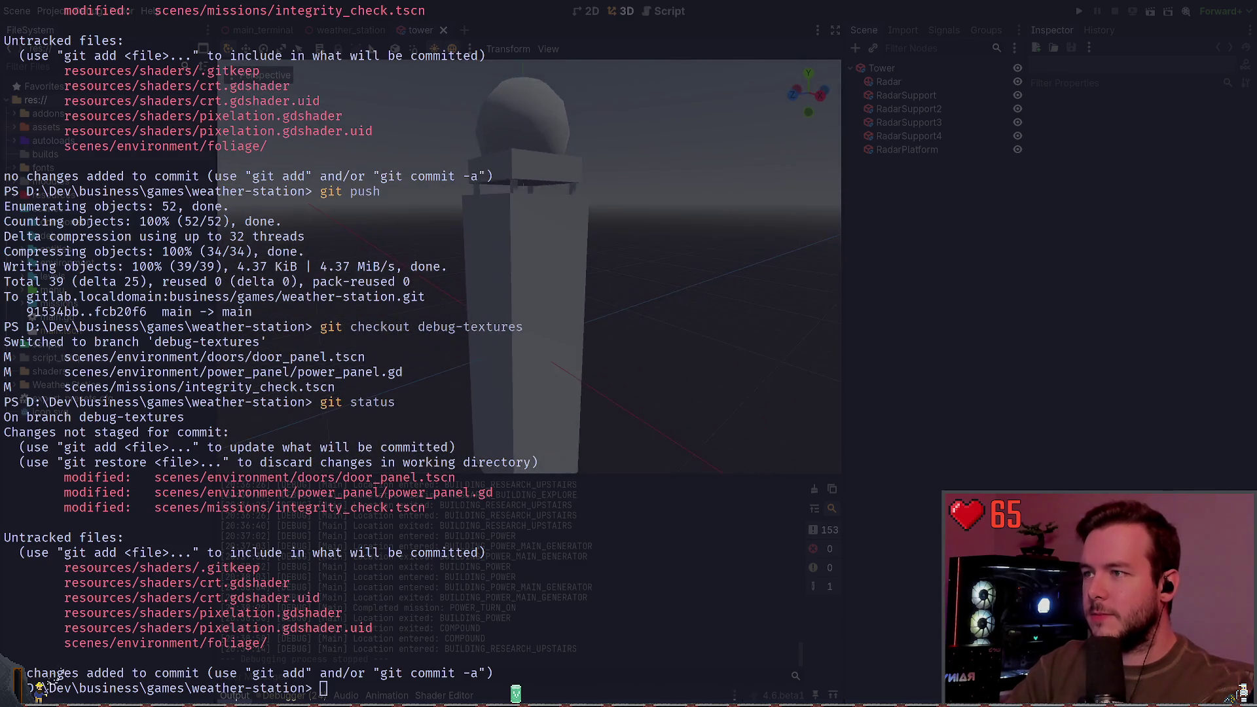
{"action": "left_click", "coordinate": [533, 294]}
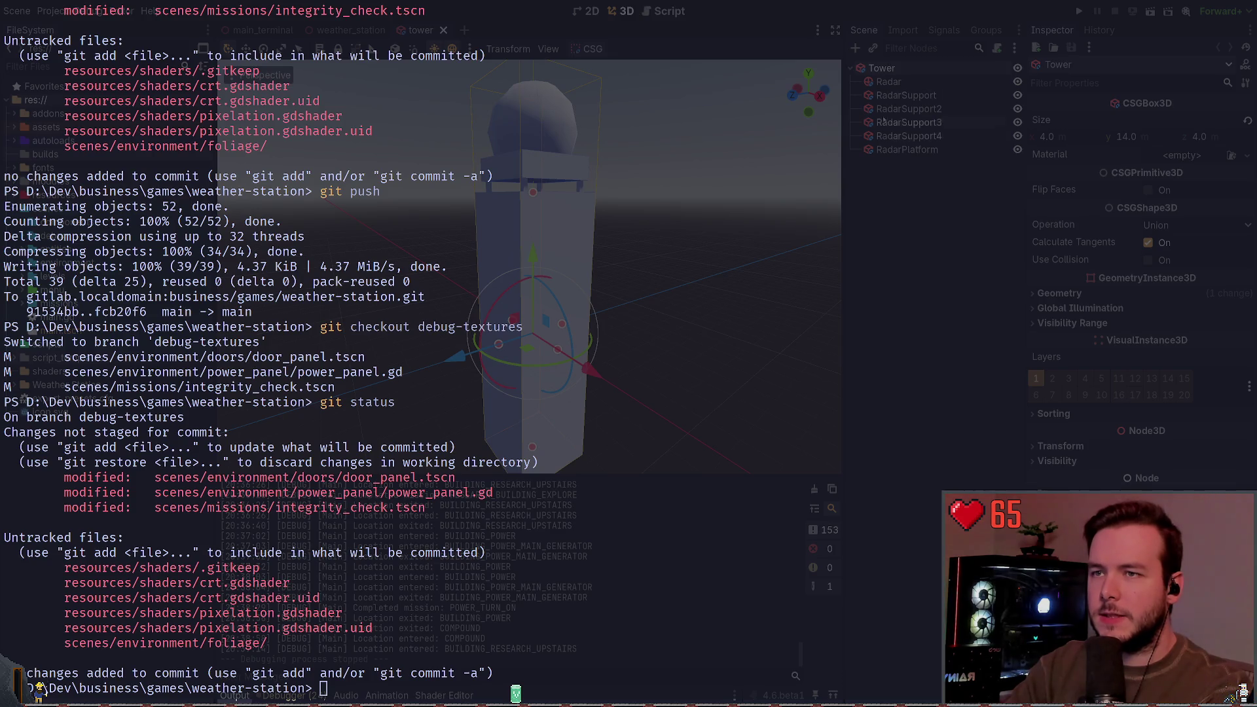
{"action": "left_click_drag", "start_coordinate": [693, 199], "coordinate": [680, 199]}
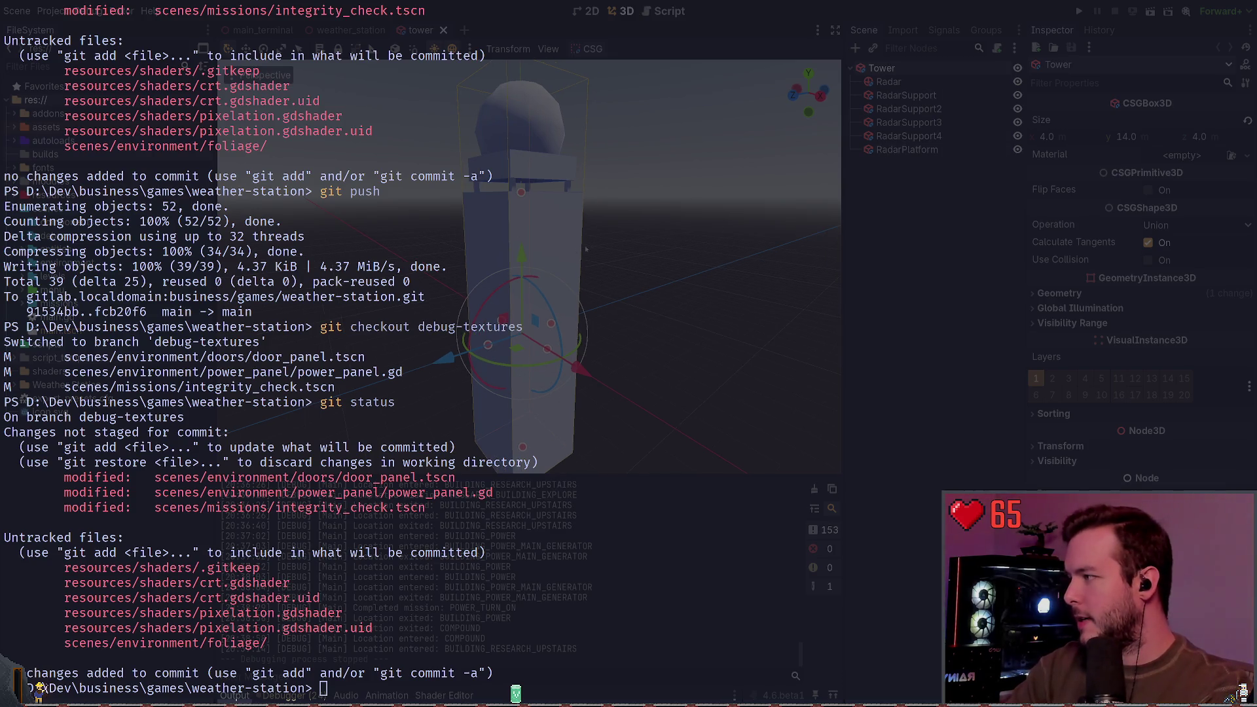
{"action": "key", "text": "super+grave"}
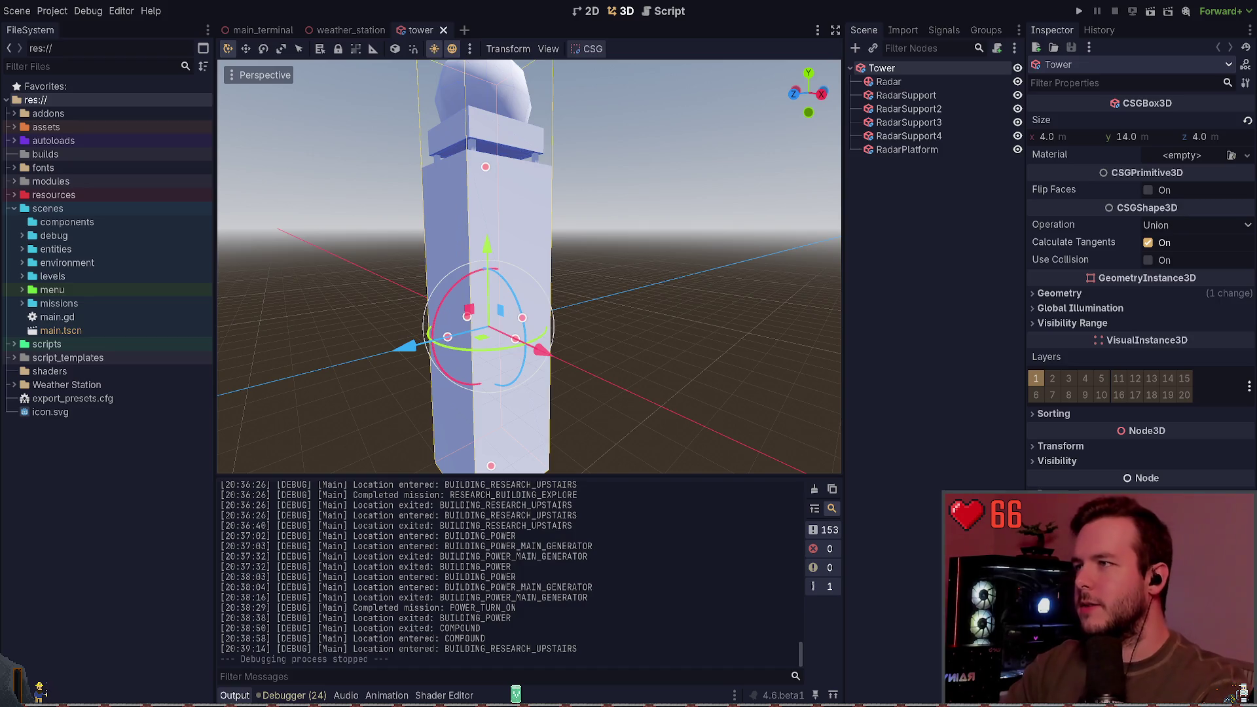
{"action": "left_click_drag", "start_coordinate": [664, 164], "coordinate": [721, 169]}
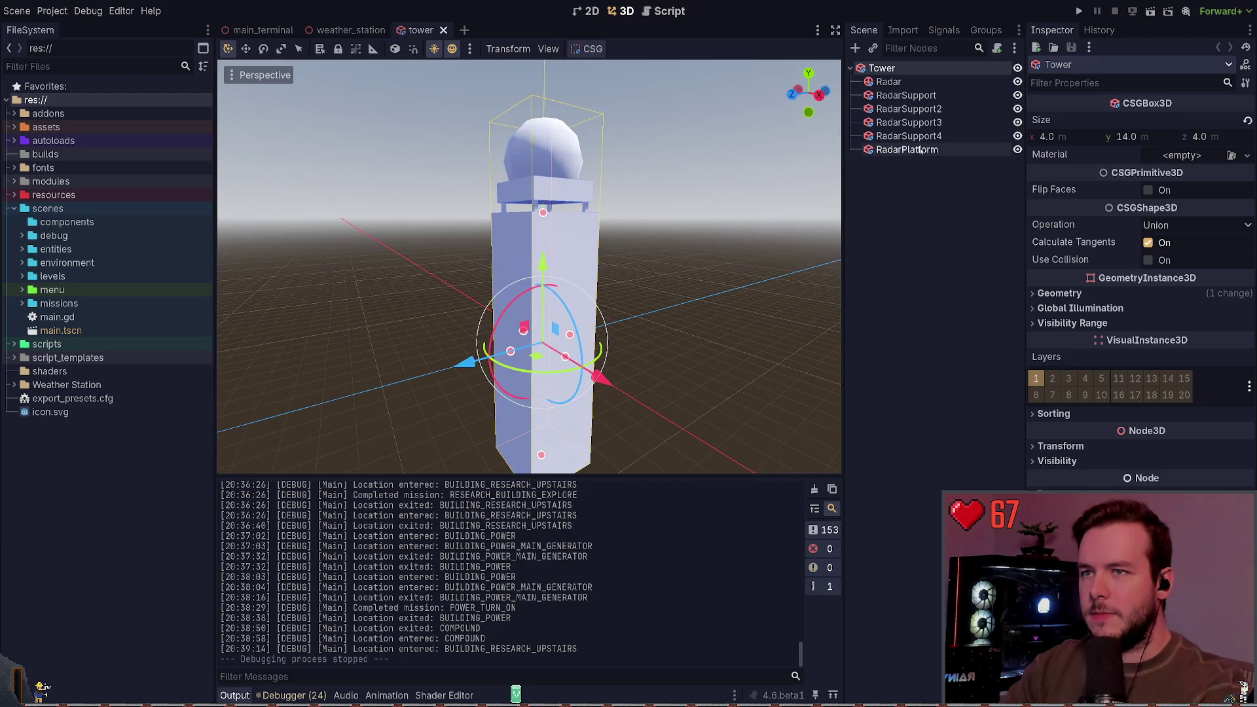
{"action": "left_click", "coordinate": [1017, 82]}
{"action": "left_click", "coordinate": [1018, 81]}
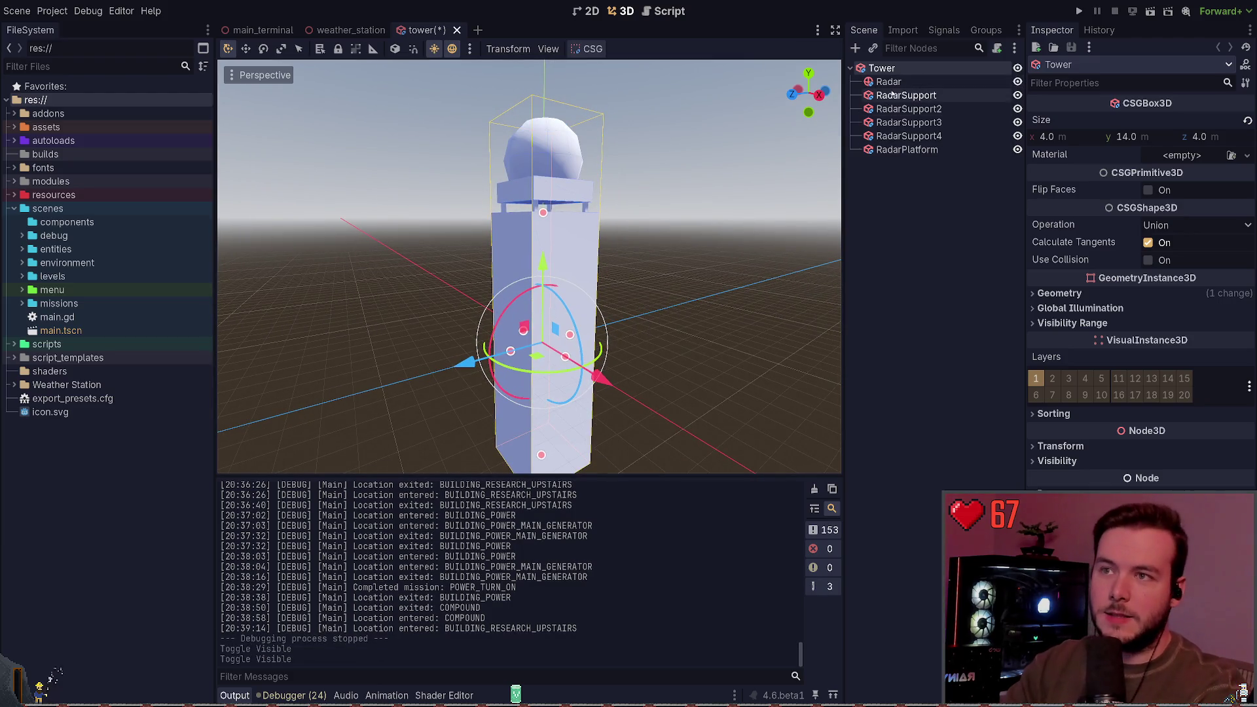
{"action": "left_click", "coordinate": [929, 192]}
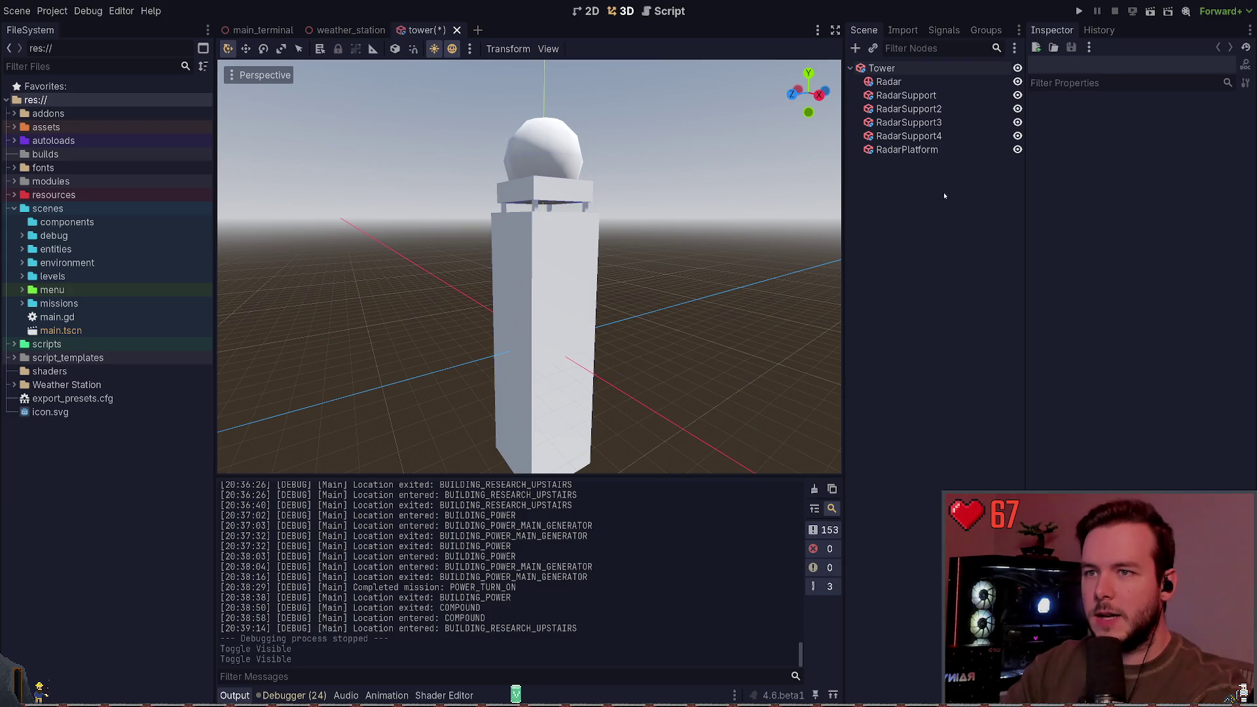
Add a temporary CSGBox3D under Tower, move it aside, then delete it.
{"action": "key", "text": "ctrl+a"}
{"action": "type", "text": "sc"}
{"action": "key", "text": "BackSpace"}
{"action": "key", "text": "BackSpace"}
{"action": "type", "text": "csgb"}
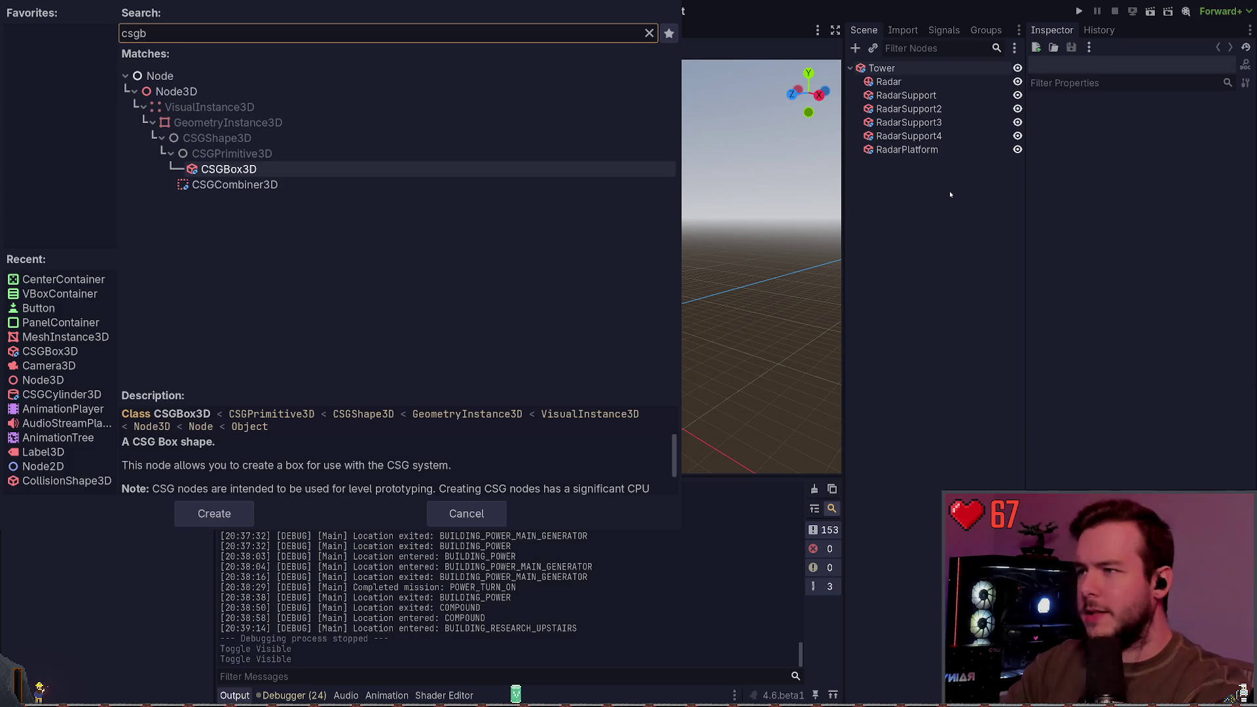
{"action": "key", "text": "Return"}
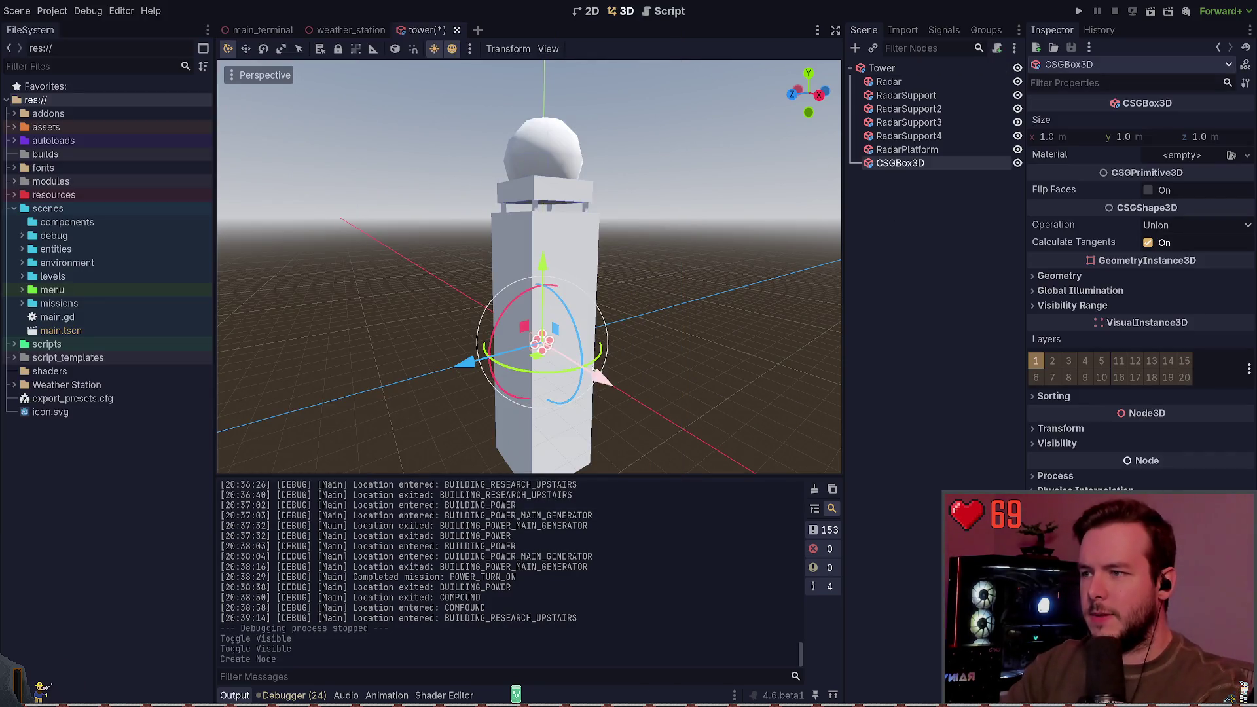
{"action": "left_click_drag", "start_coordinate": [538, 362], "coordinate": [435, 373]}
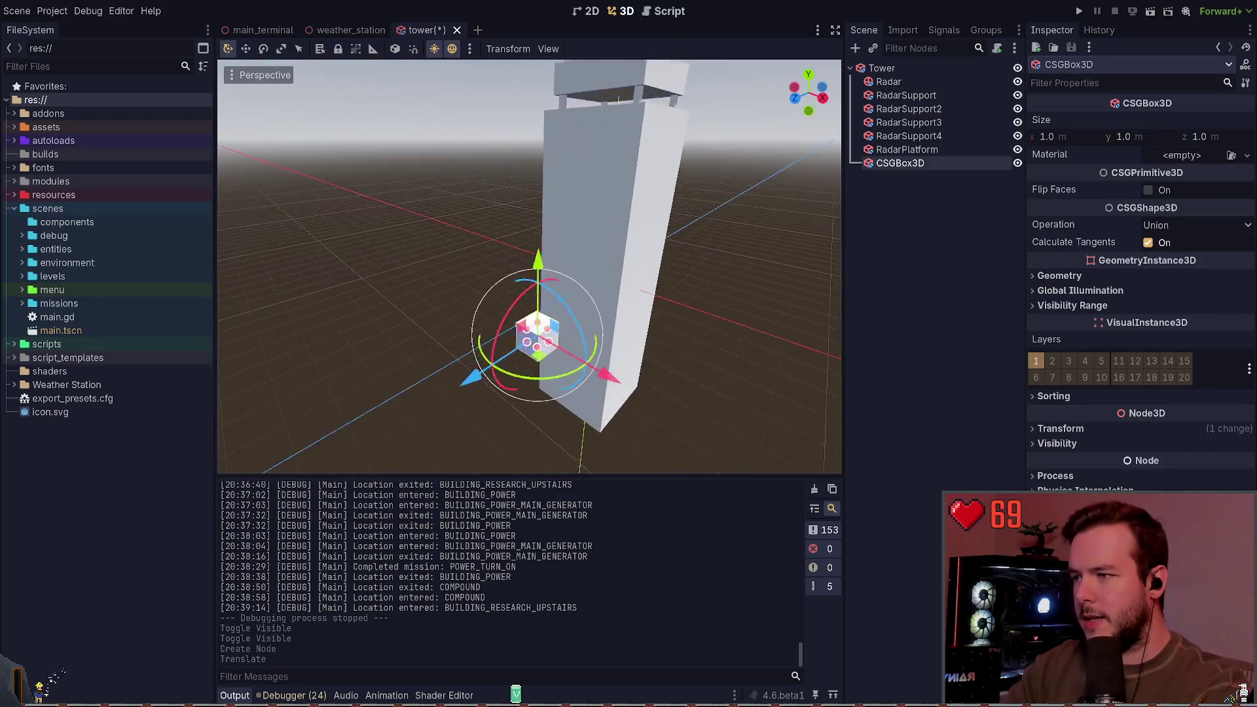
{"action": "key", "text": "w"}
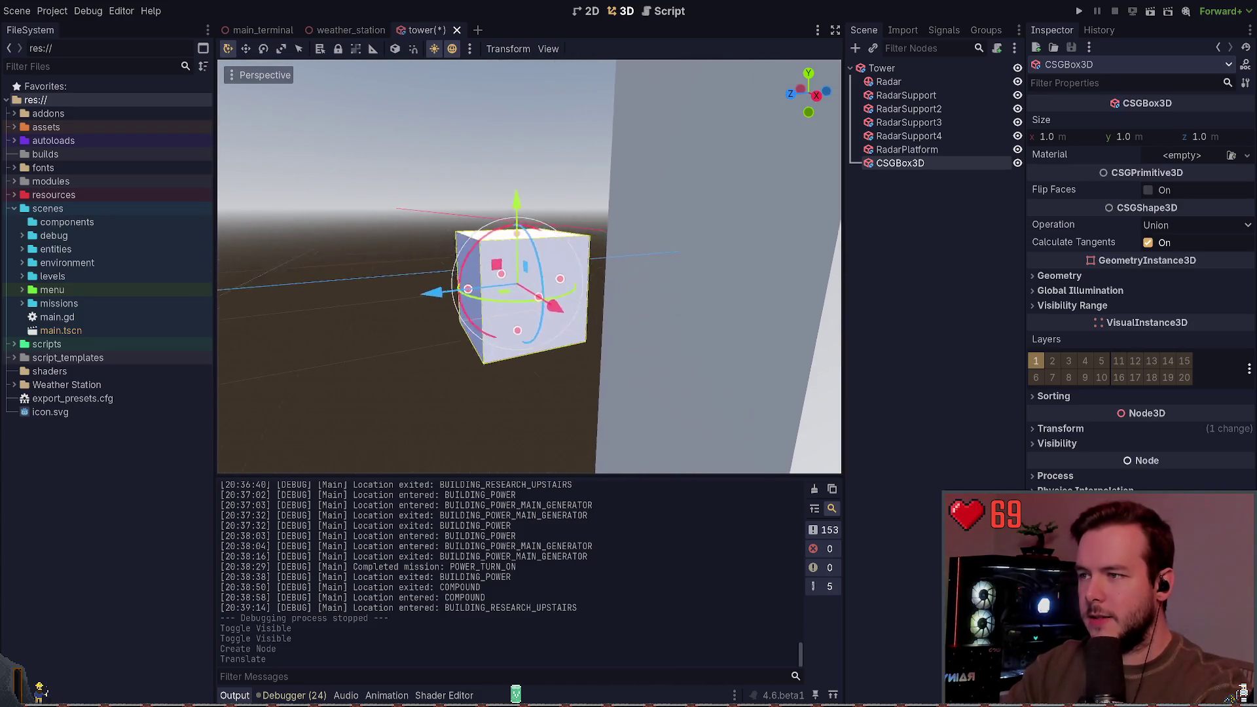
{"action": "key", "text": "a"}
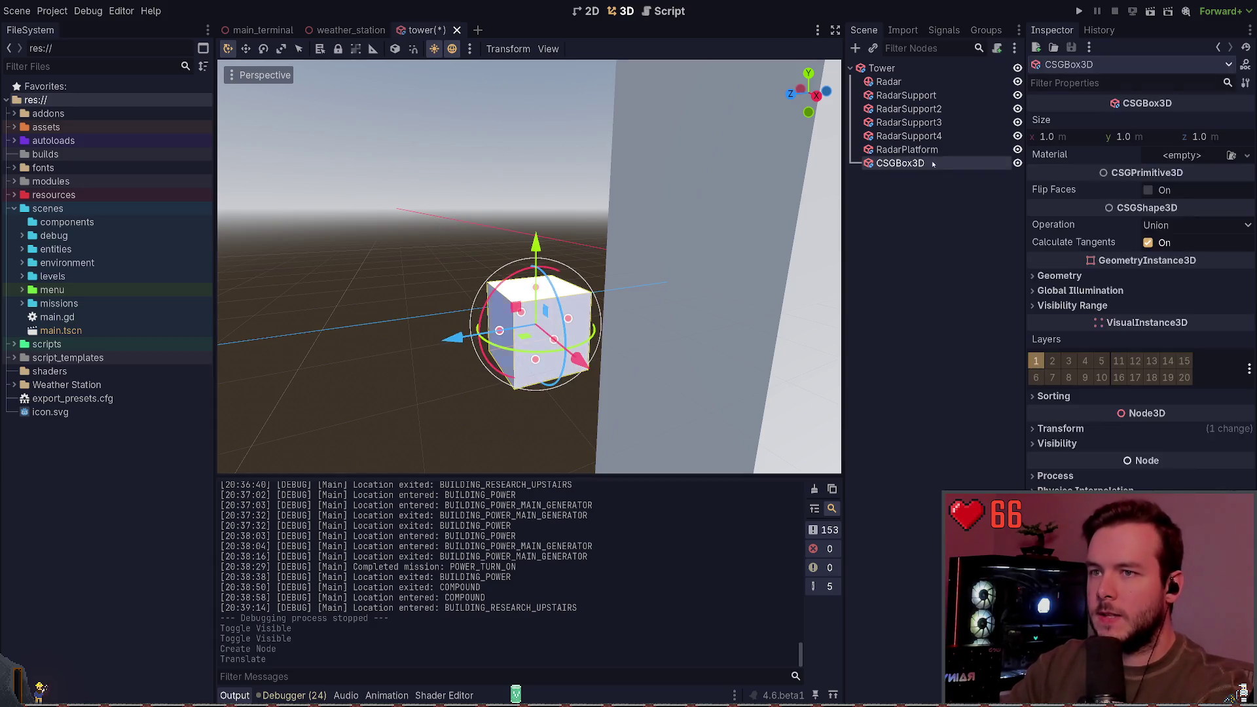
{"action": "key", "text": "Delete"}
Save the tower scene and close its tab.
{"action": "key", "text": "ctrl+s"}
{"action": "scroll", "coordinate": [607, 217], "scroll_direction": "down", "scroll_amount": 5}
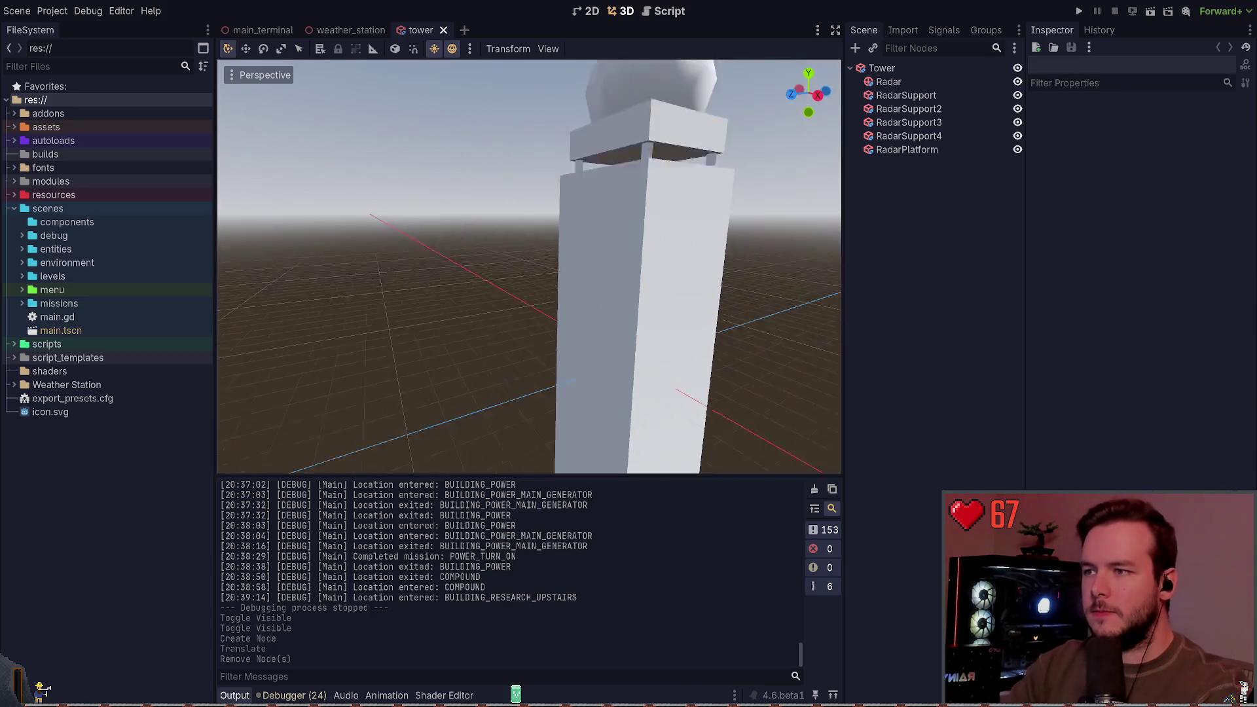
{"action": "key", "text": "ctrl+shift+w"}
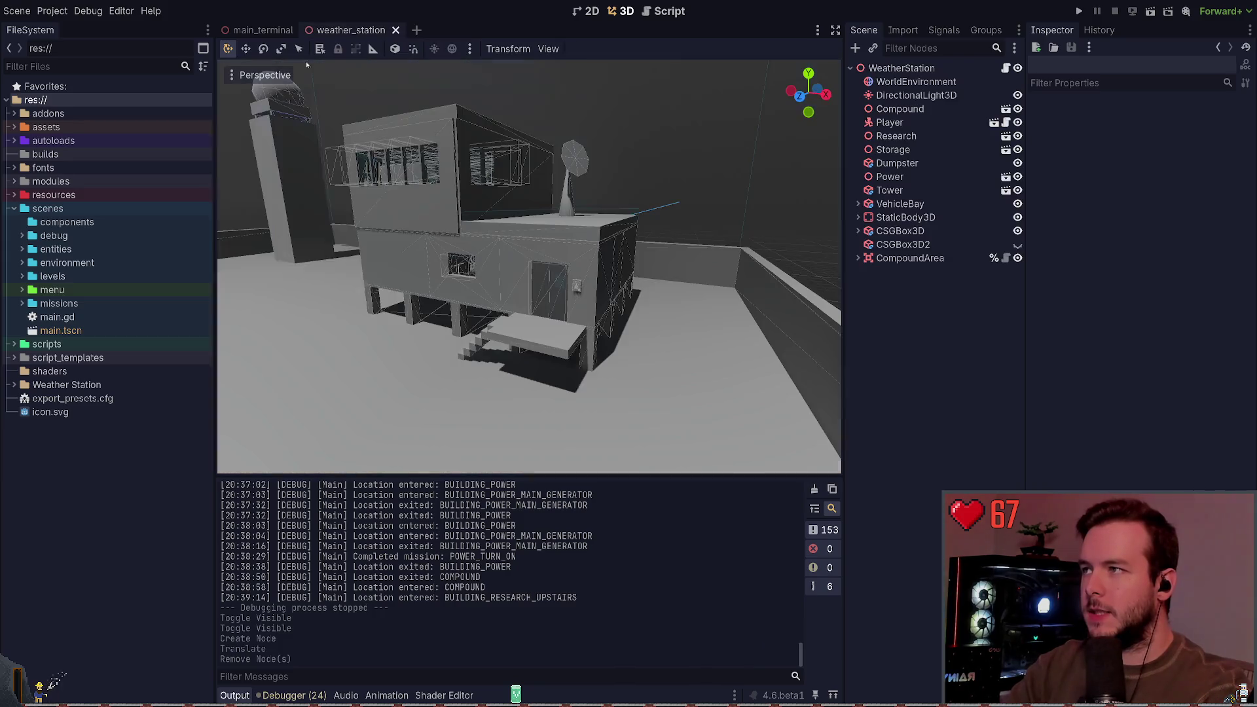
Fly the camera to the long building and orbit around its windowed wall.
{"action": "key", "text": "w"}
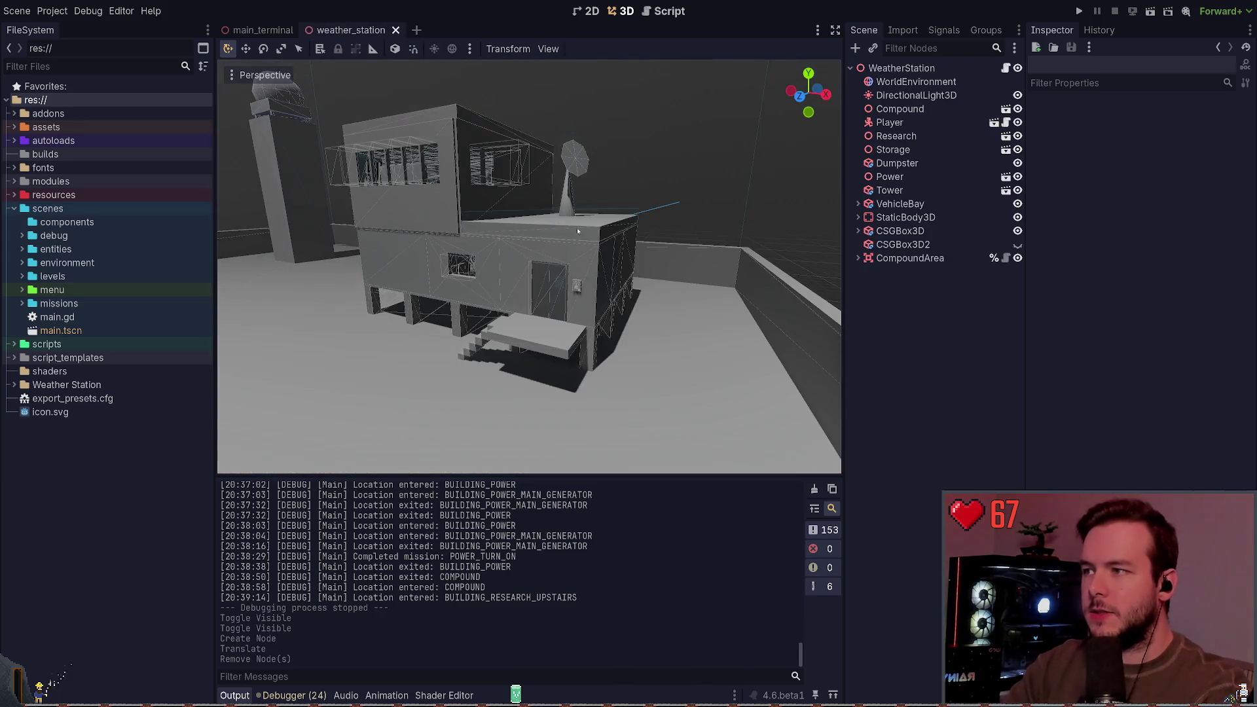
{"action": "key", "text": "w"}
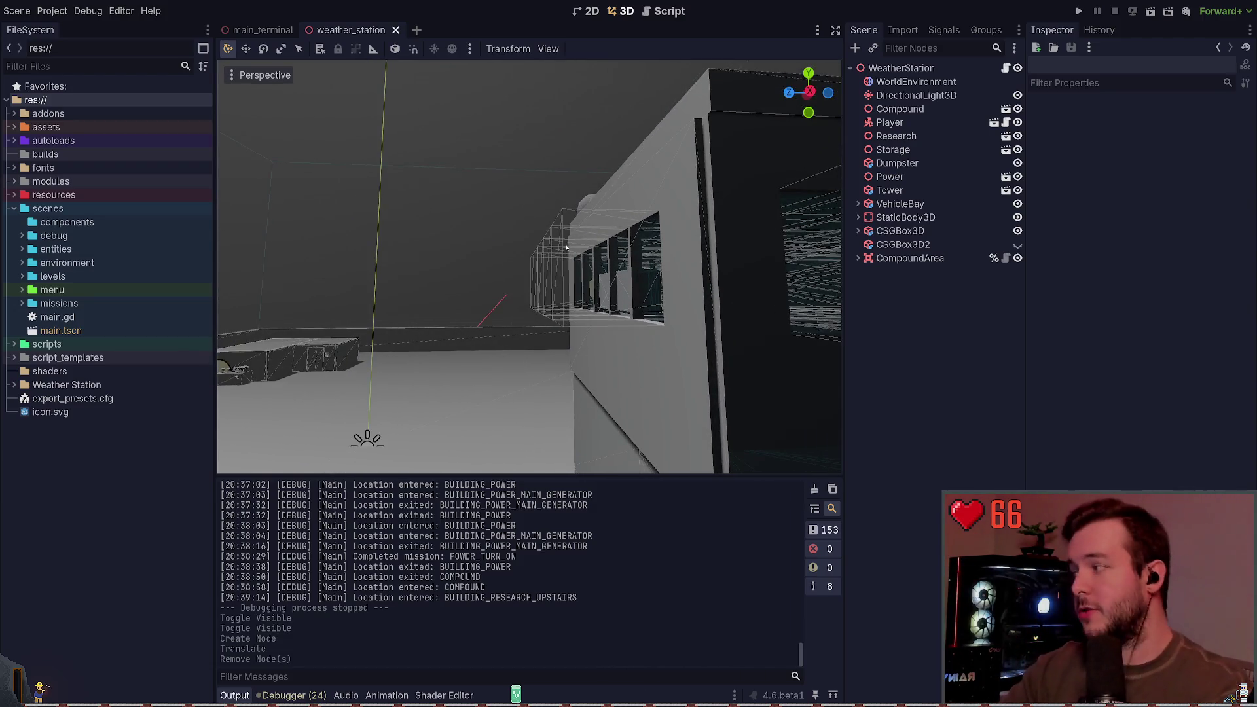
{"action": "key", "text": "w"}
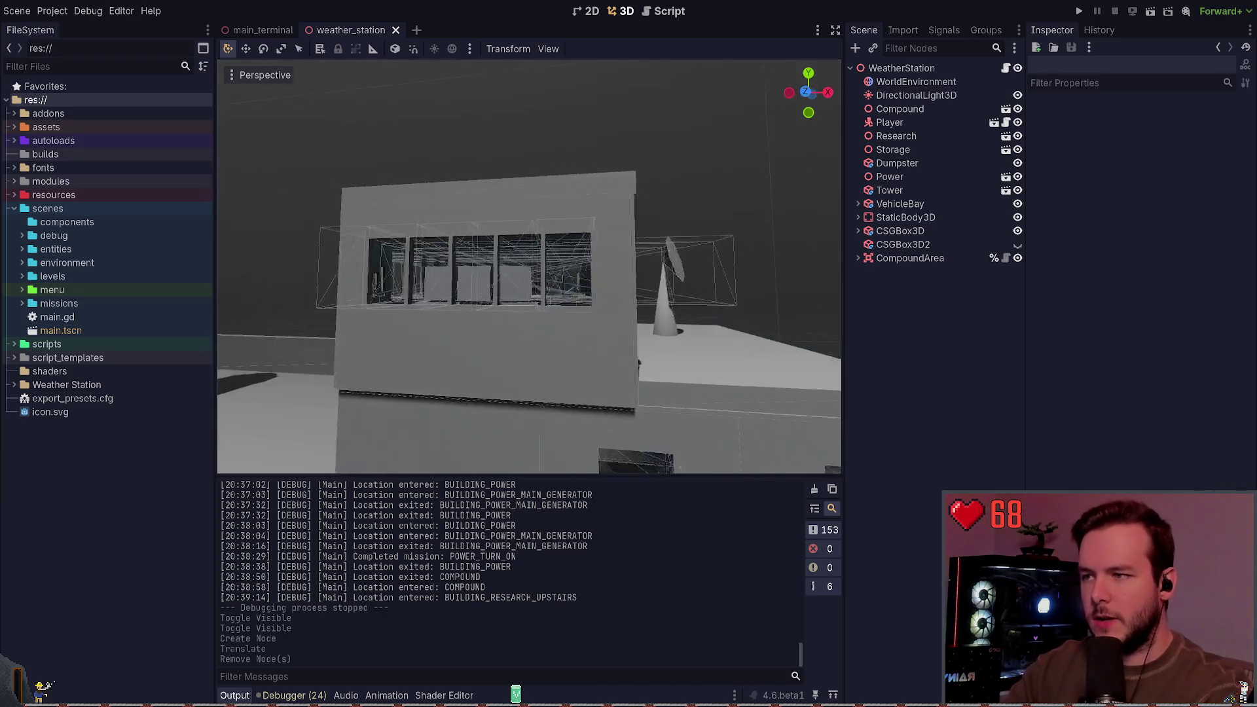
{"action": "key", "text": "w"}
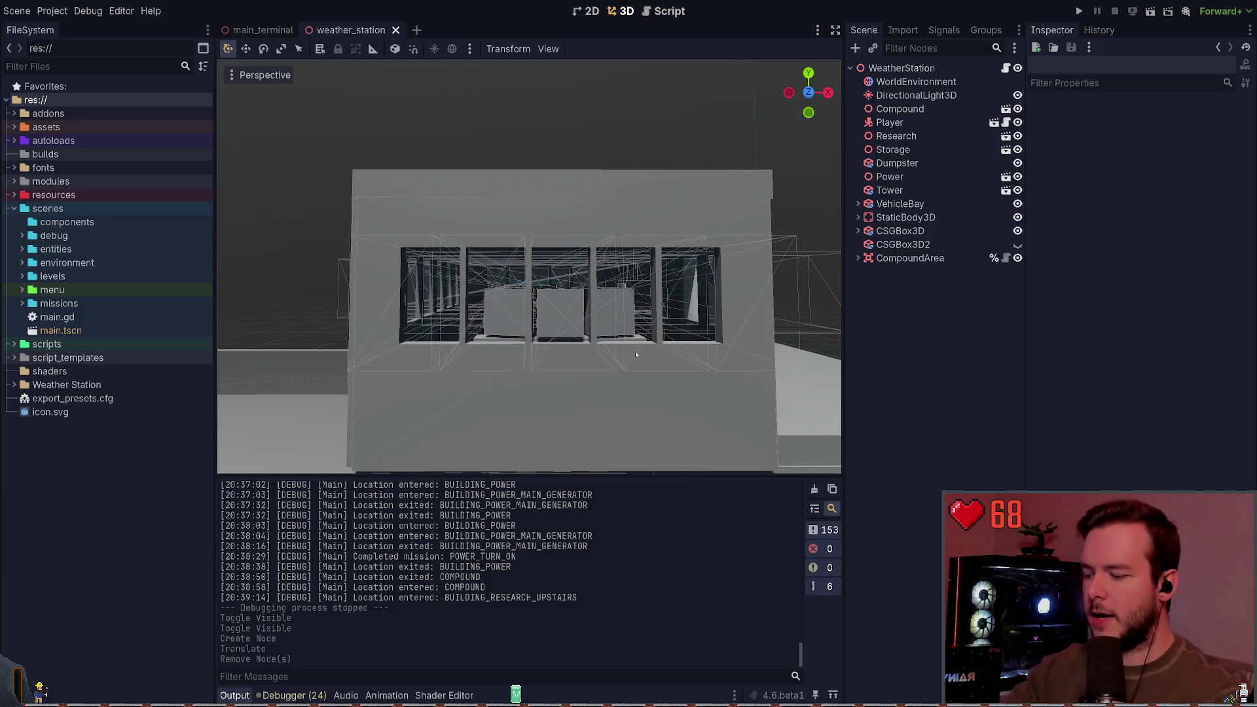
{"action": "left_click_drag", "start_coordinate": [369, 299], "coordinate": [629, 358]}
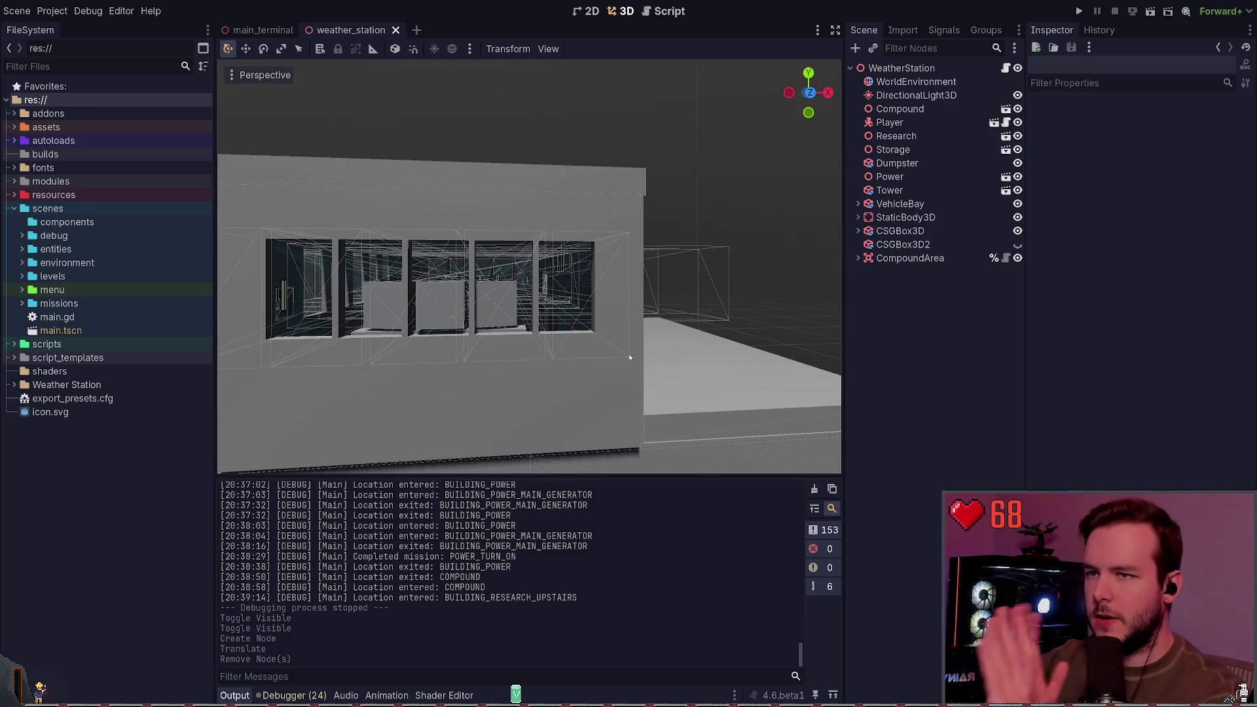
{"action": "left_click_drag", "start_coordinate": [720, 354], "coordinate": [622, 337]}
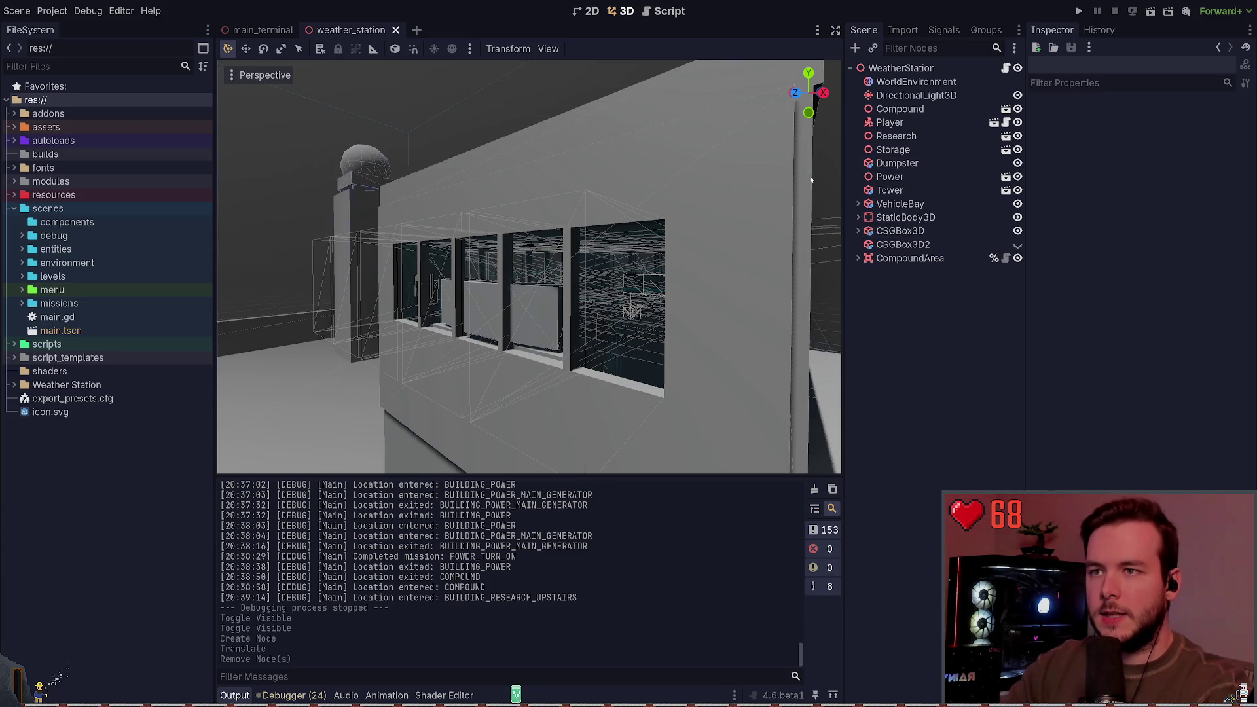
Open power_building.tscn from the Power node and frame the wall with the door panel.
{"action": "left_click", "coordinate": [1006, 177]}
{"action": "left_click_drag", "start_coordinate": [625, 228], "coordinate": [556, 236]}
{"action": "mouse_move", "coordinate": [335, 311]}
{"action": "left_mouse_down"}
{"action": "mouse_move", "coordinate": [581, 358]}
{"action": "mouse_move", "coordinate": [590, 346]}
{"action": "mouse_move", "coordinate": [563, 350]}
{"action": "mouse_move", "coordinate": [817, 328]}
{"action": "left_mouse_up"}
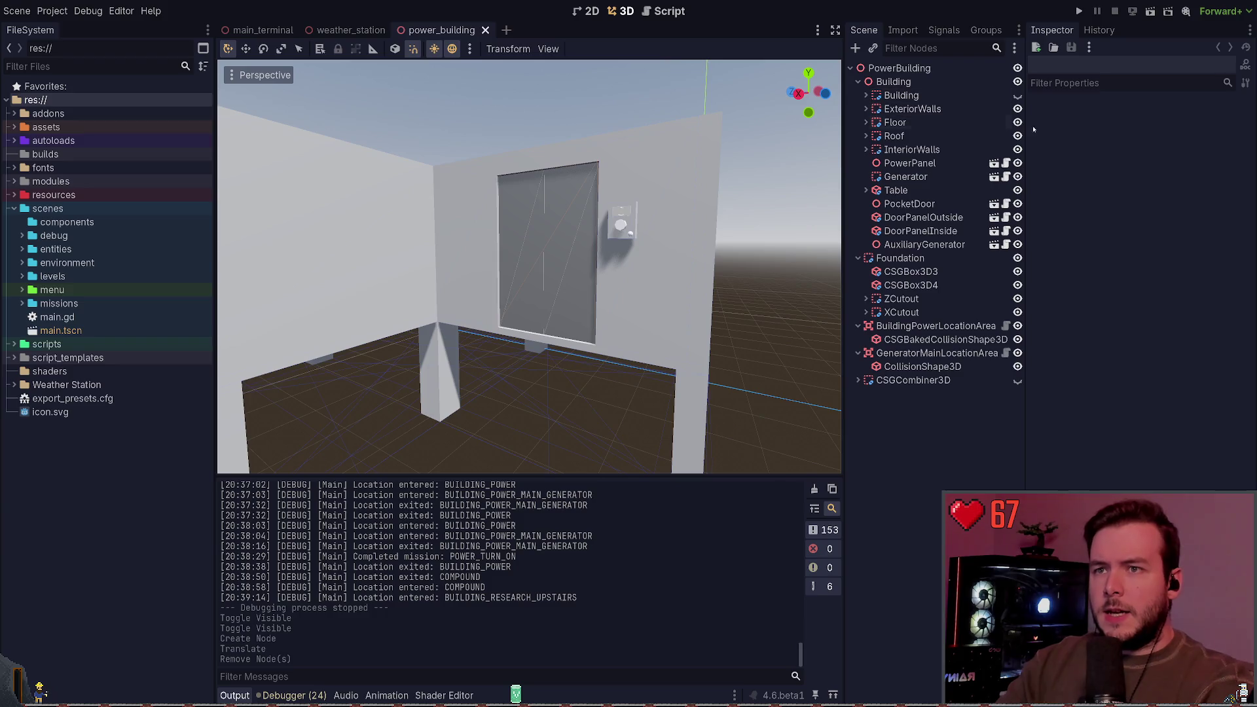
Hide and reshow ExteriorWalls, expanding and selecting the group in the Scene dock.
{"action": "left_click", "coordinate": [1018, 109]}
{"action": "mouse_move", "coordinate": [753, 367]}
{"action": "left_mouse_down"}
{"action": "mouse_move", "coordinate": [694, 377]}
{"action": "mouse_move", "coordinate": [639, 173]}
{"action": "mouse_move", "coordinate": [720, 187]}
{"action": "left_mouse_up"}
{"action": "left_click", "coordinate": [866, 109]}
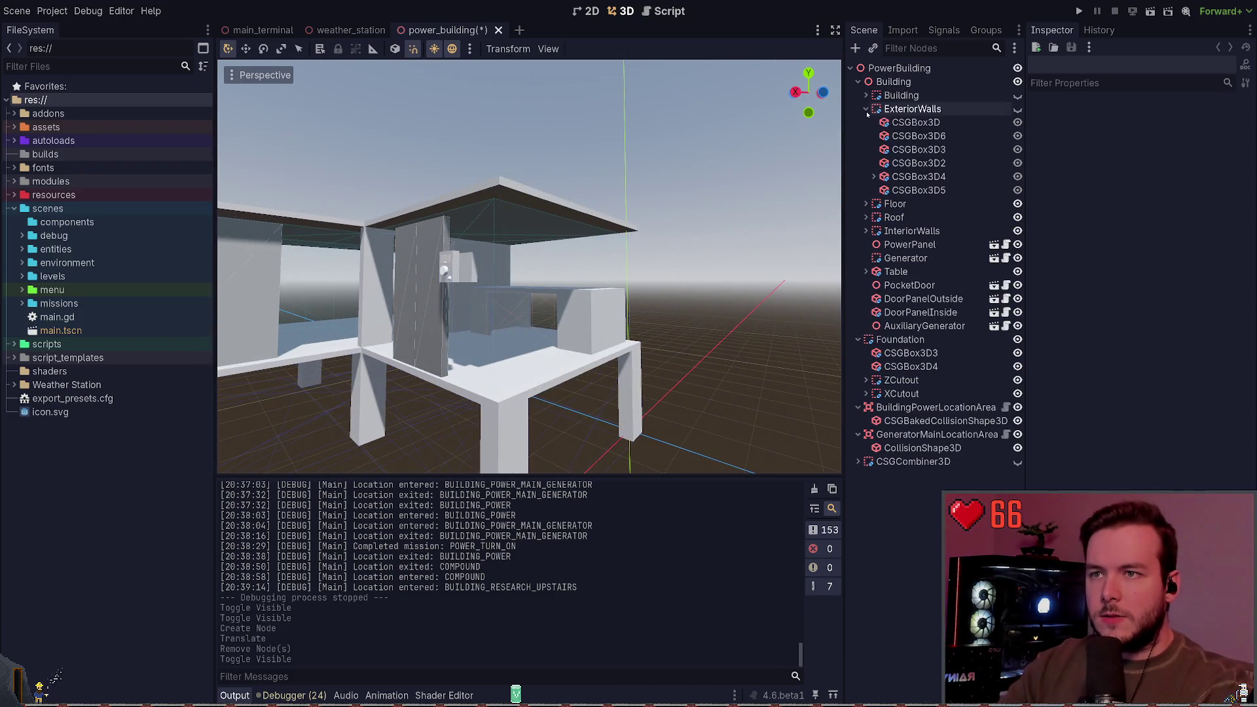
{"action": "left_click", "coordinate": [1018, 109]}
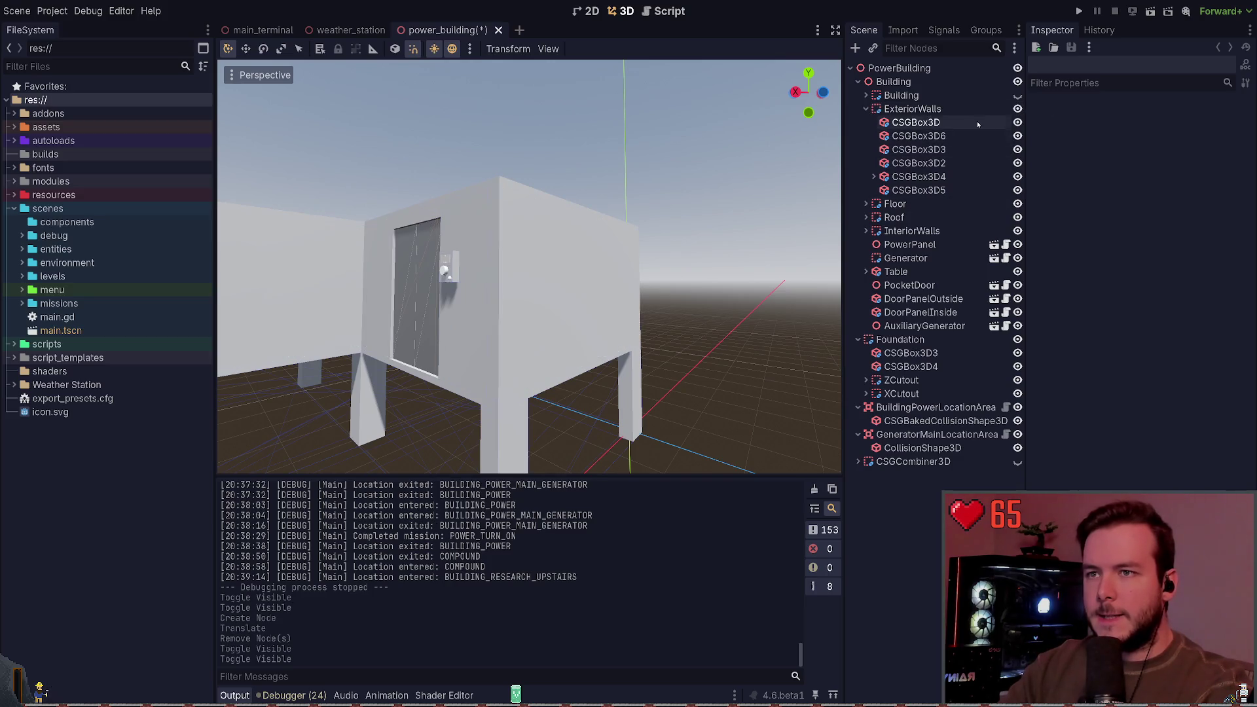
{"action": "left_click", "coordinate": [939, 111]}
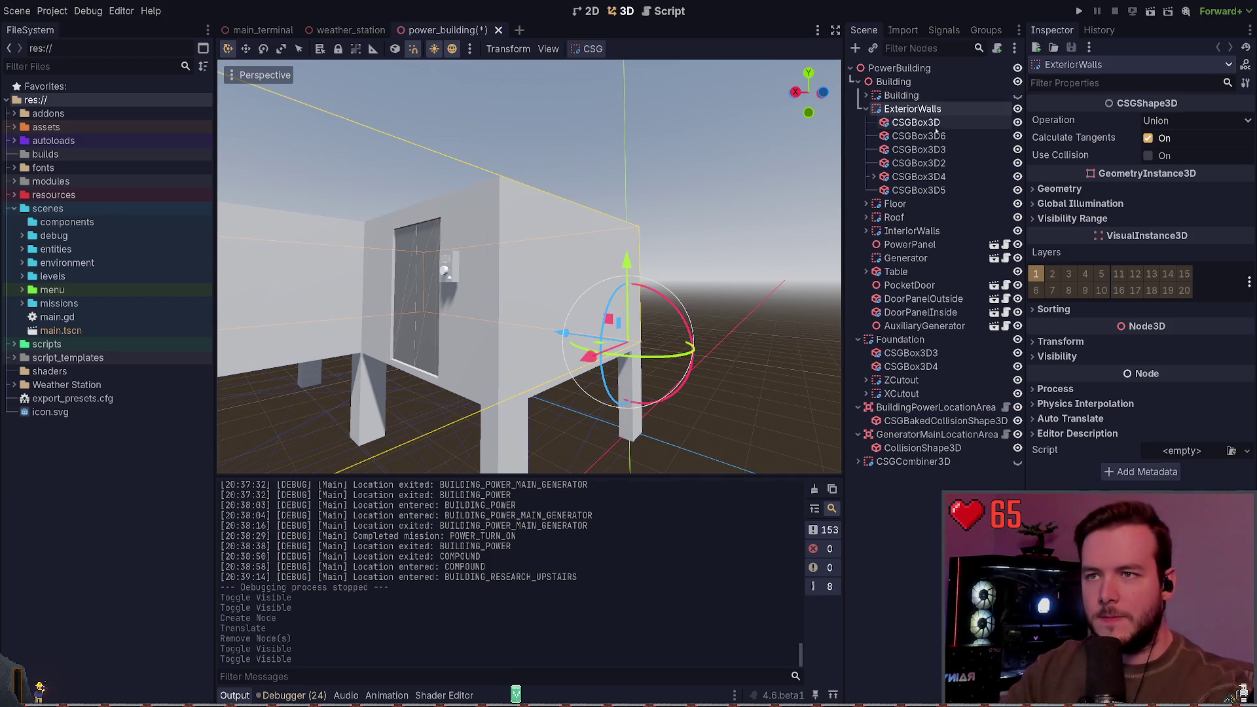
Select the first exterior wall box and toggle its visibility to compare.
{"action": "left_click", "coordinate": [969, 122]}
{"action": "left_click", "coordinate": [1016, 122]}
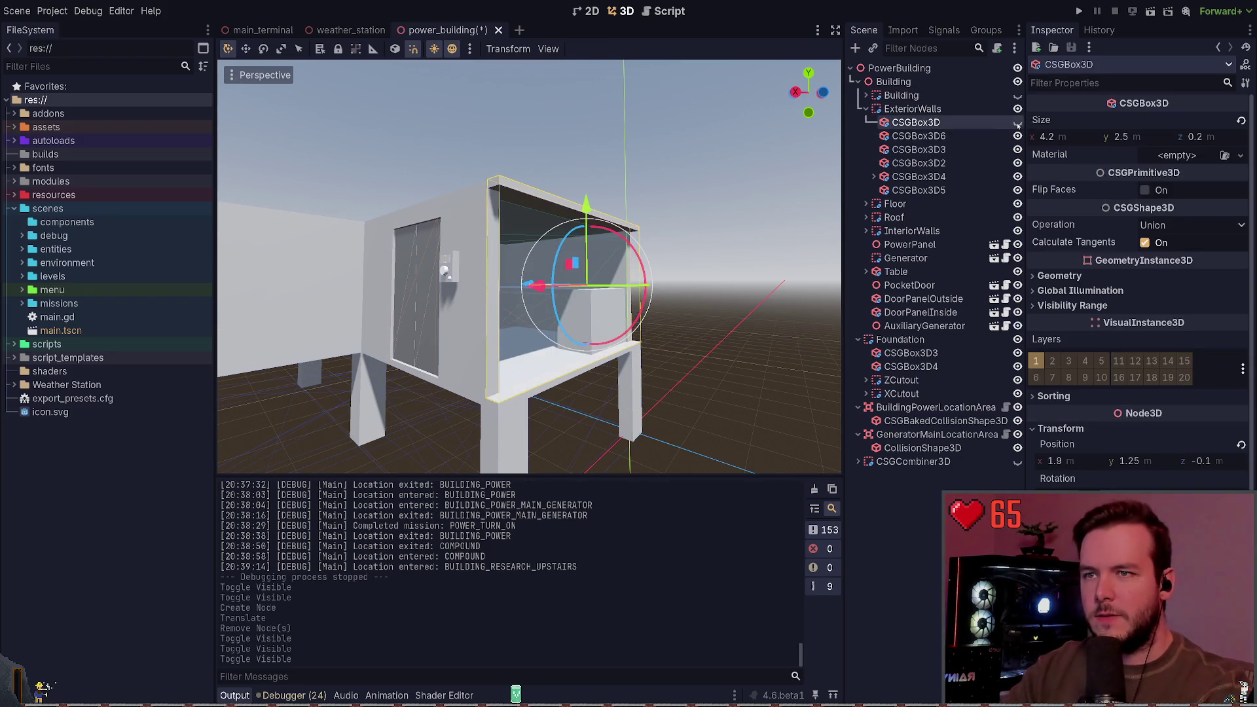
{"action": "left_click", "coordinate": [1018, 122]}
{"action": "left_click", "coordinate": [1018, 122]}
{"action": "left_click", "coordinate": [1017, 122]}
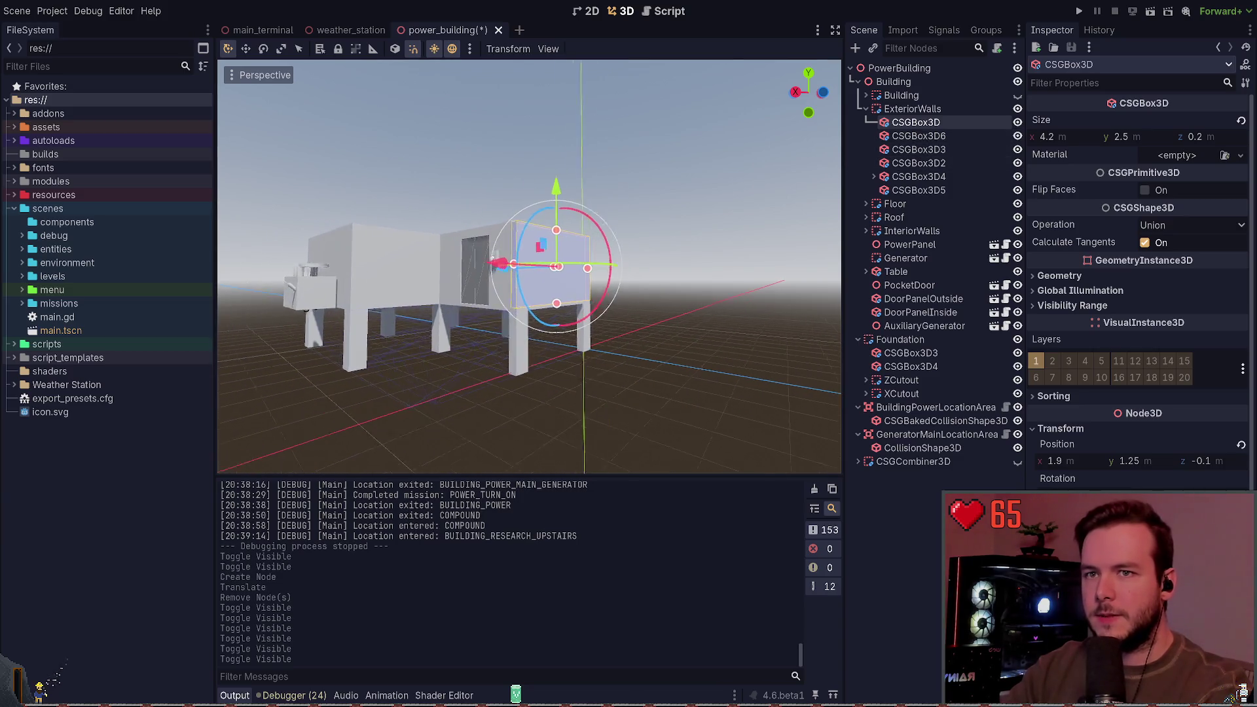
Expand CSGBox3D4 and select its DoorCutout child, a 1.5 × 2.2 × 0.3 m subtraction box.
{"action": "left_click", "coordinate": [875, 113]}
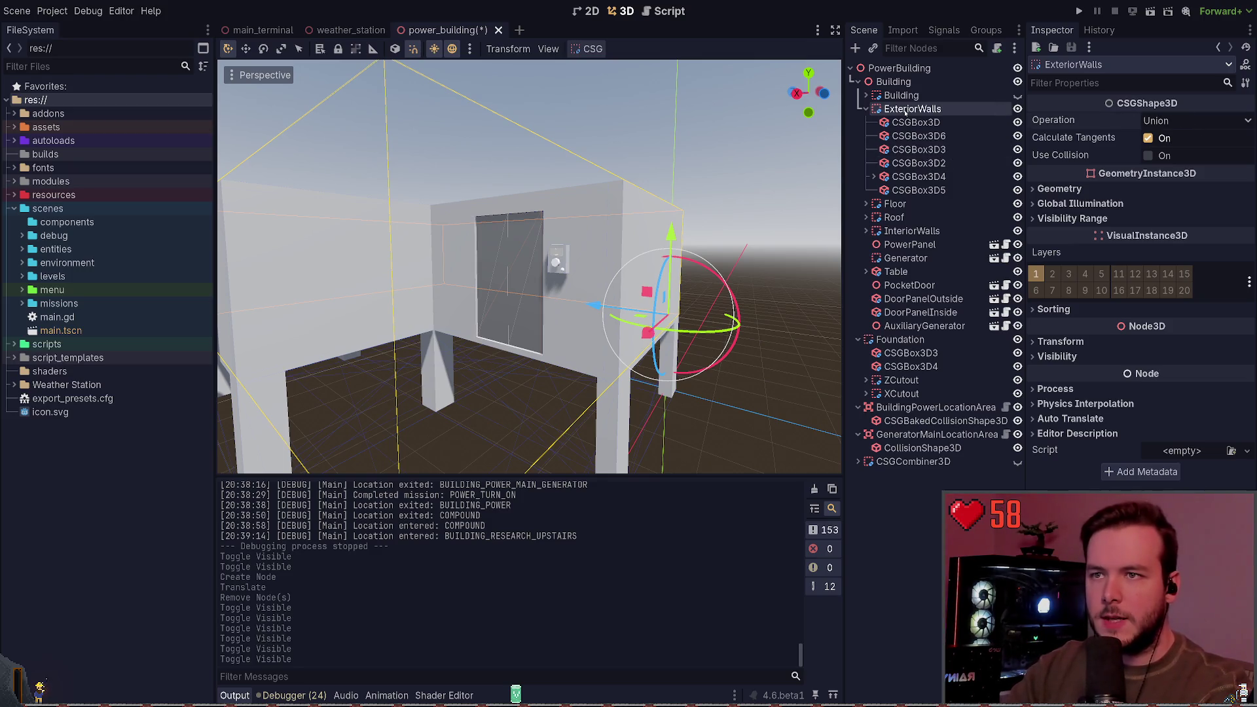
{"action": "left_click", "coordinate": [867, 108]}
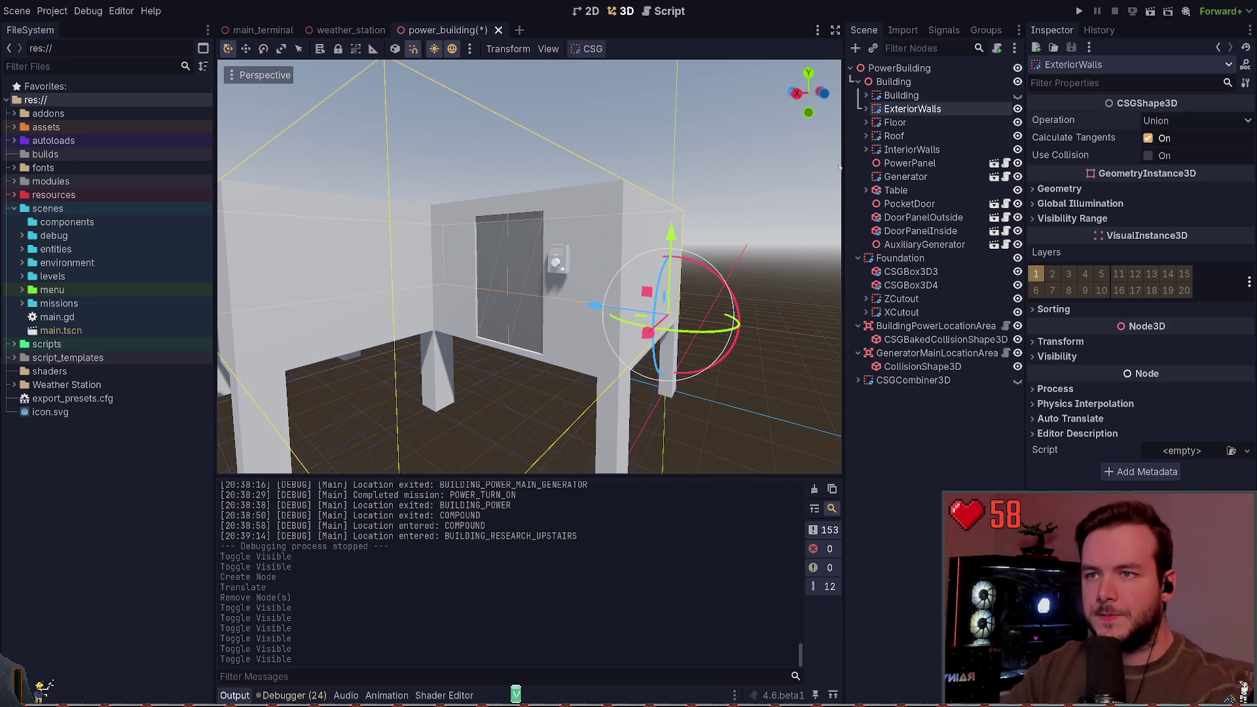
{"action": "left_click", "coordinate": [867, 108]}
{"action": "left_click", "coordinate": [873, 176]}
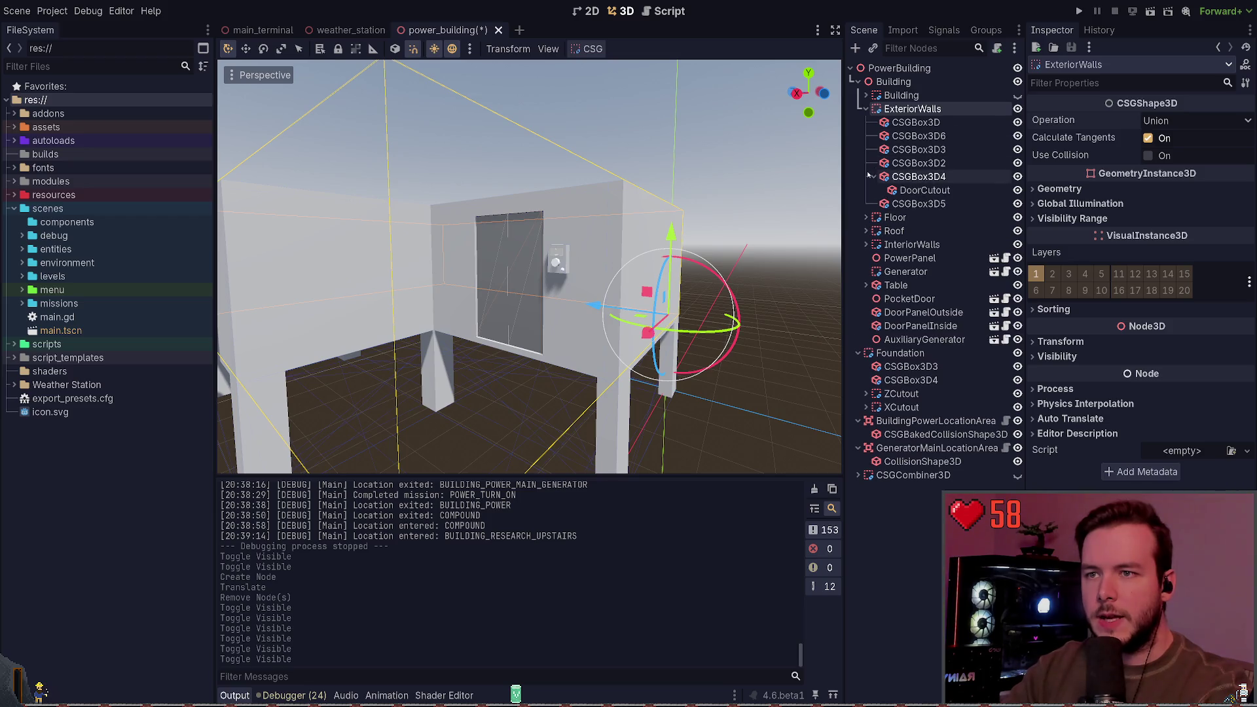
{"action": "left_click", "coordinate": [925, 189]}
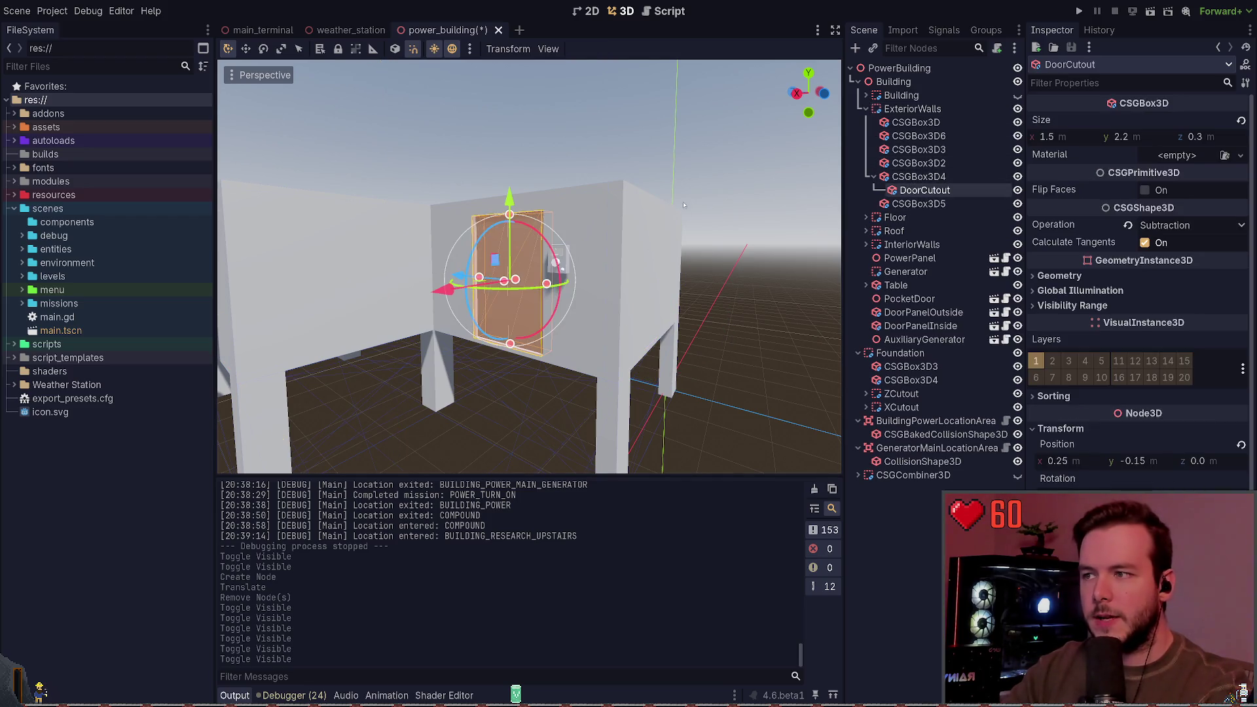
{"action": "double_click", "coordinate": [925, 190]}
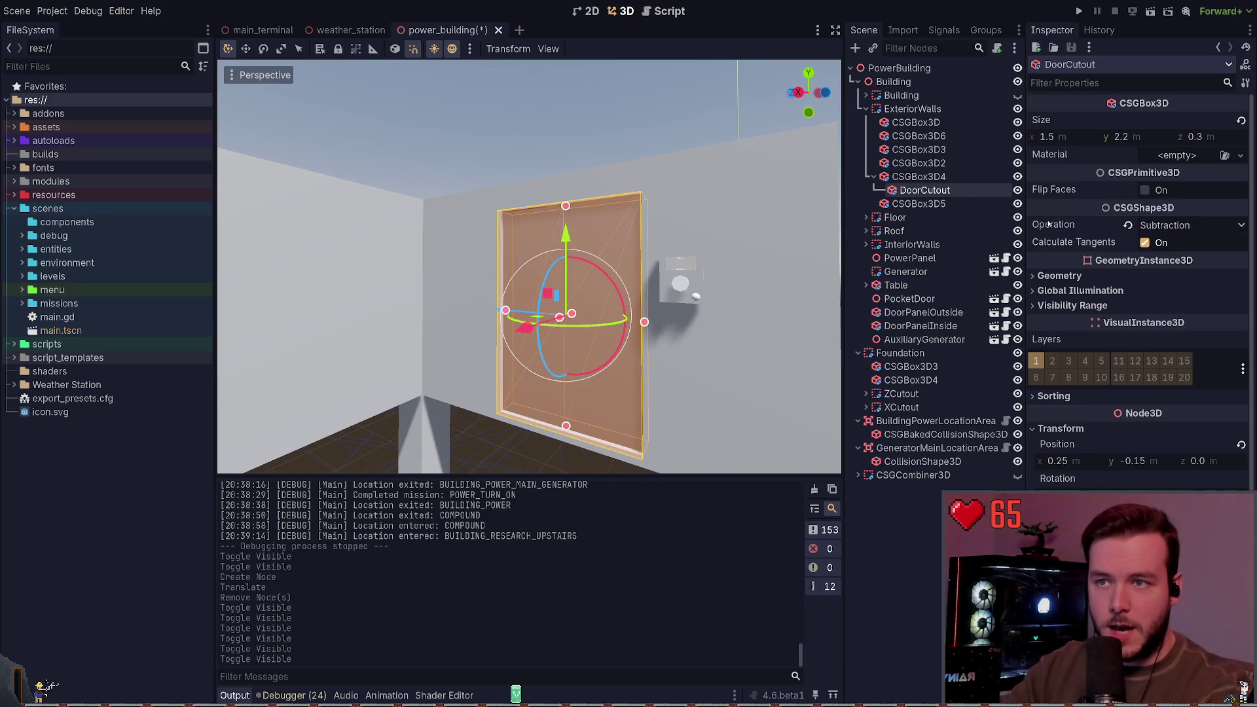
{"action": "left_click", "coordinate": [920, 177]}
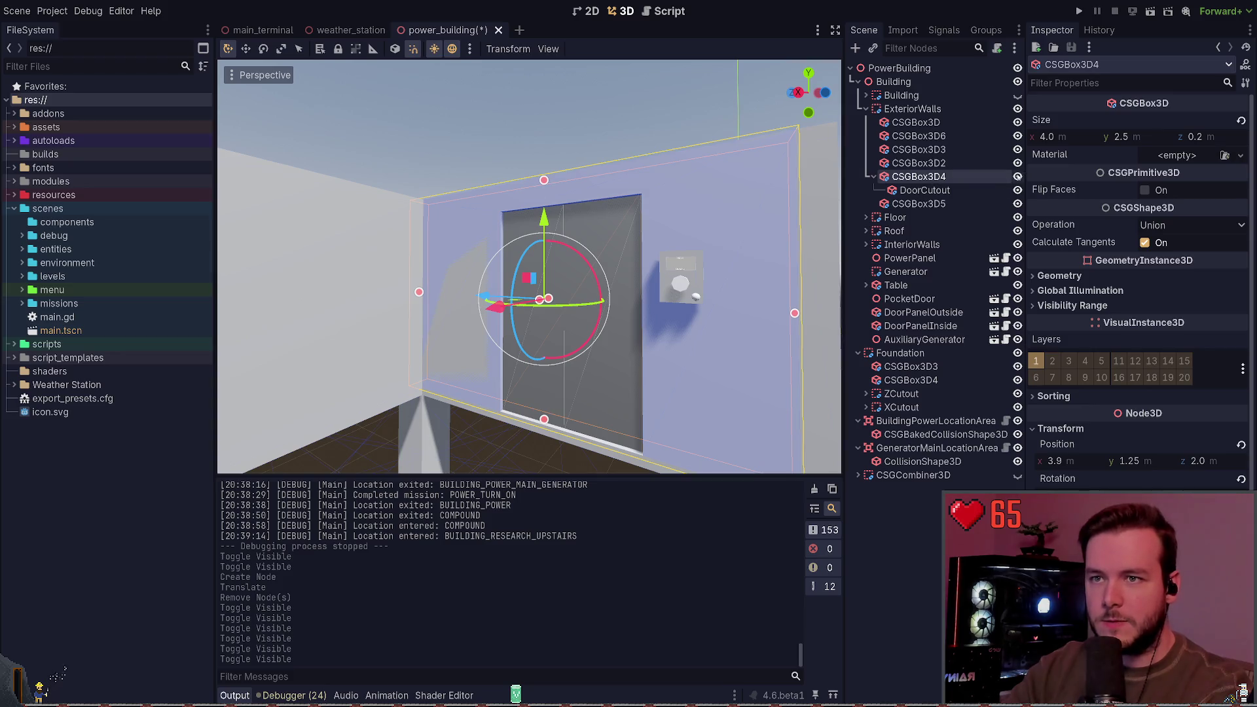
{"action": "double_click", "coordinate": [1017, 177]}
{"action": "left_click", "coordinate": [1017, 177]}
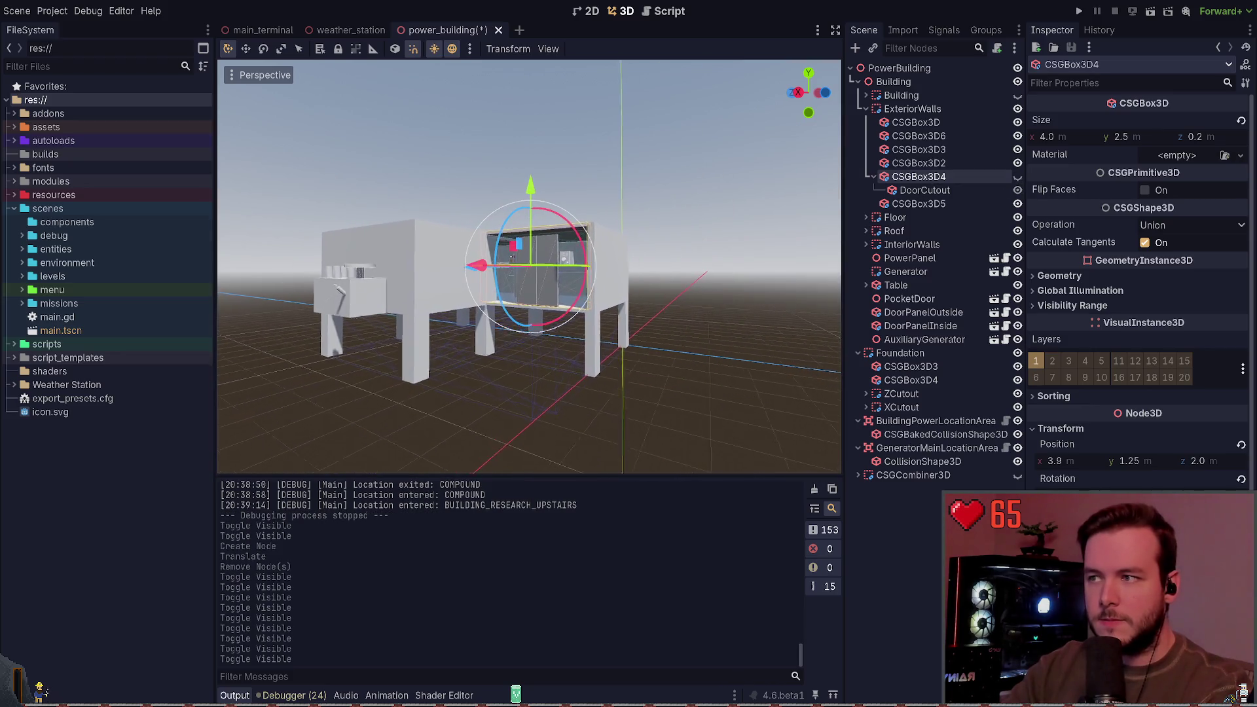
{"action": "key", "text": "f"}
{"action": "left_click", "coordinate": [1018, 177]}
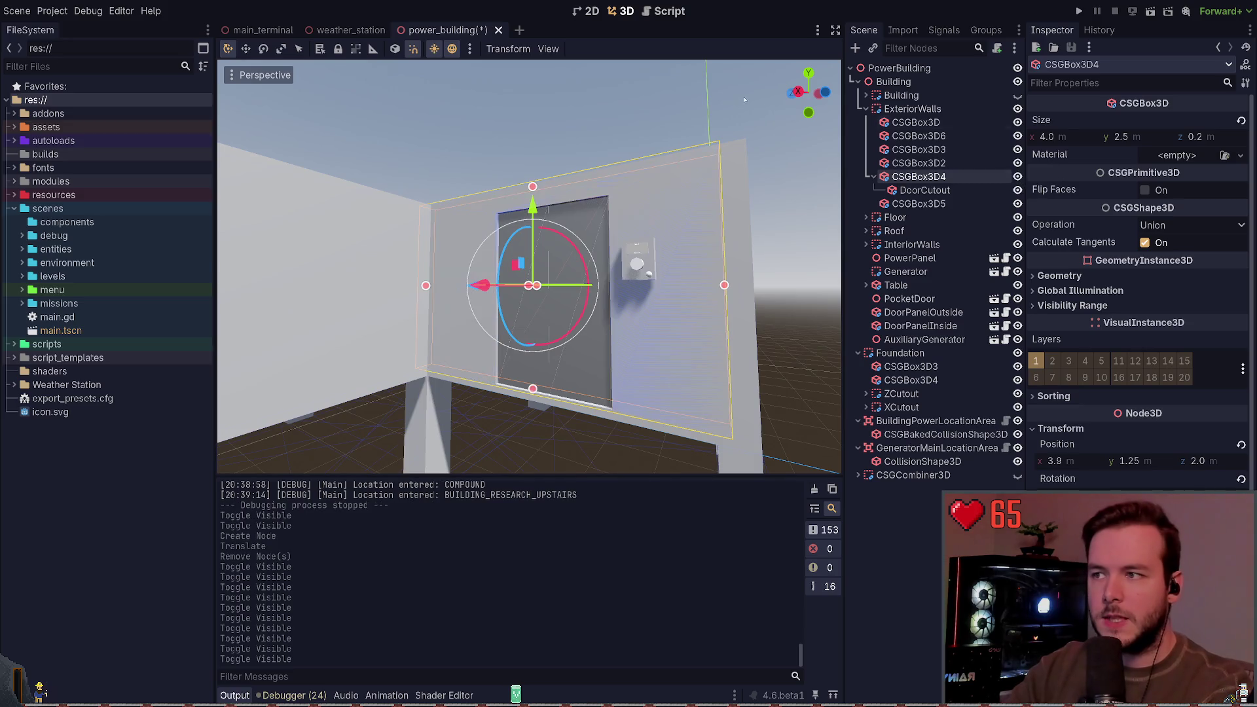
{"action": "left_click", "coordinate": [737, 105]}
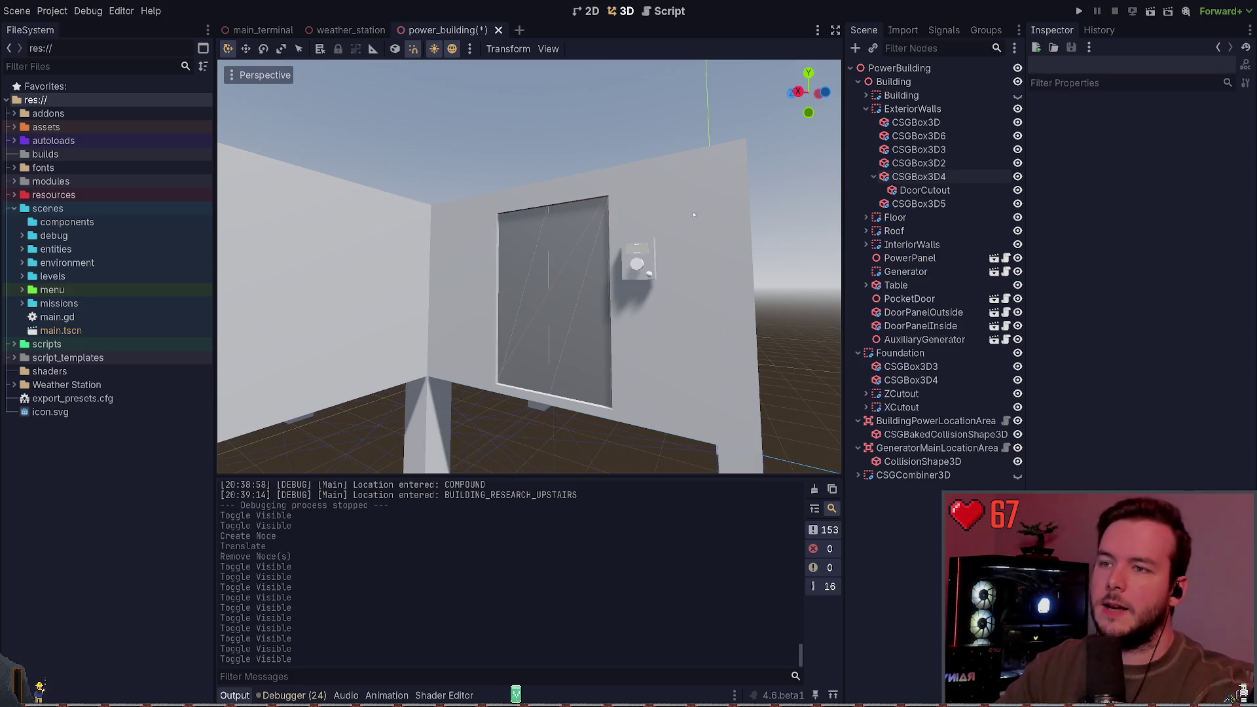
{"action": "key", "text": "ctrl+s"}
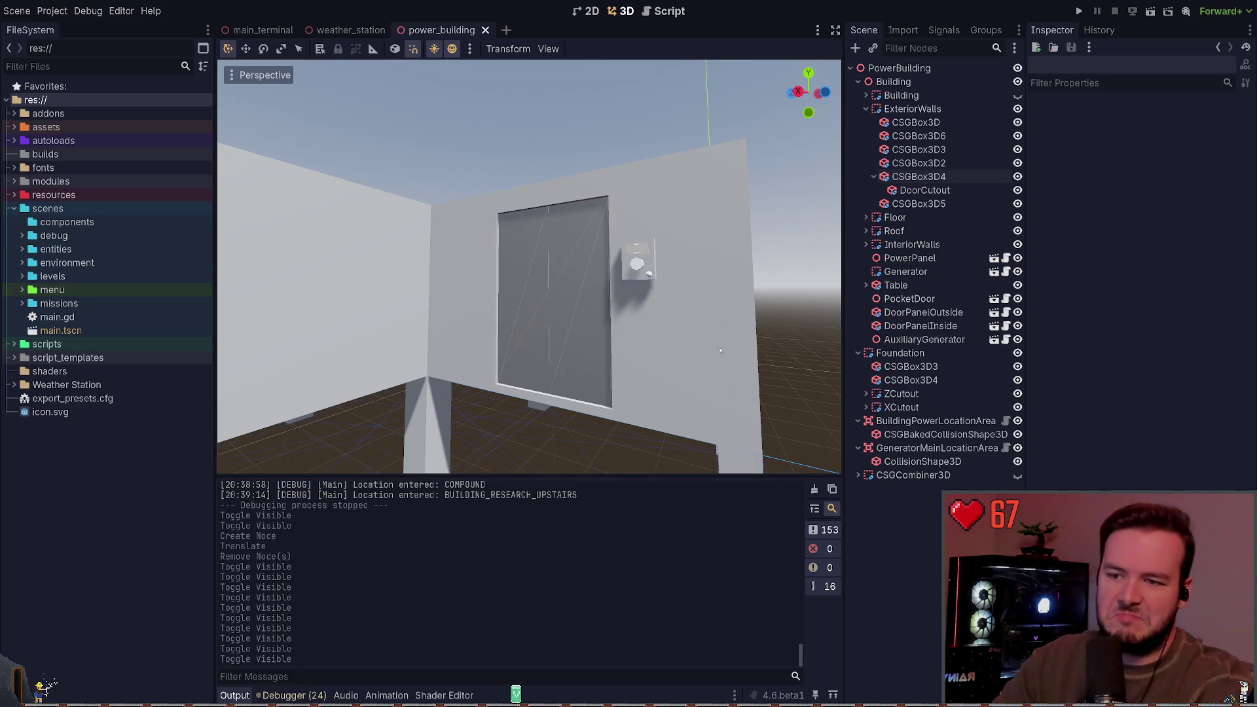
Orbit to face the door wall, then close the power_building scene tab.
{"action": "scroll", "coordinate": [719, 351], "scroll_direction": "down", "scroll_amount": 10}
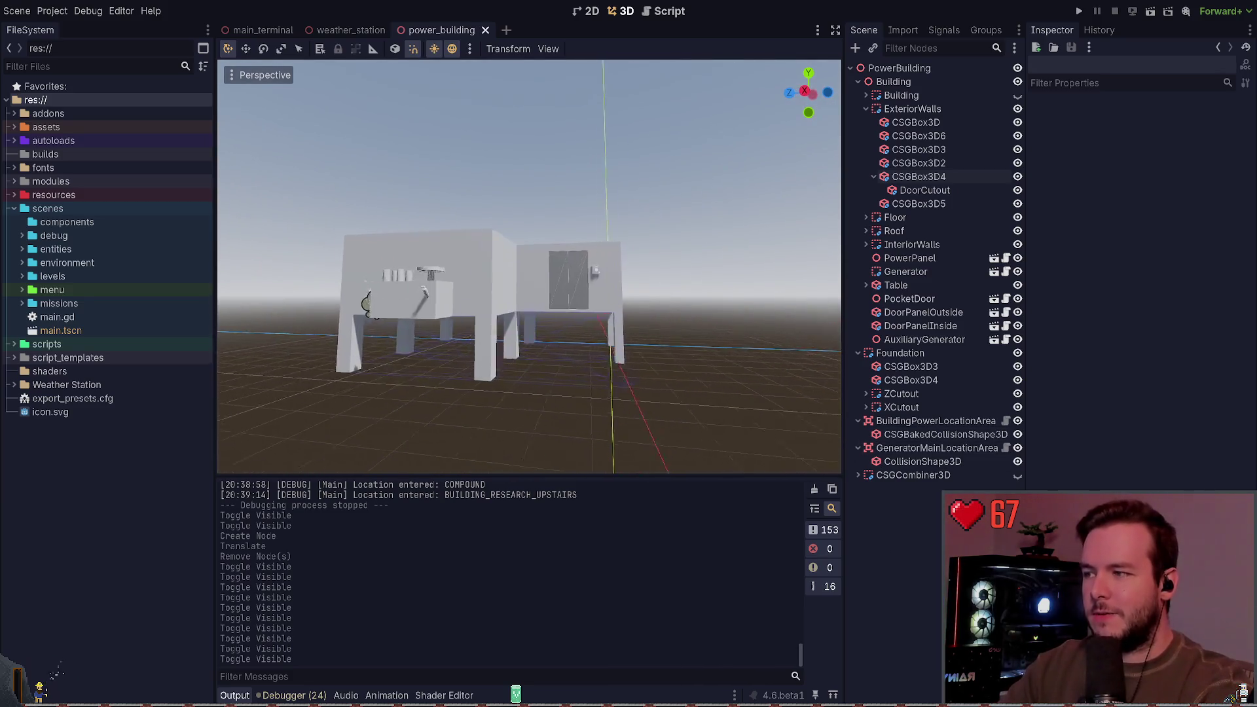
{"action": "scroll", "coordinate": [529, 266], "scroll_direction": "up", "scroll_amount": 10}
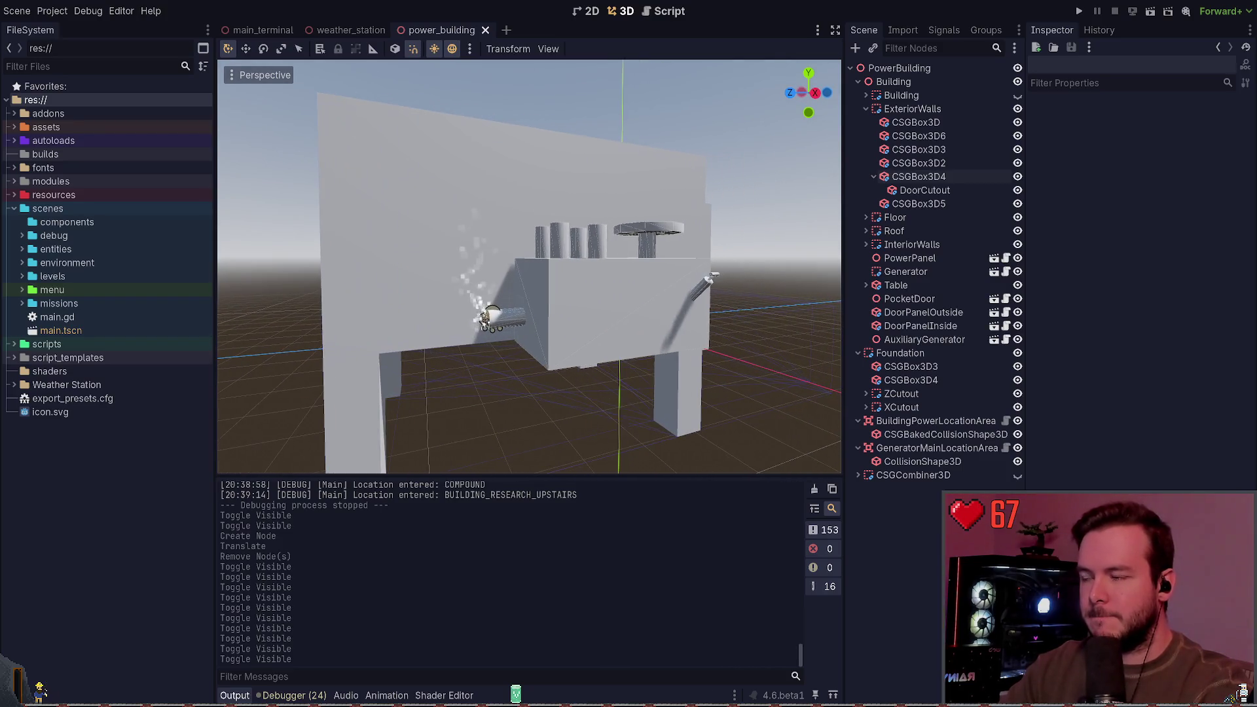
{"action": "scroll", "coordinate": [529, 266], "scroll_direction": "up", "scroll_amount": 2}
{"action": "left_click_drag", "start_coordinate": [529, 266], "coordinate": [663, 345]}
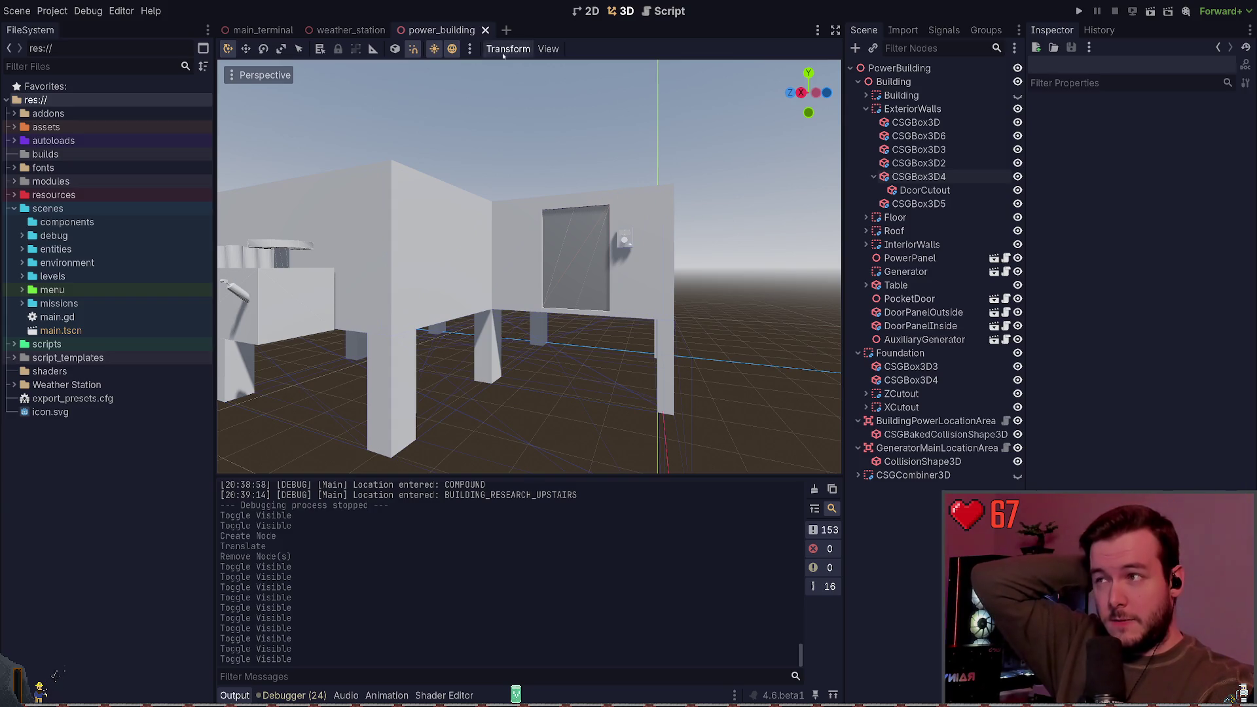
{"action": "left_click", "coordinate": [485, 31]}
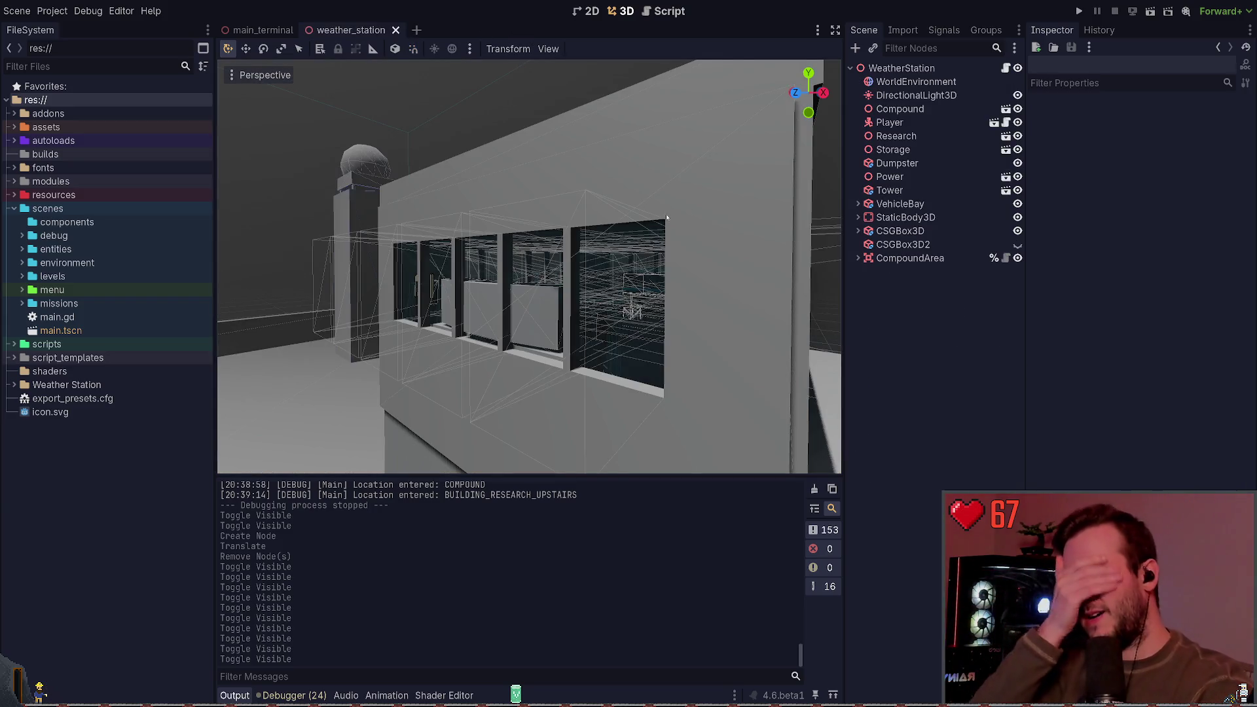
{"action": "key", "text": "w"}
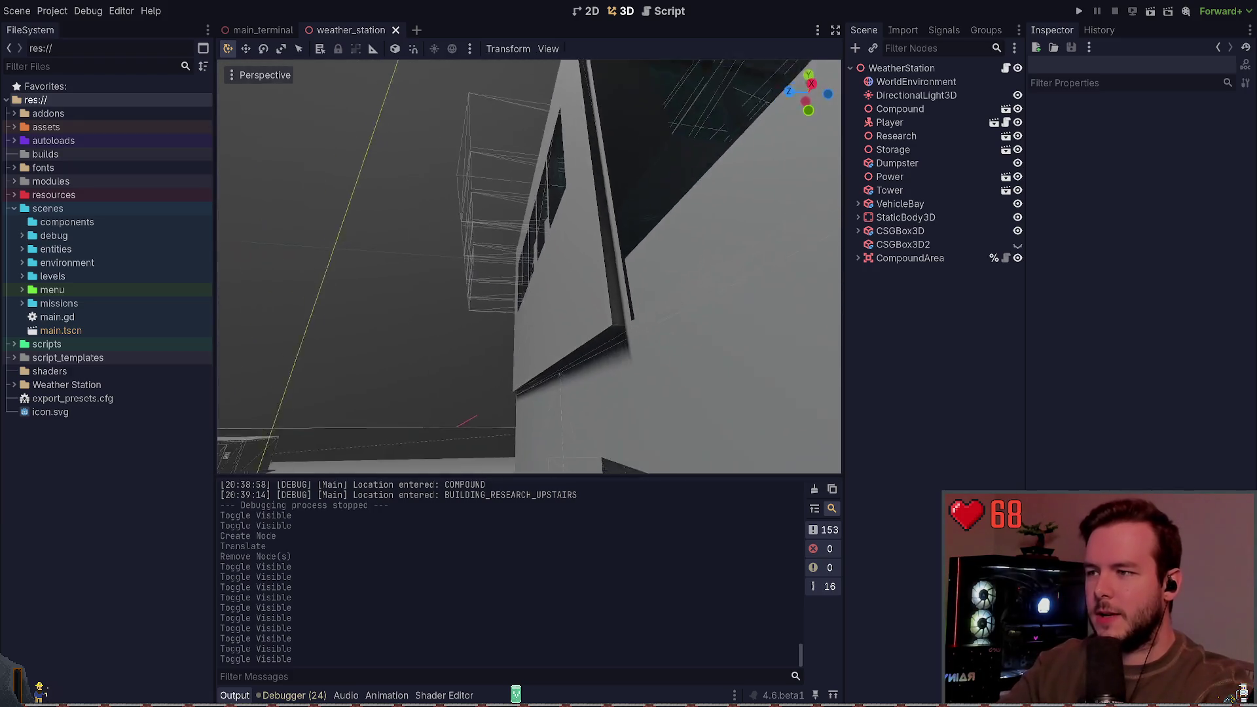
{"action": "key", "text": "a"}
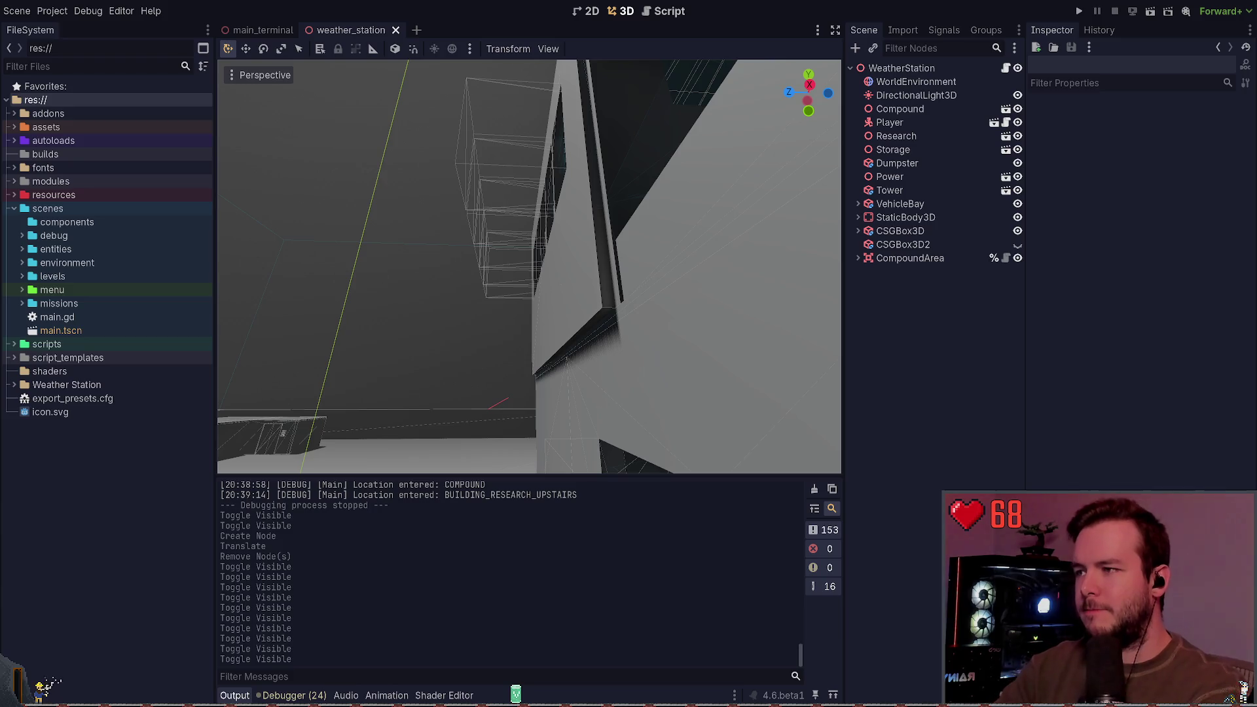
{"action": "key", "text": "s"}
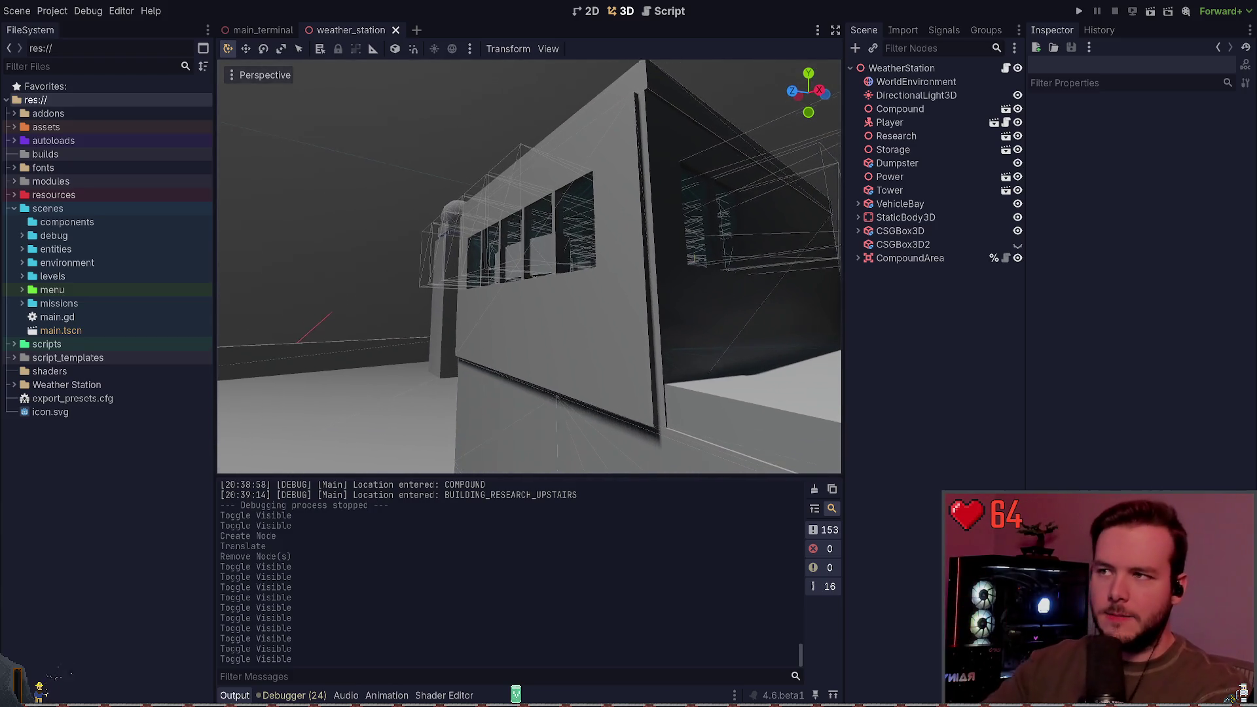
{"action": "key", "text": "s"}
{"action": "key", "text": "w"}
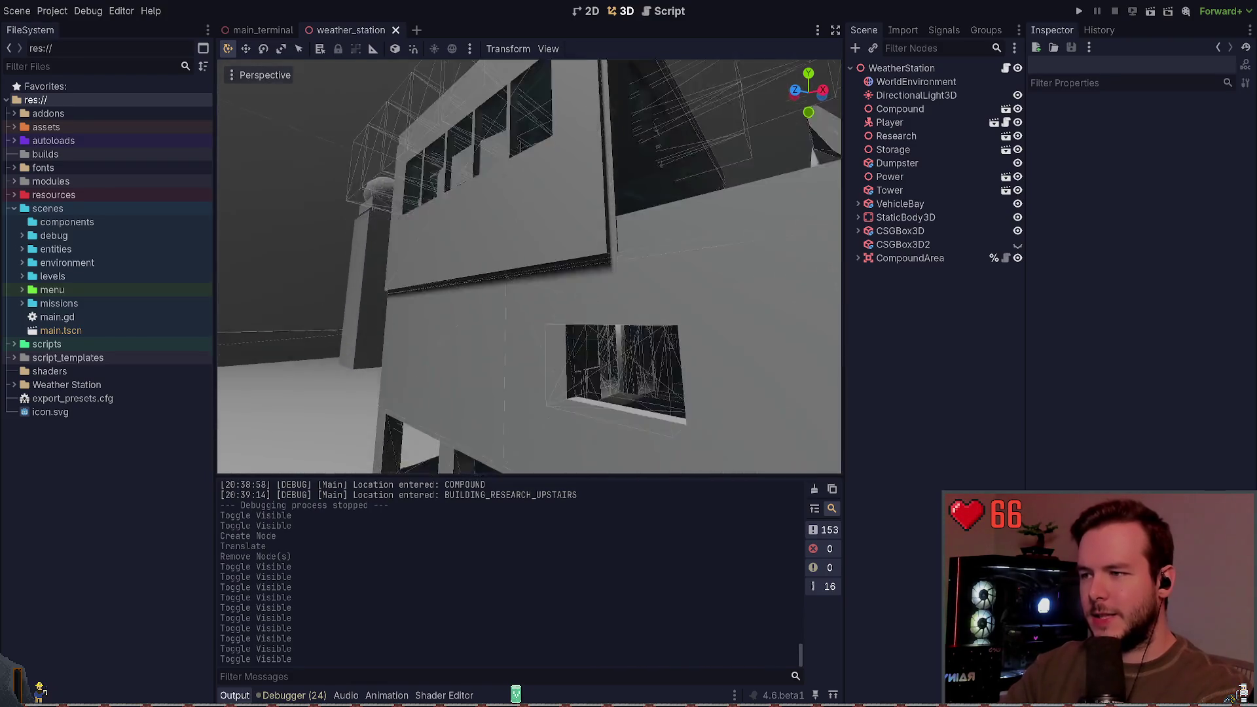
{"action": "key", "text": "s"}
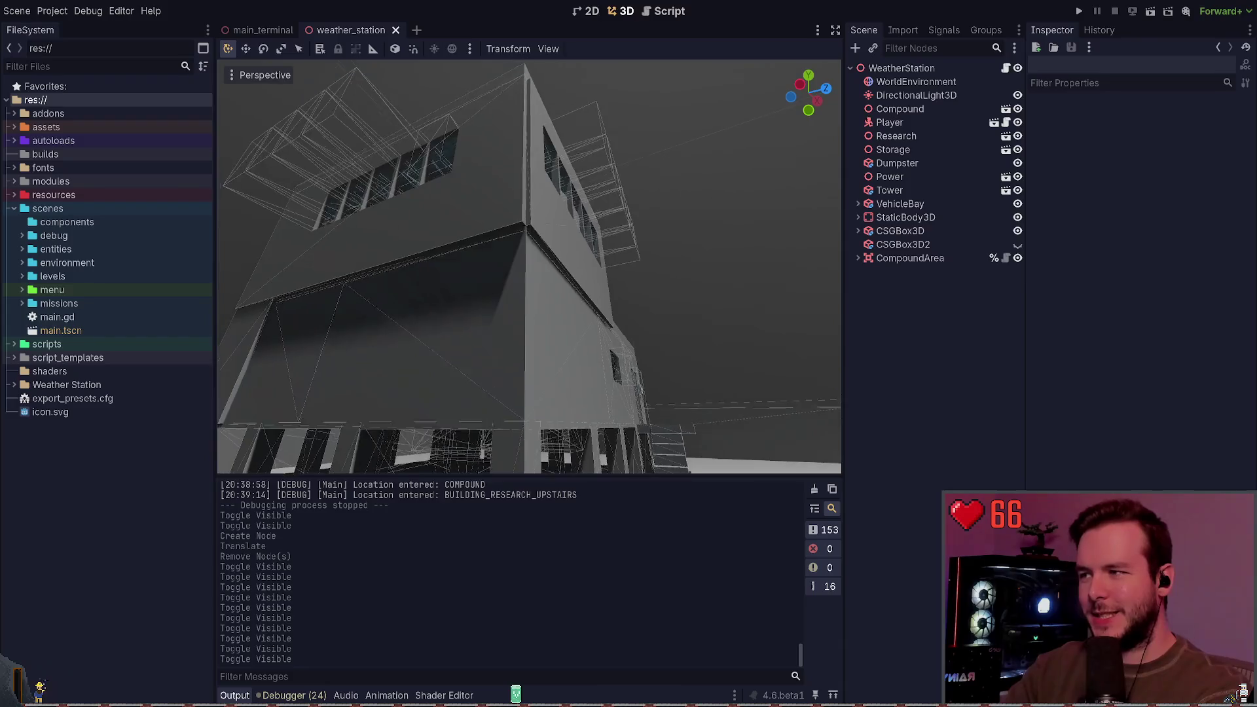
{"action": "key", "text": "a"}
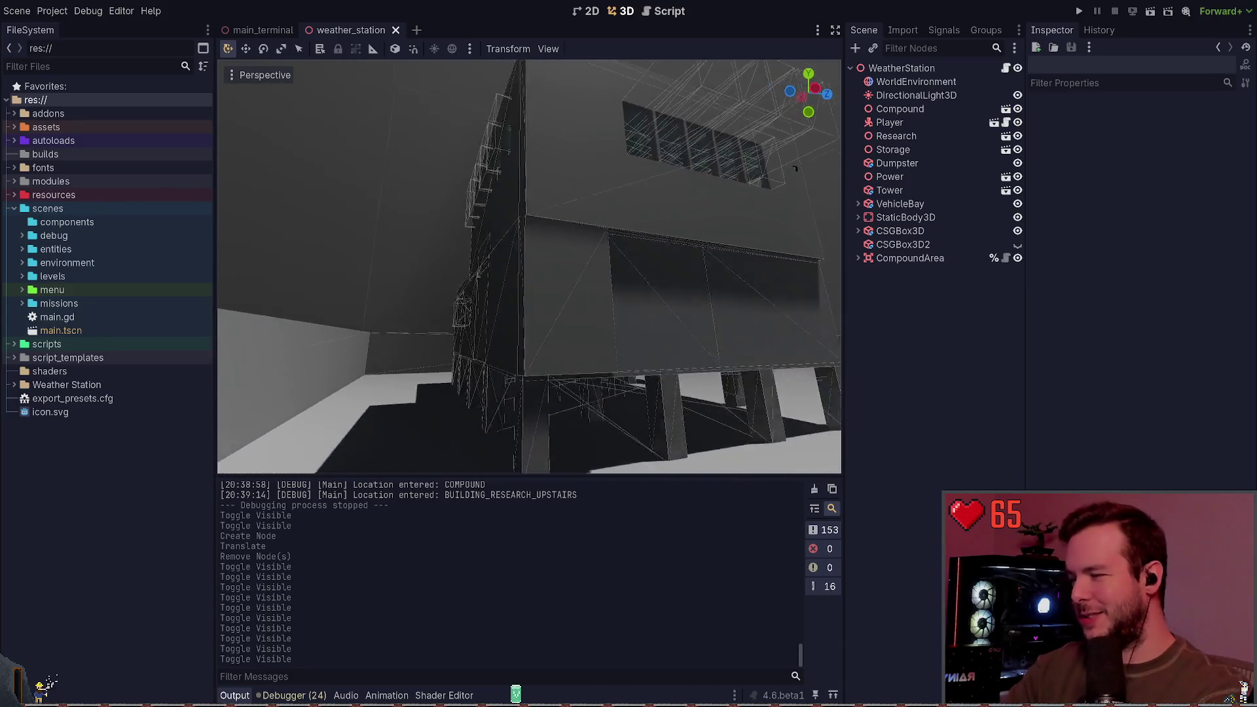
{"action": "key", "text": "s"}
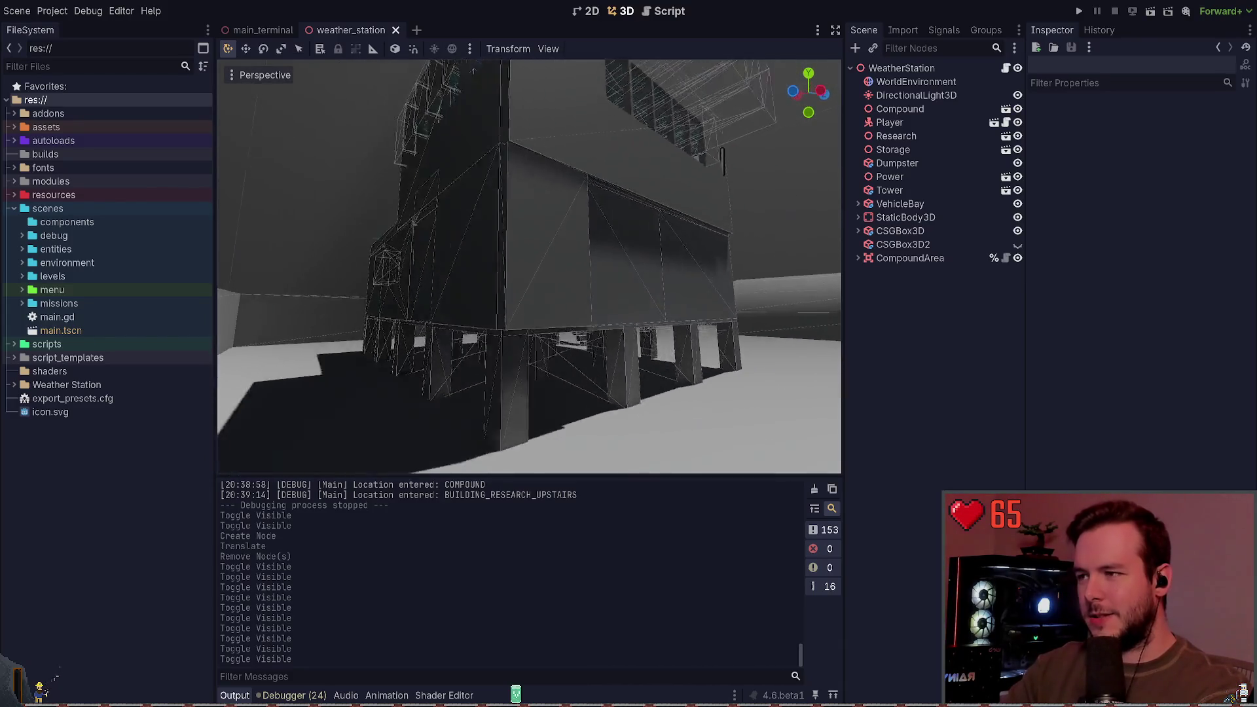
{"action": "key", "text": "w"}
{"action": "key", "text": "w"}
{"action": "key", "text": "w"}
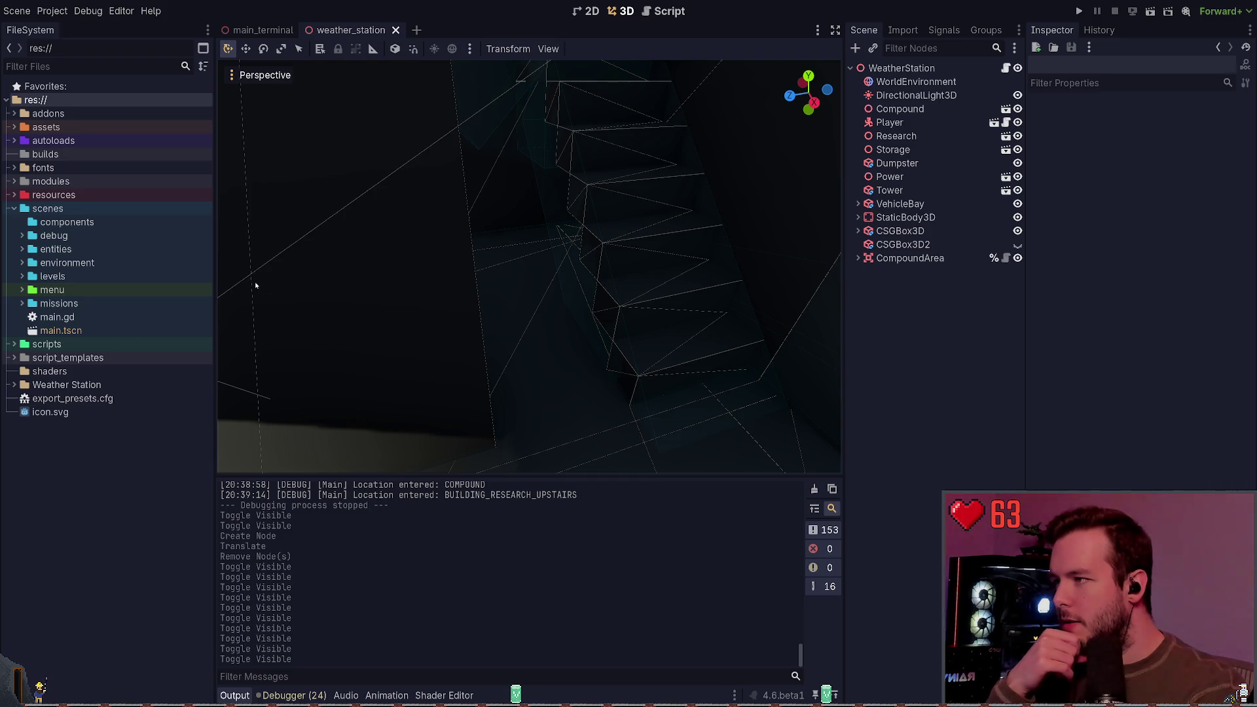
{"action": "key", "text": "alt+1"}
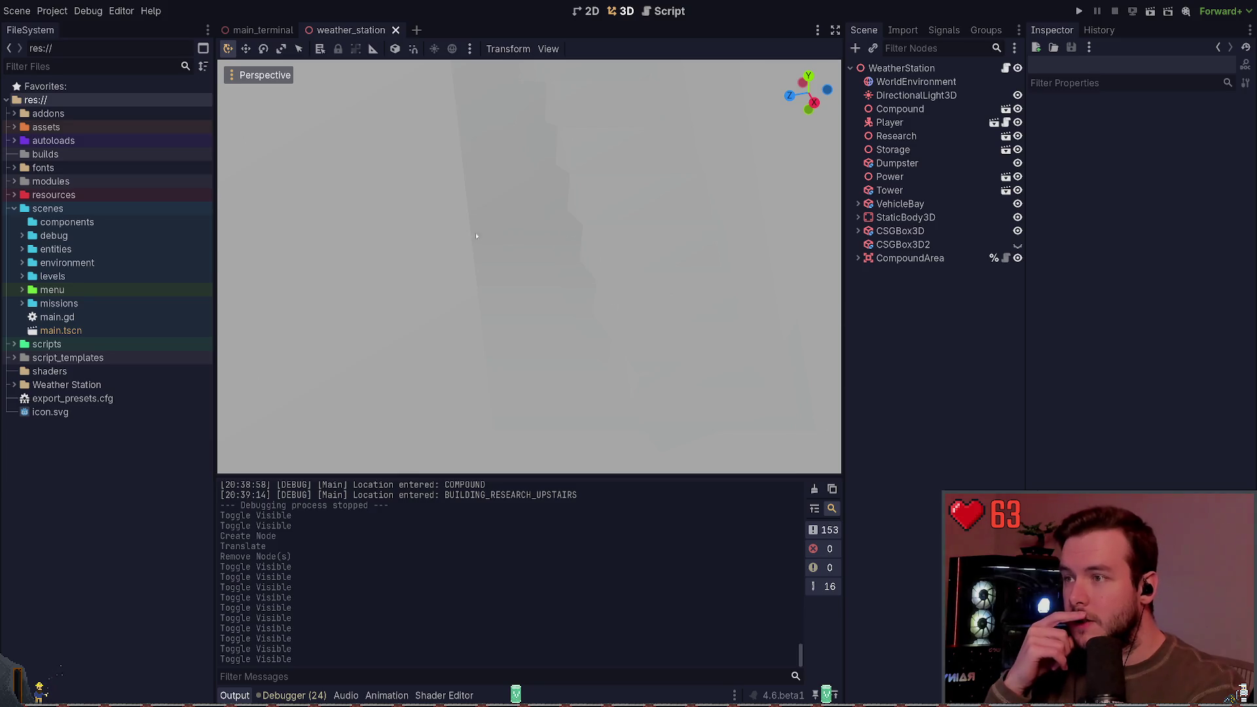
{"action": "key", "text": "alt+2"}
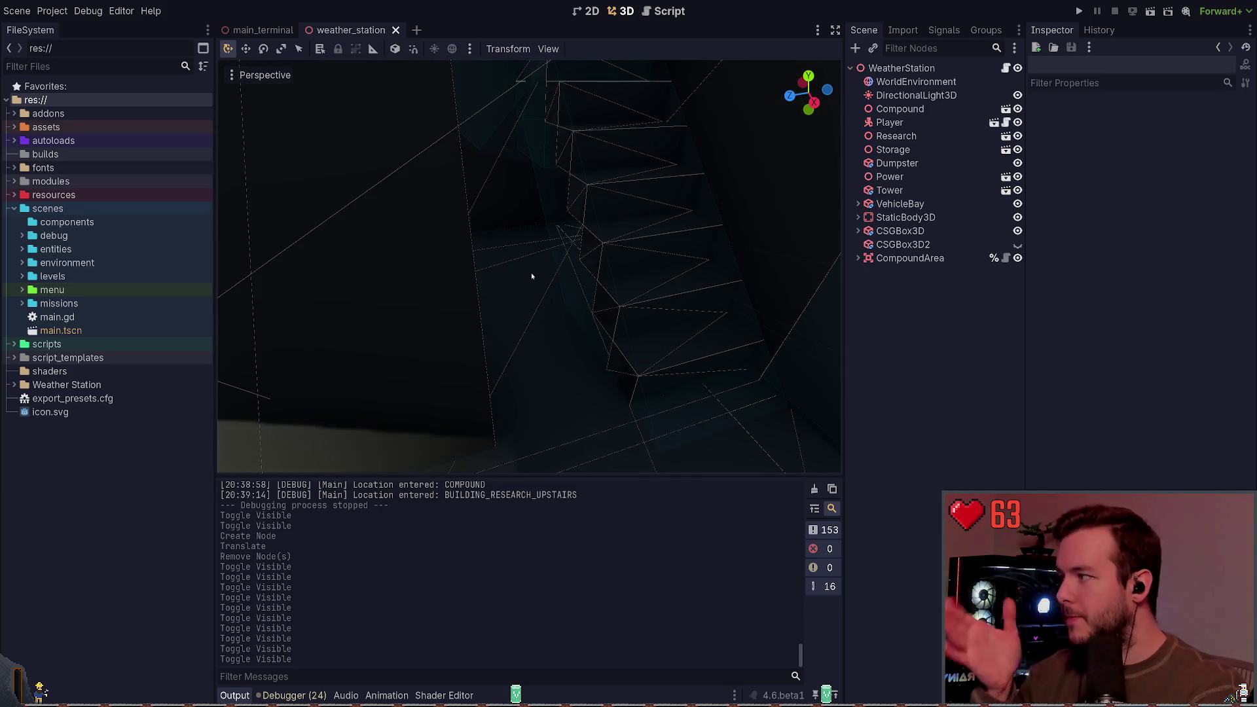
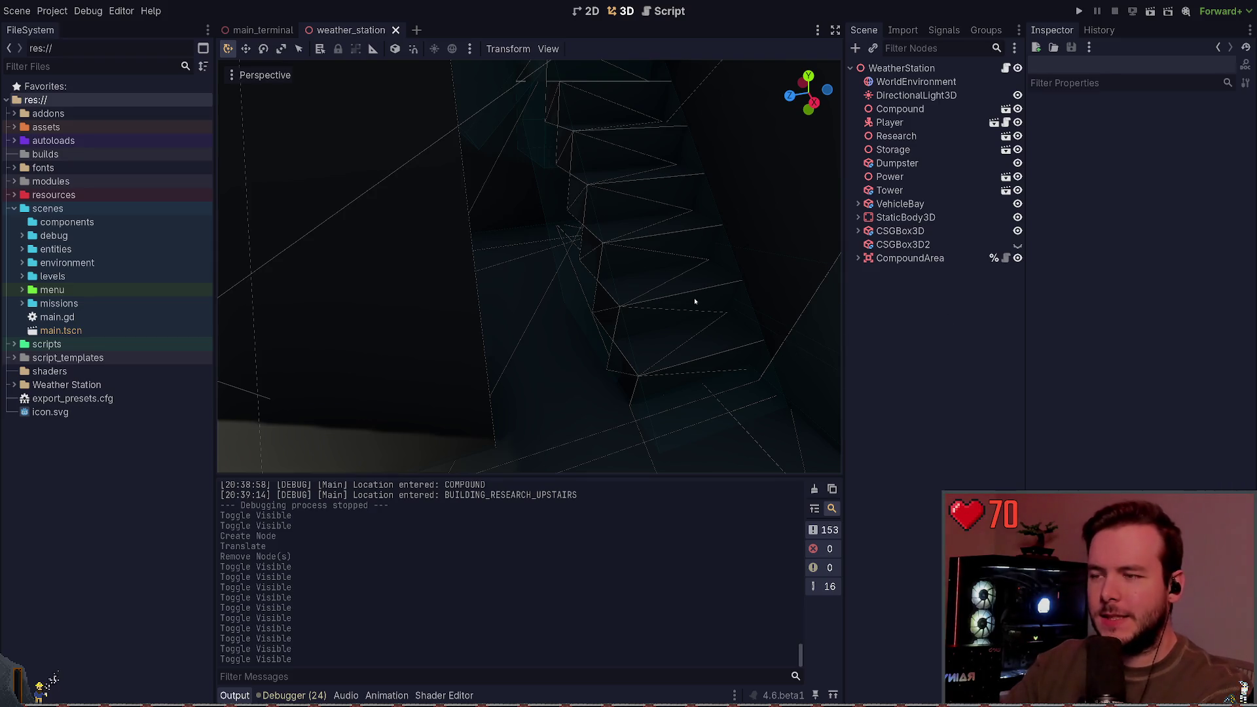
Fly the camera through the stairwell and expand CompoundArea in the Scene tree.
{"action": "key", "text": "w"}
{"action": "key", "text": "w"}
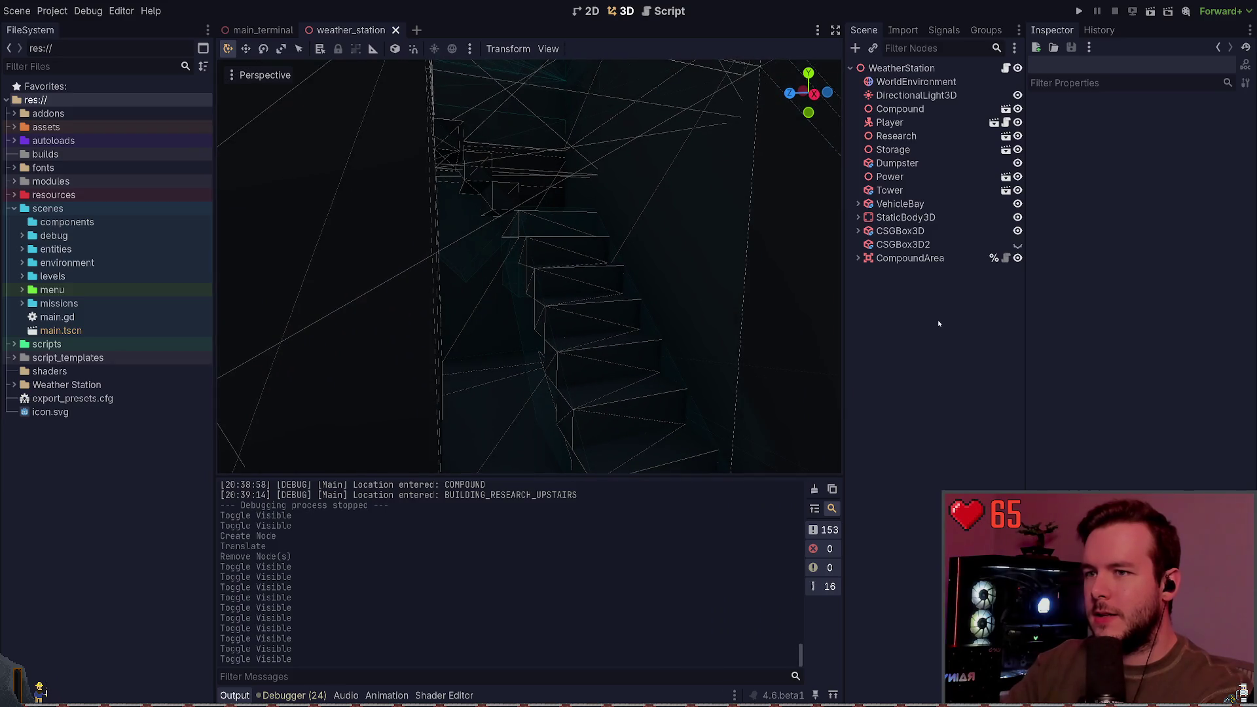
{"action": "left_click", "coordinate": [856, 260]}
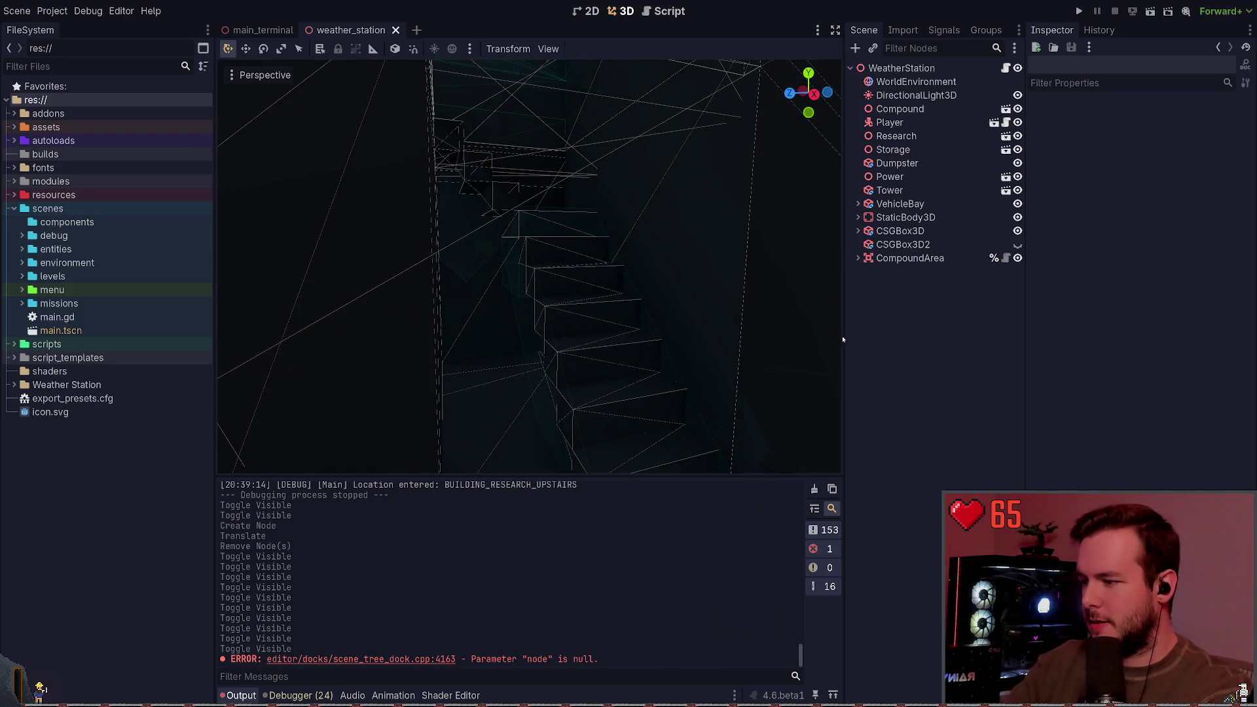
{"action": "left_click", "coordinate": [857, 259]}
{"action": "left_click", "coordinate": [858, 259]}
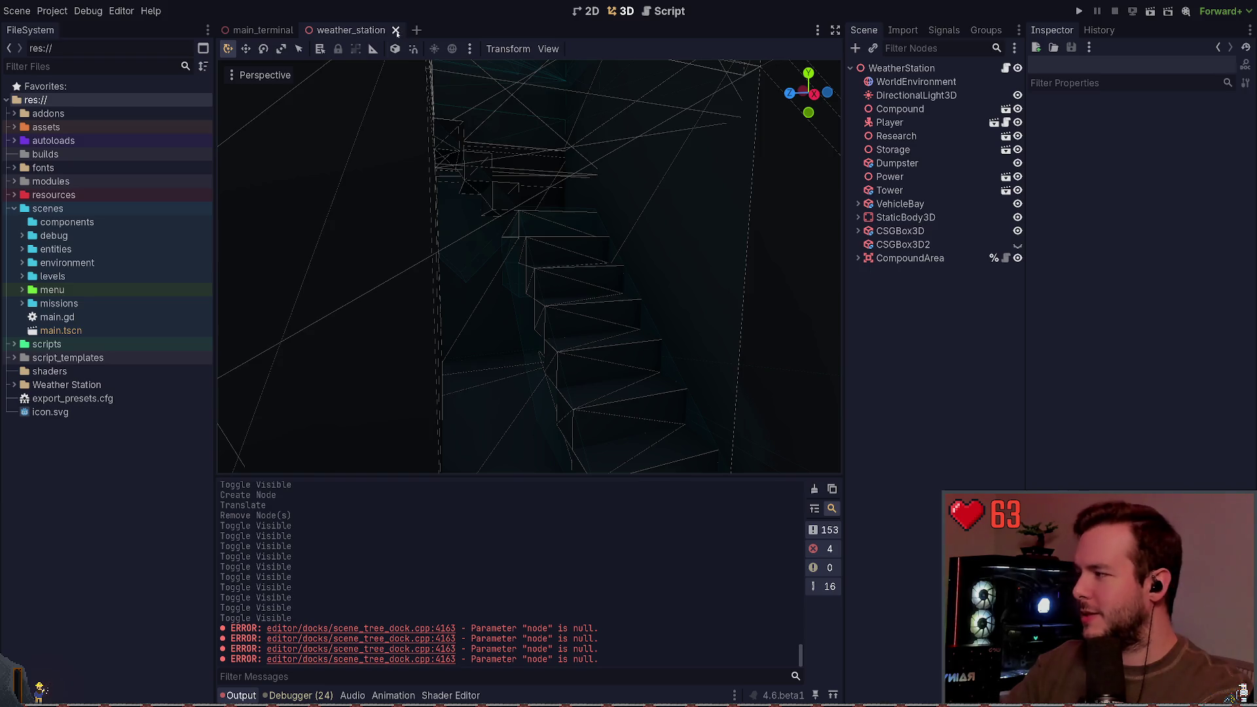
Fly the camera back out until the whole building exterior is in view.
{"action": "key", "text": "shift+f"}
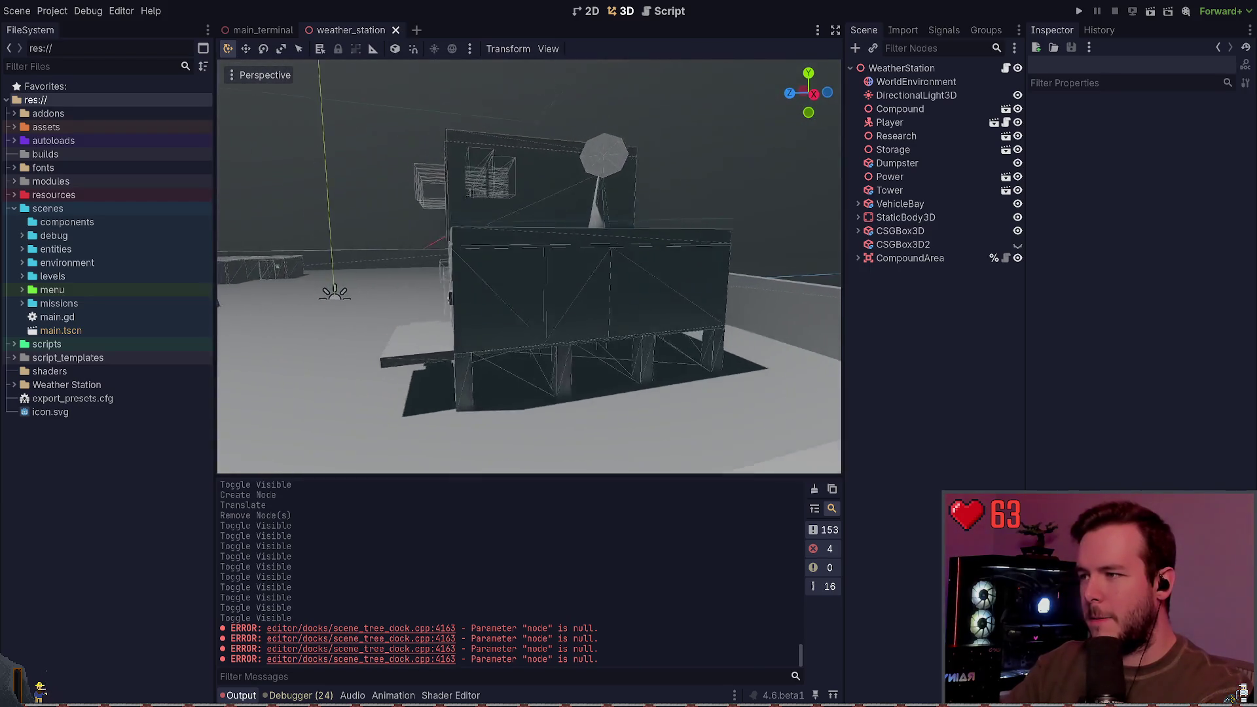
{"action": "key", "text": "s"}
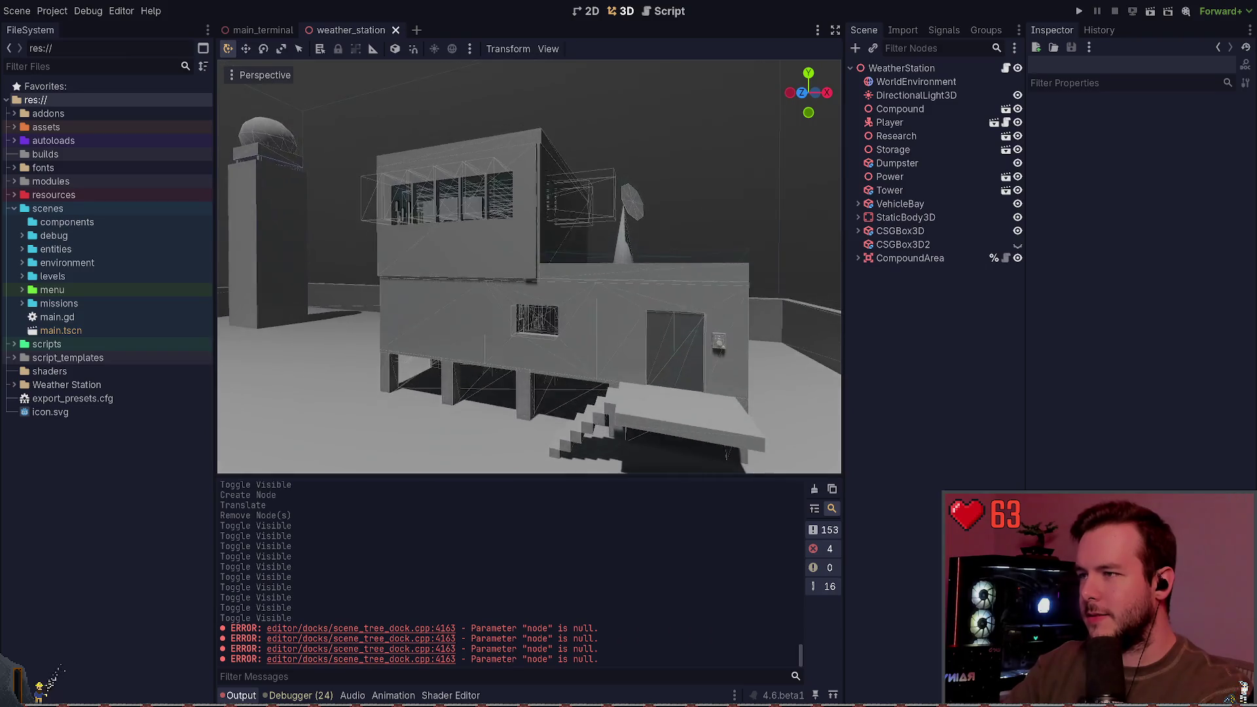
{"action": "key", "text": "s"}
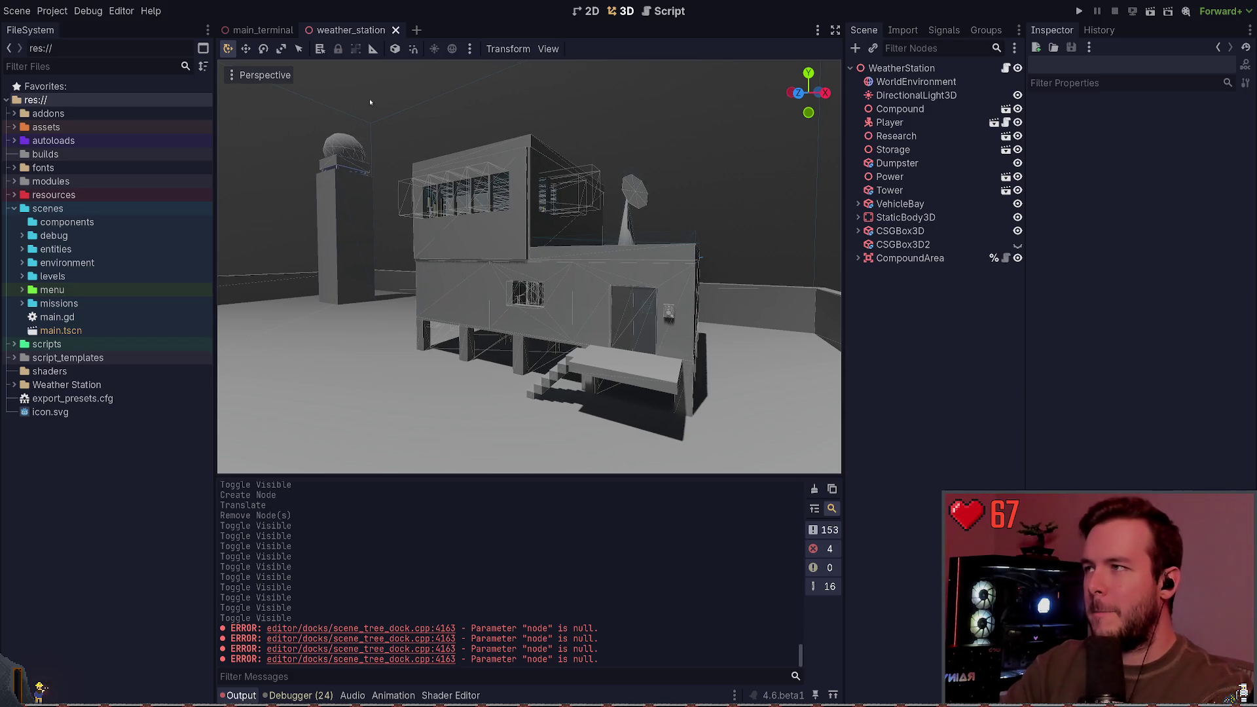
{"action": "left_click", "coordinate": [262, 30]}
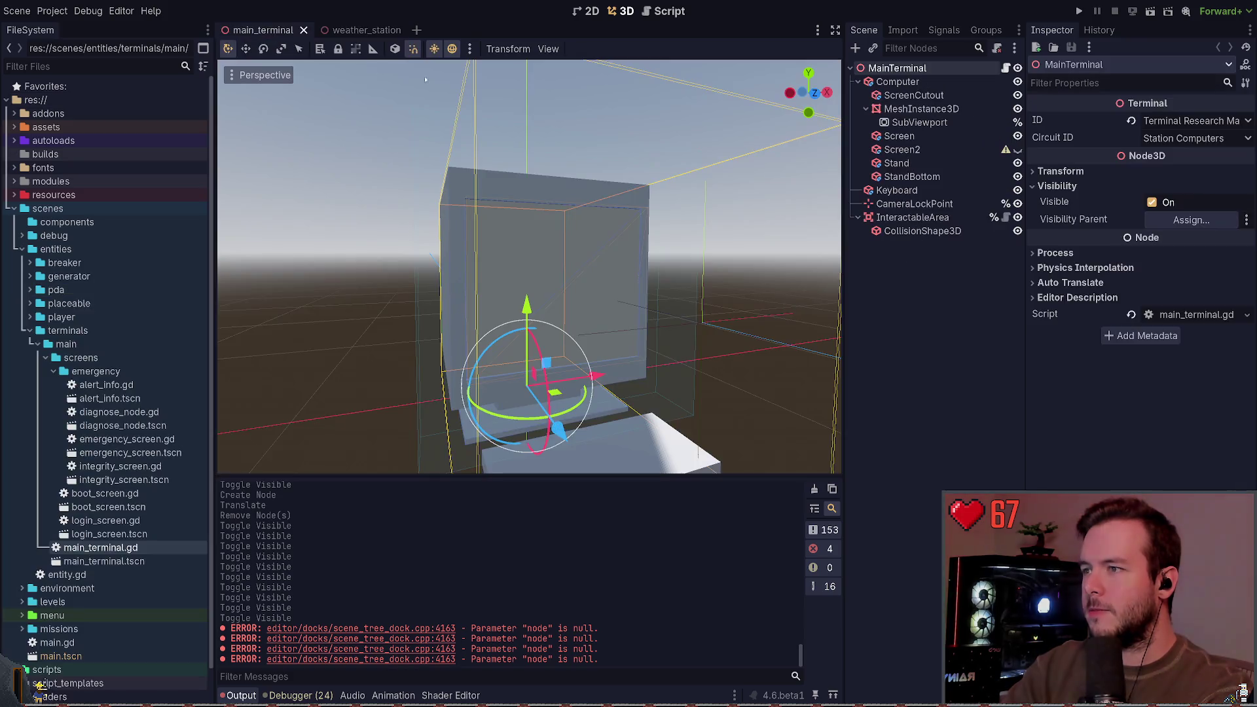
{"action": "scroll", "coordinate": [530, 267], "scroll_direction": "up", "scroll_amount": 3}
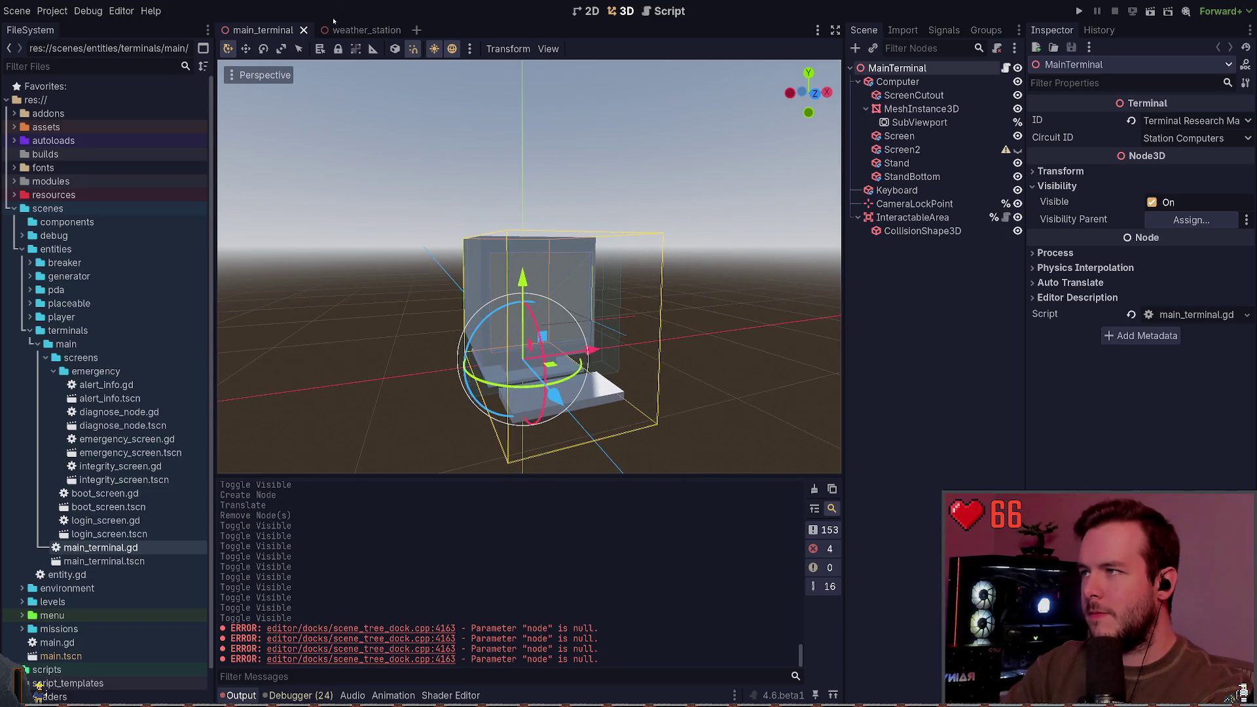
{"action": "left_click", "coordinate": [359, 30]}
{"action": "mouse_move", "coordinate": [657, 179]}
{"action": "left_mouse_down"}
{"action": "mouse_move", "coordinate": [550, 209]}
{"action": "mouse_move", "coordinate": [516, 70]}
{"action": "left_mouse_up"}
{"action": "mouse_move", "coordinate": [720, 216]}
{"action": "left_mouse_down"}
{"action": "mouse_move", "coordinate": [688, 226]}
{"action": "mouse_move", "coordinate": [720, 229]}
{"action": "mouse_move", "coordinate": [504, 221]}
{"action": "left_mouse_up"}
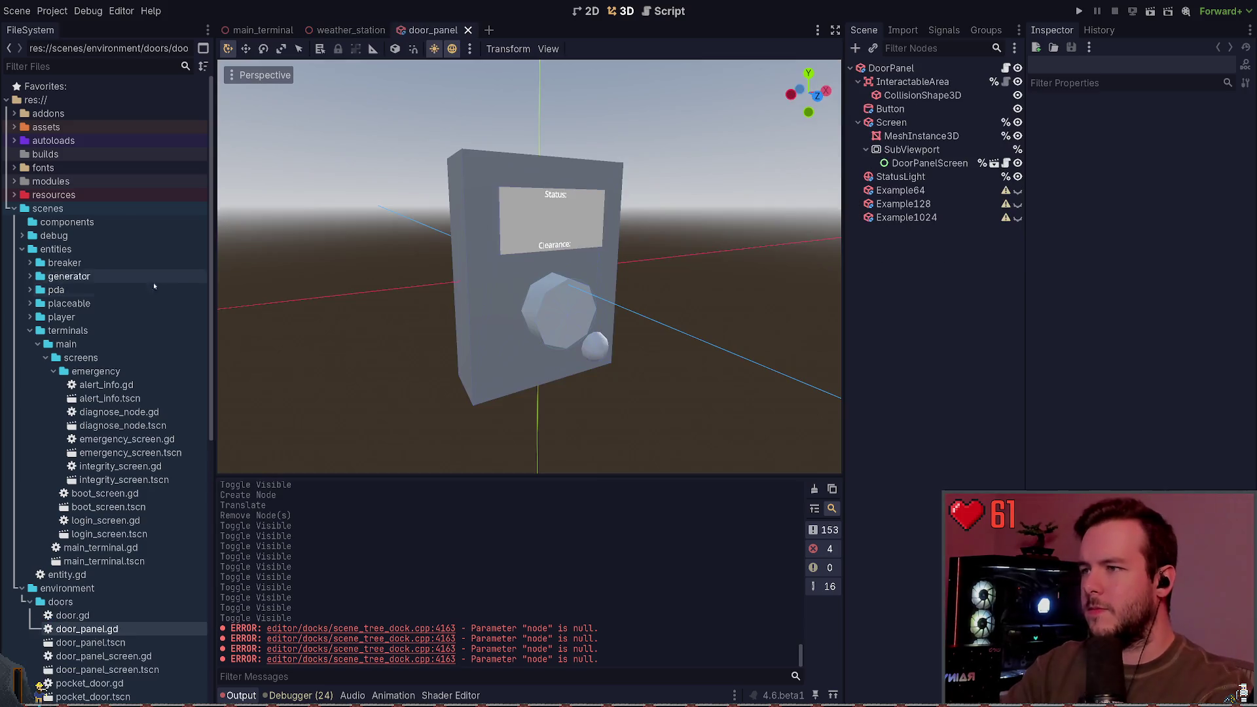
Centre the door panel and make the Example64, Example128 and Example1024 boxes visible.
{"action": "scroll", "coordinate": [651, 312], "scroll_direction": "down", "scroll_amount": 3}
{"action": "left_click_drag", "start_coordinate": [651, 312], "coordinate": [498, 301]}
{"action": "left_click", "coordinate": [1017, 190]}
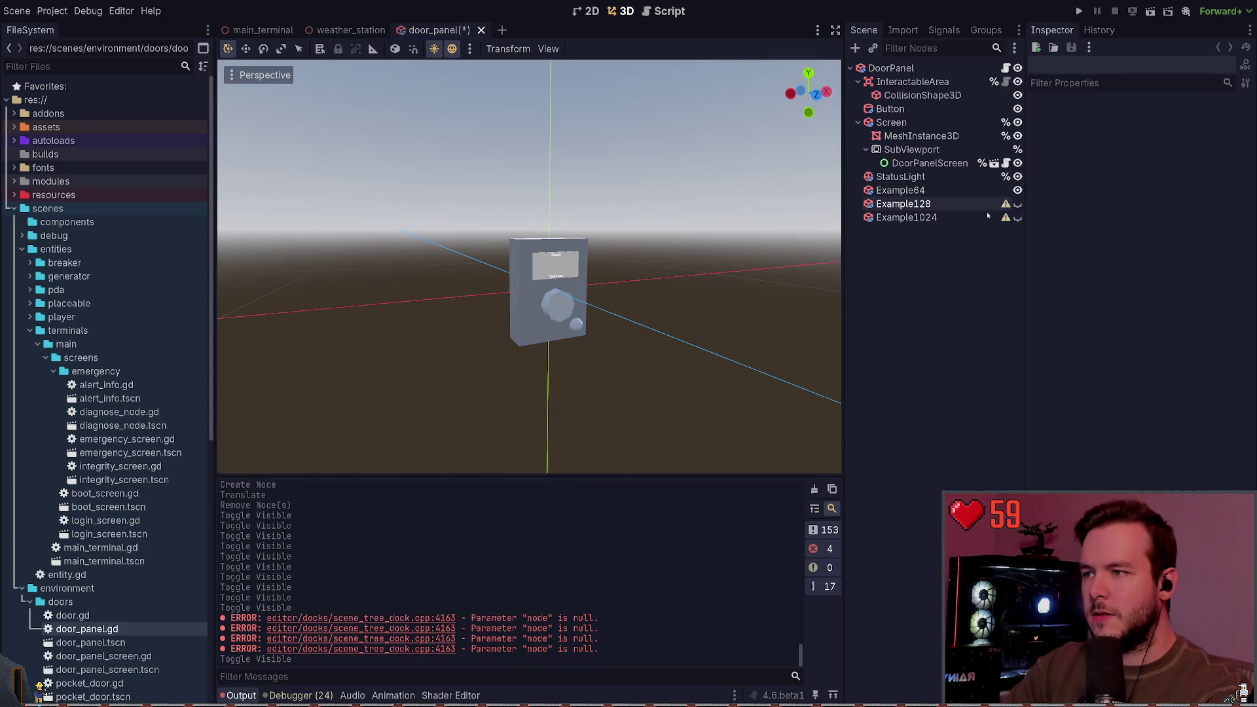
{"action": "scroll", "coordinate": [777, 329], "scroll_direction": "down", "scroll_amount": 5}
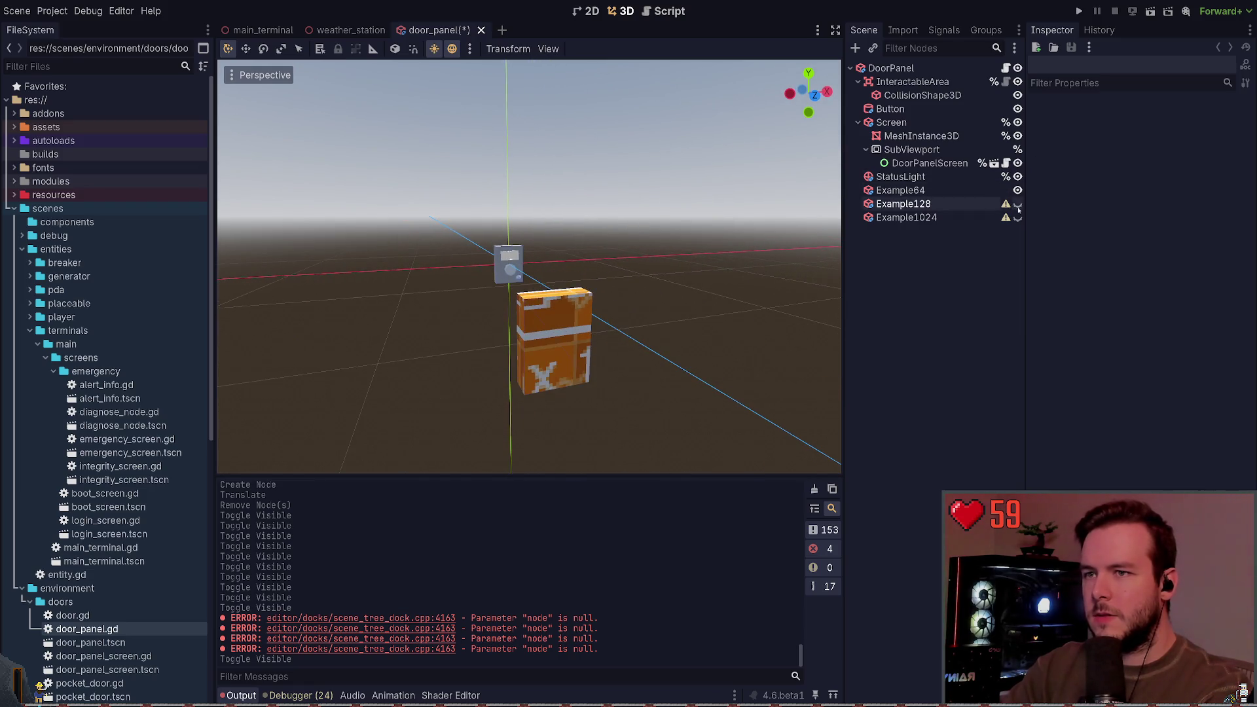
{"action": "left_click", "coordinate": [1018, 204]}
{"action": "left_click", "coordinate": [1018, 217]}
{"action": "scroll", "coordinate": [726, 233], "scroll_direction": "up", "scroll_amount": 8}
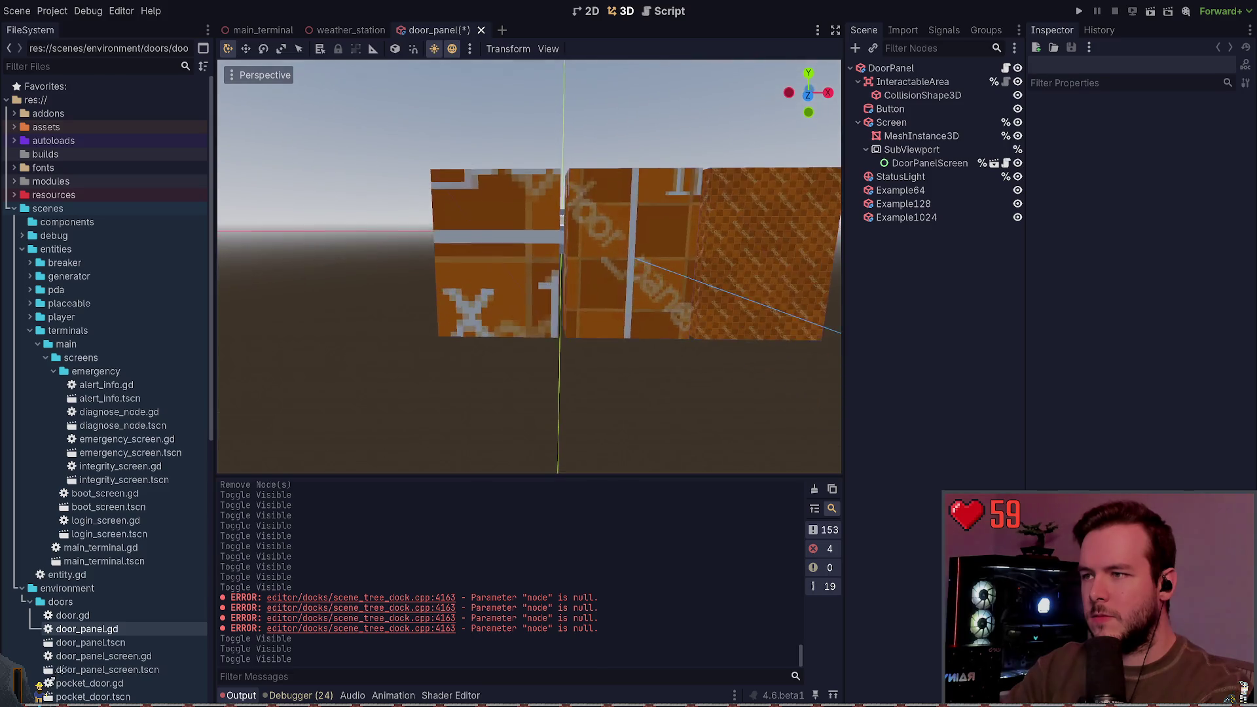
{"action": "scroll", "coordinate": [529, 267], "scroll_direction": "down", "scroll_amount": 5}
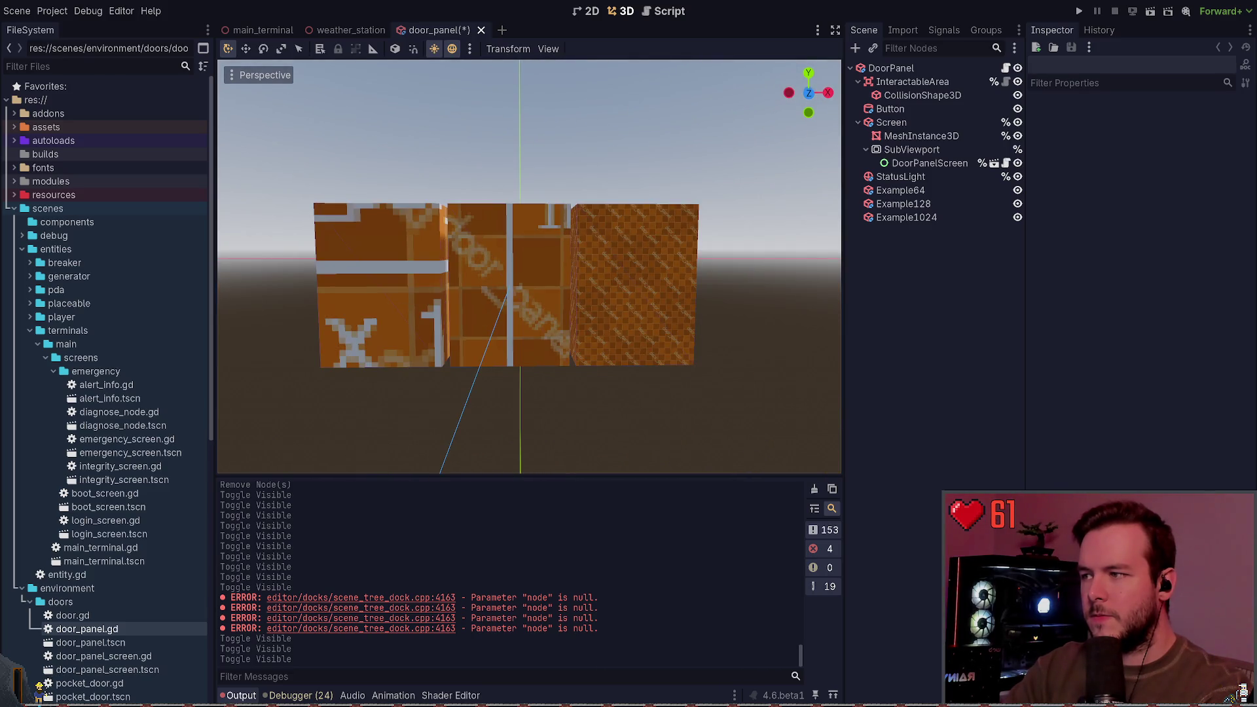
Inspect the example boxes' materials, then delete the Example1024 box.
{"action": "left_click", "coordinate": [962, 203]}
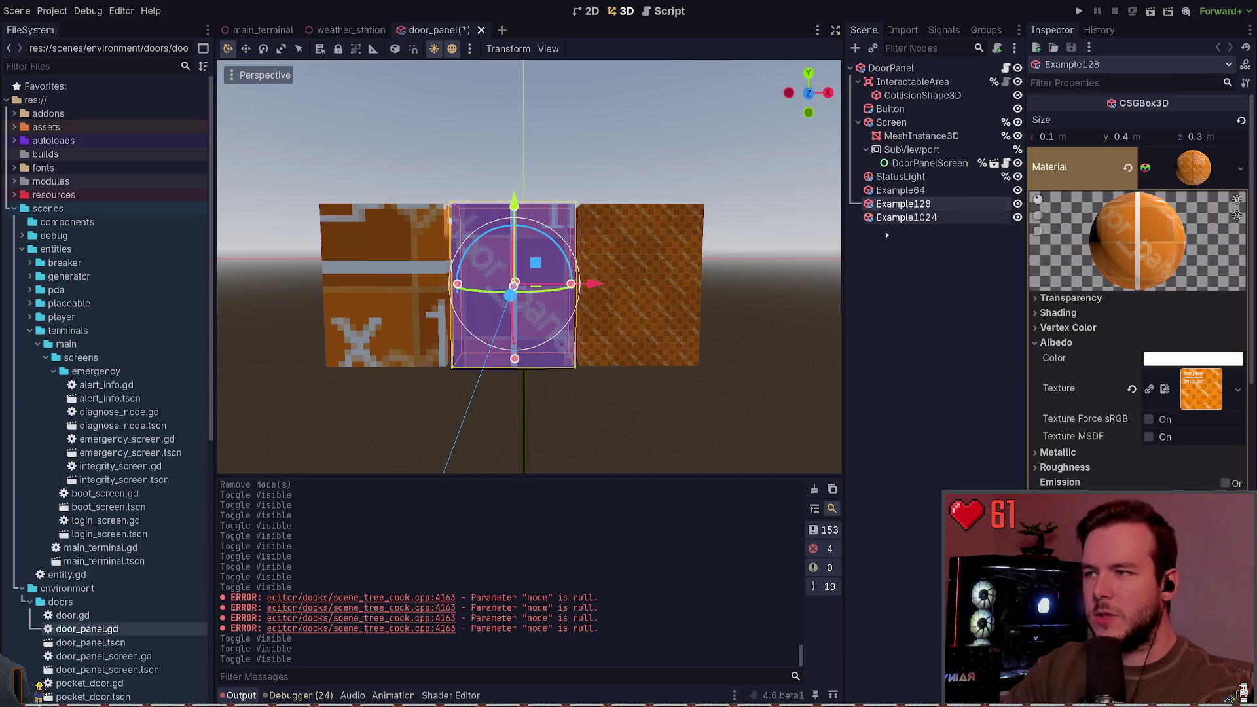
{"action": "left_click", "coordinate": [871, 300]}
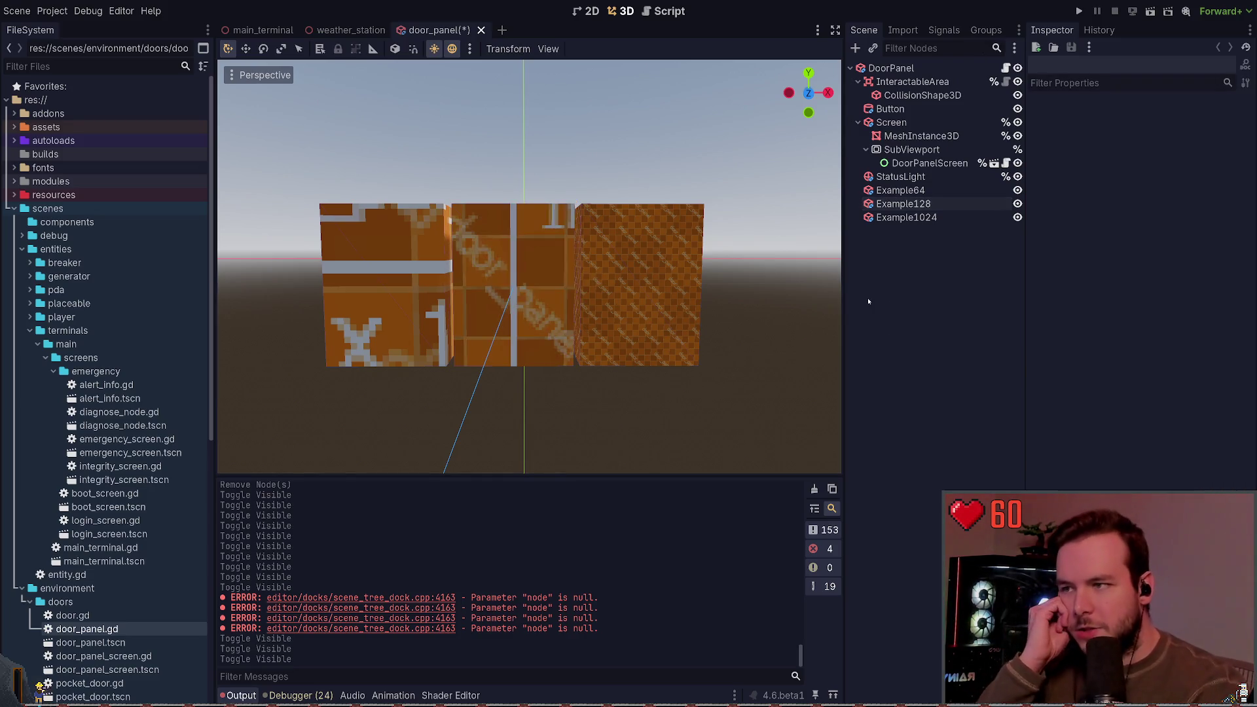
{"action": "left_click", "coordinate": [929, 190]}
{"action": "left_click", "coordinate": [930, 203]}
{"action": "left_click", "coordinate": [930, 217]}
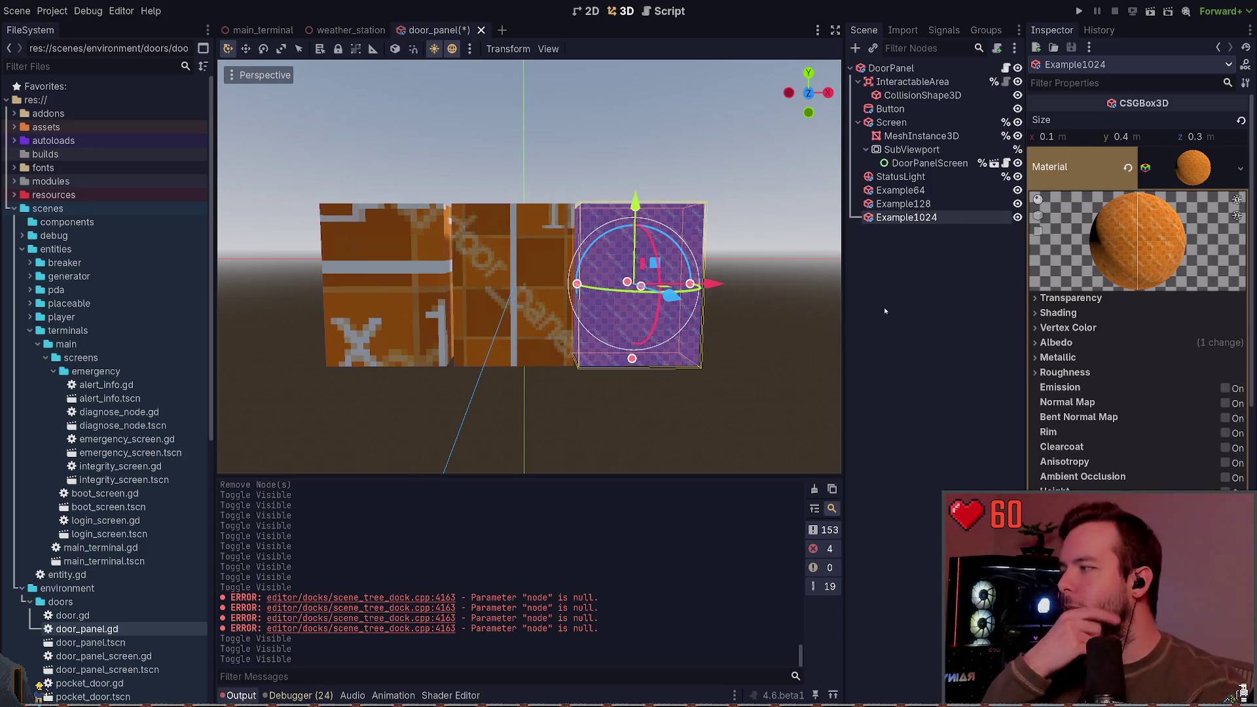
{"action": "left_click", "coordinate": [914, 273]}
{"action": "left_click", "coordinate": [923, 218]}
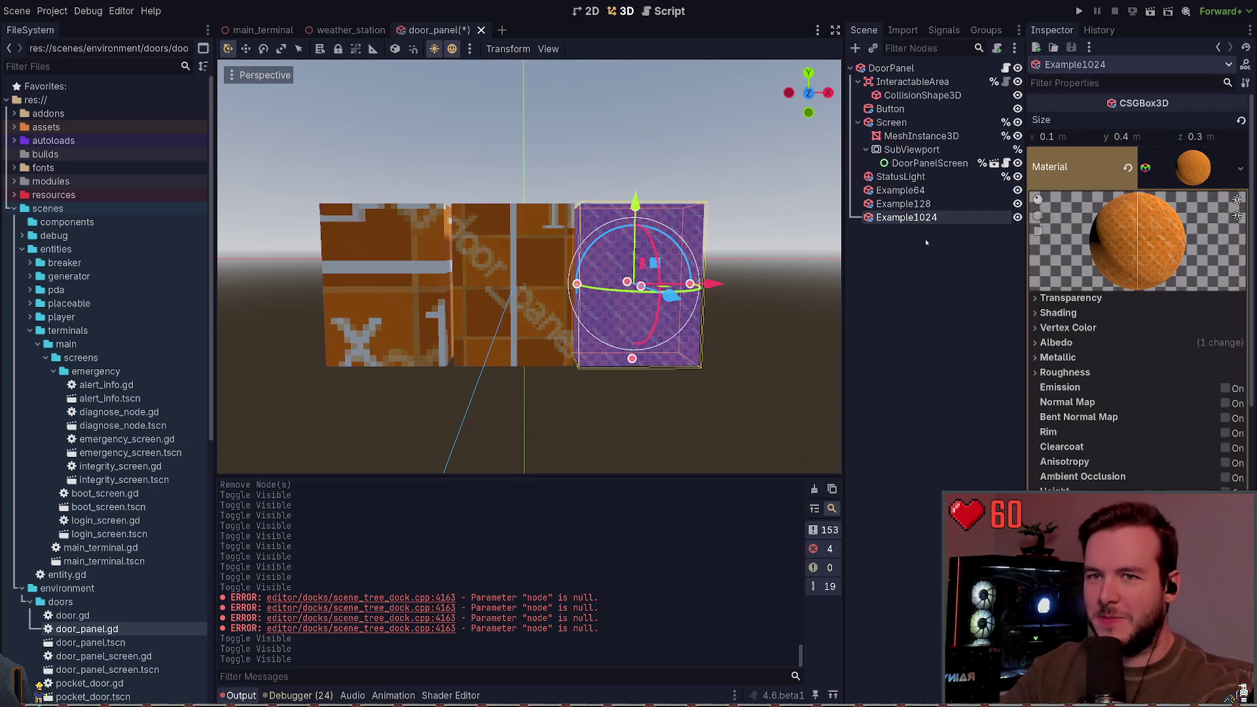
{"action": "key", "text": "Delete"}
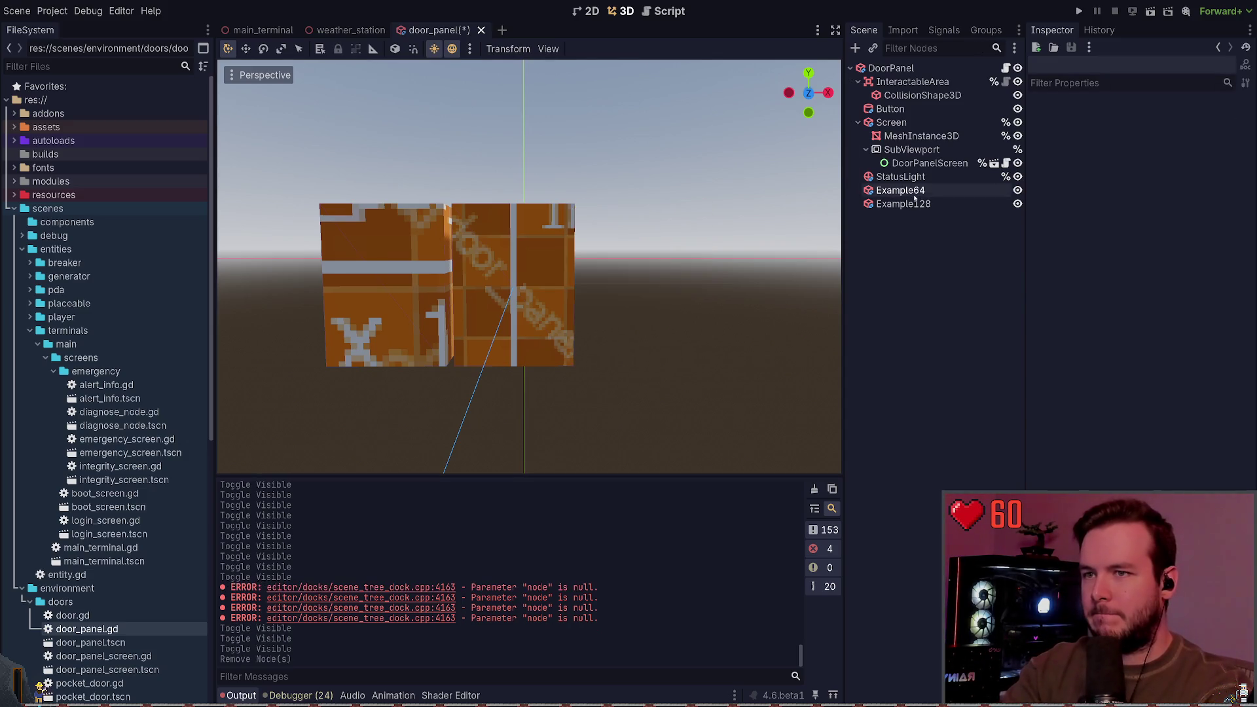
{"action": "left_click", "coordinate": [910, 258]}
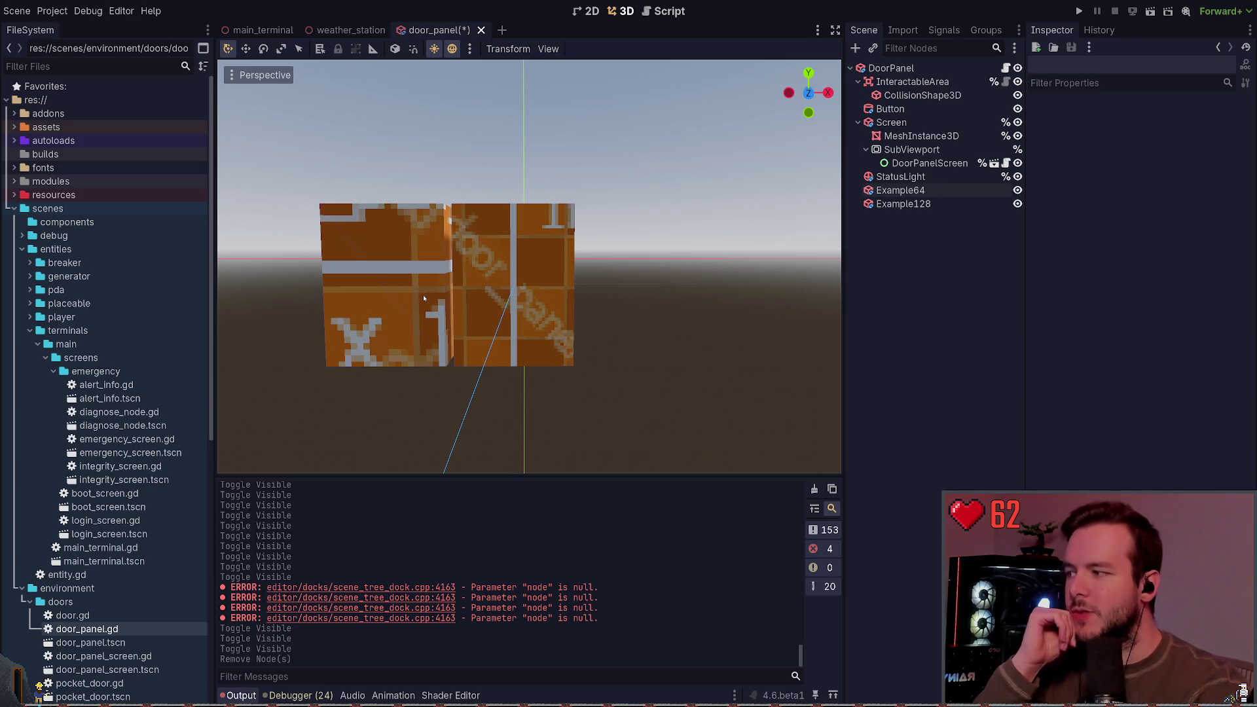
{"action": "left_click", "coordinate": [940, 190]}
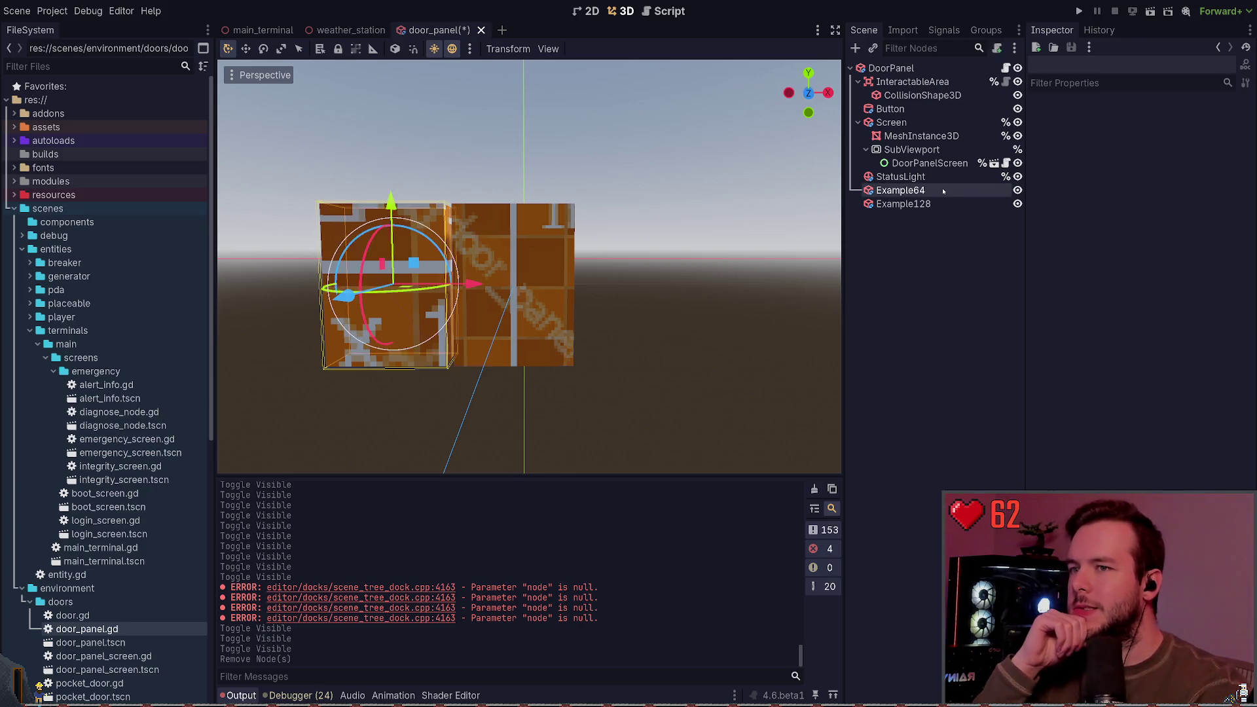
{"action": "left_click", "coordinate": [731, 293]}
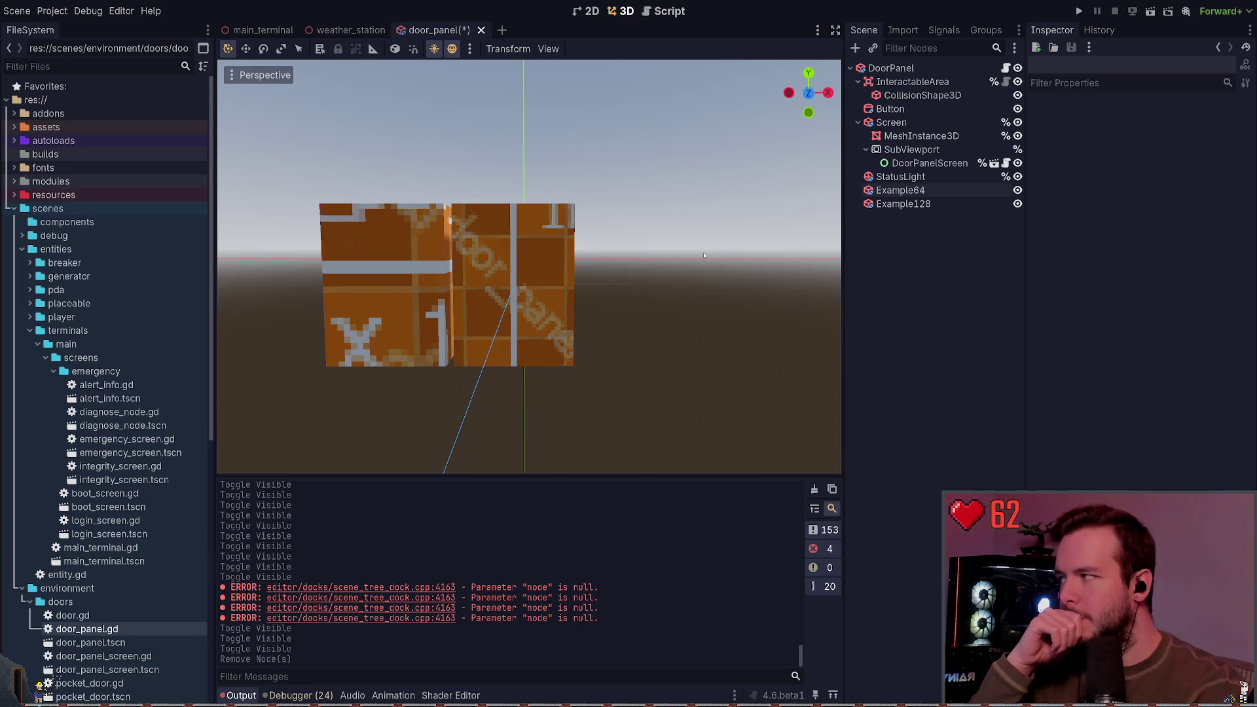
{"action": "left_click", "coordinate": [929, 190]}
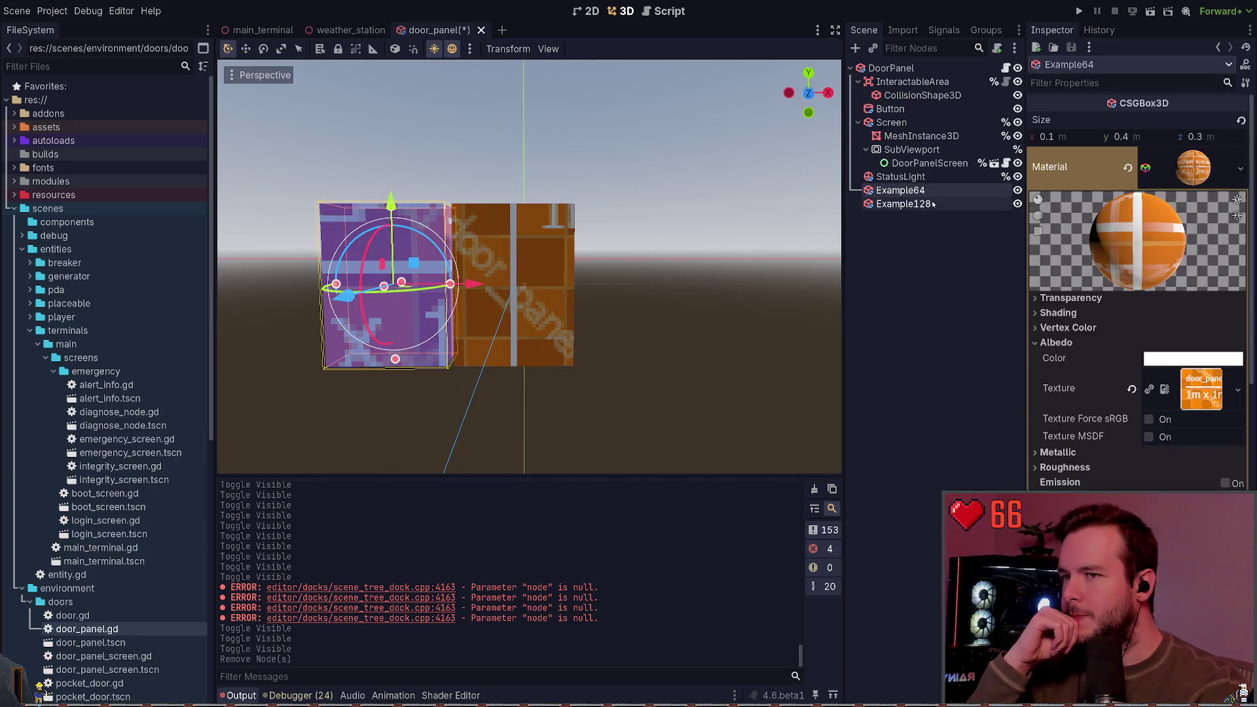
{"action": "left_click", "coordinate": [933, 204]}
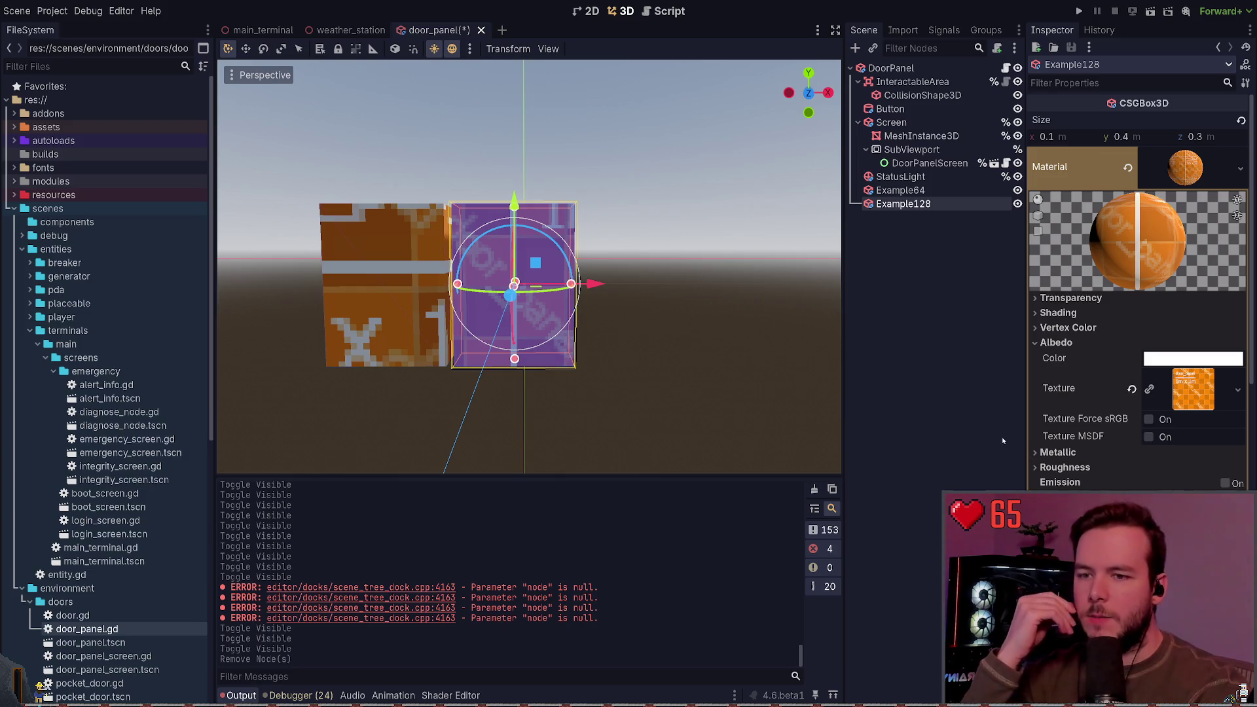
{"action": "scroll", "coordinate": [1046, 359], "scroll_direction": "down", "scroll_amount": 3}
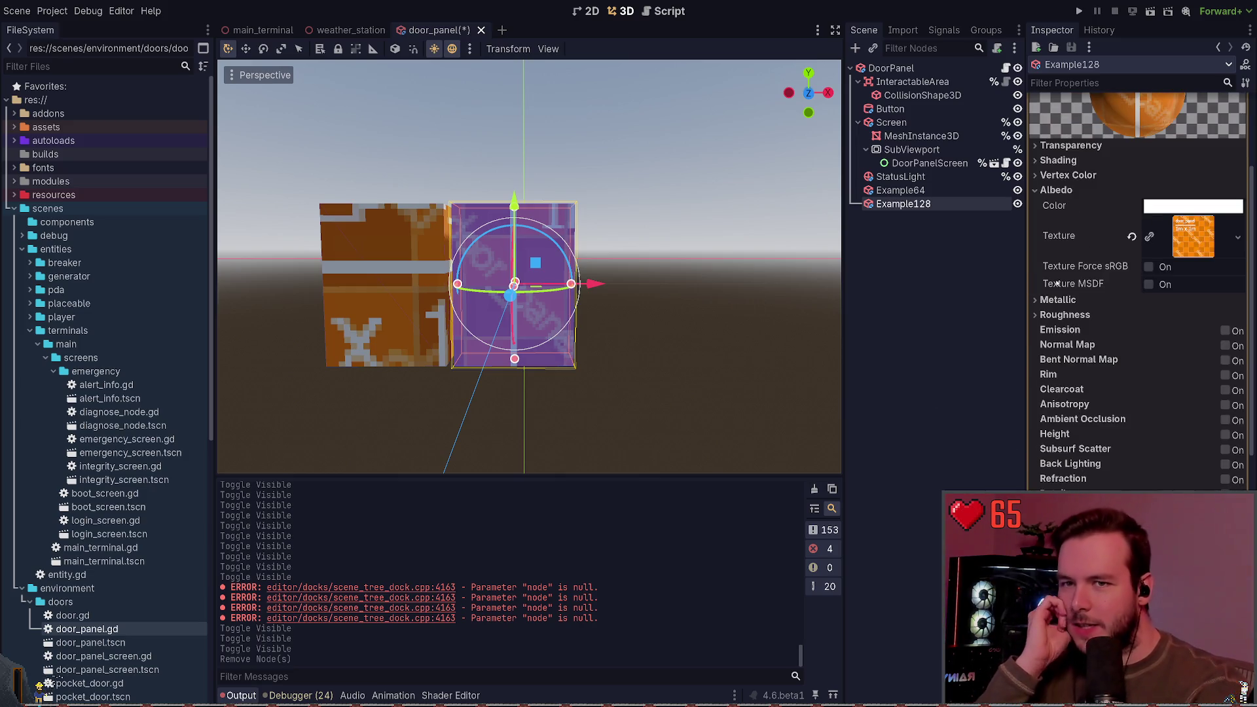
{"action": "scroll", "coordinate": [1069, 359], "scroll_direction": "down", "scroll_amount": 2}
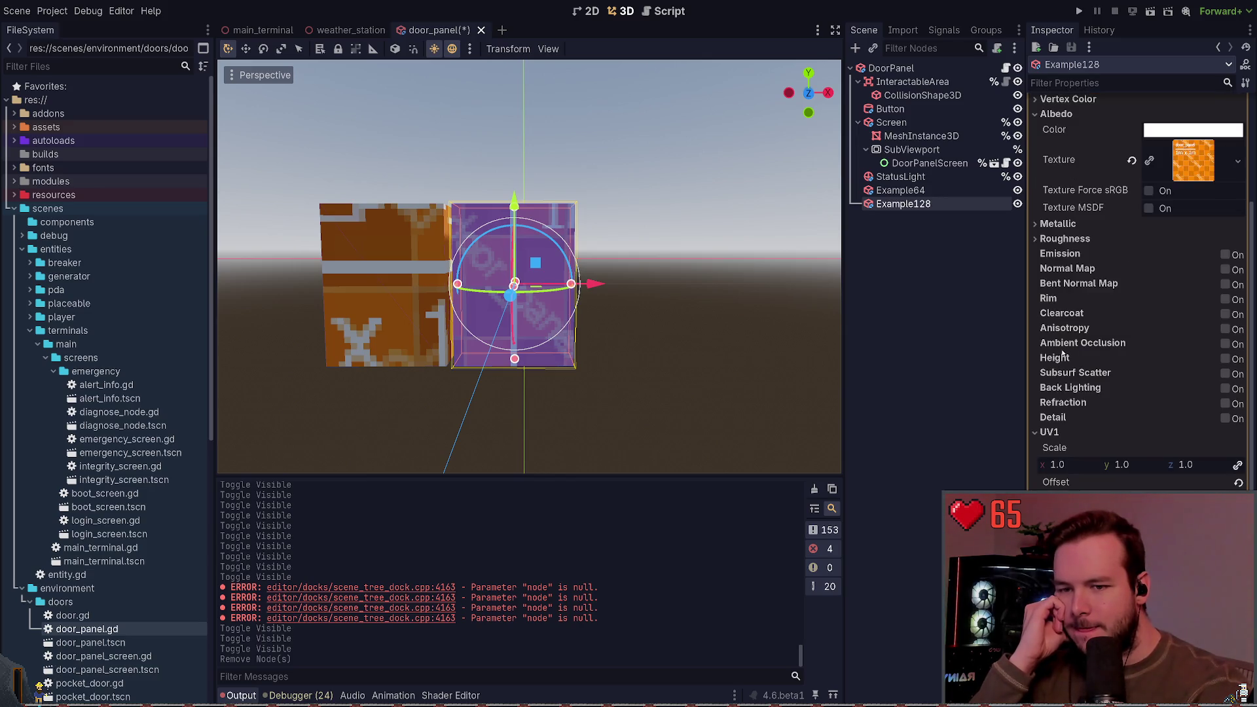
{"action": "mouse_move", "coordinate": [596, 284]}
{"action": "left_mouse_down"}
{"action": "mouse_move", "coordinate": [807, 284]}
{"action": "mouse_move", "coordinate": [548, 284]}
{"action": "mouse_move", "coordinate": [671, 283]}
{"action": "mouse_move", "coordinate": [597, 284]}
{"action": "left_mouse_up"}
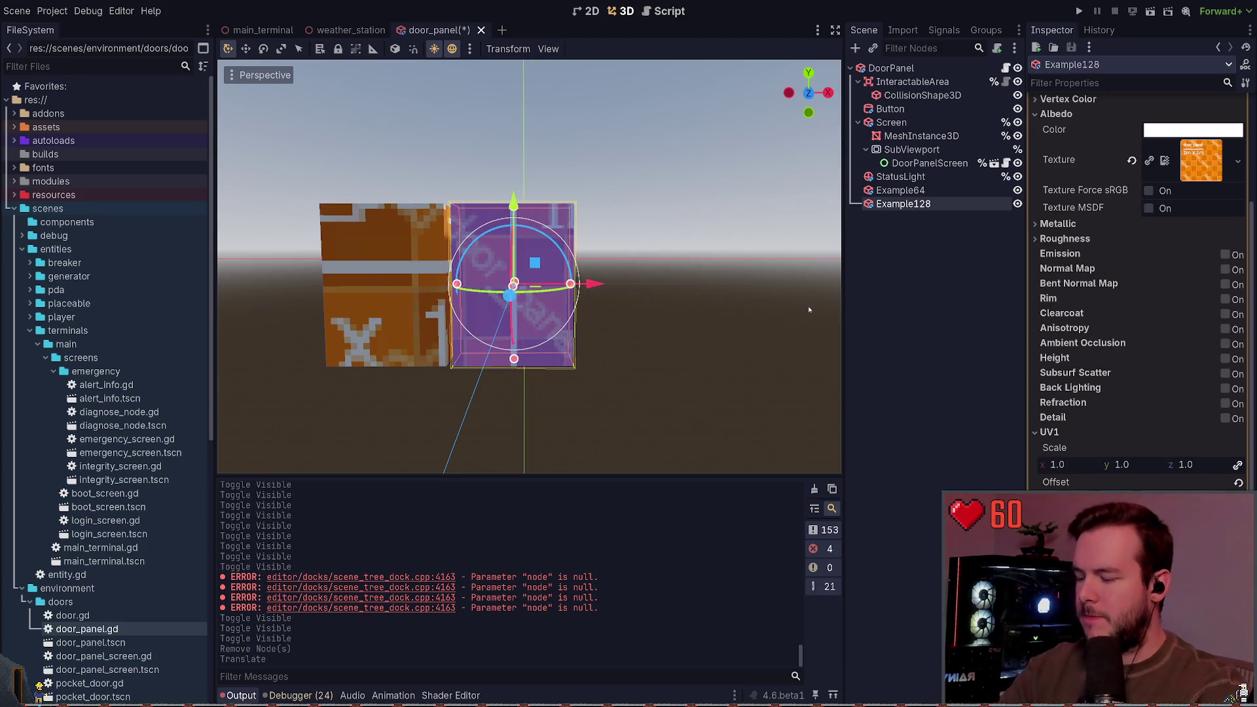
{"action": "key", "text": "ctrl+z"}
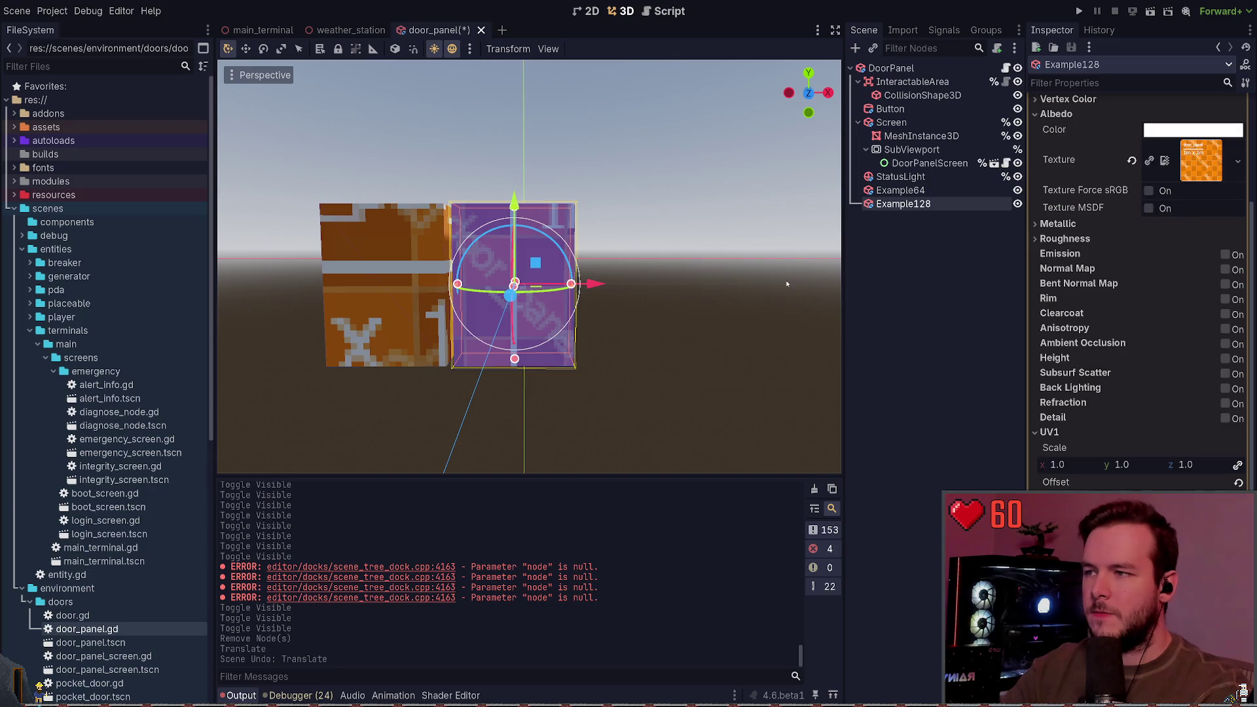
{"action": "left_click_drag", "start_coordinate": [759, 260], "coordinate": [563, 263]}
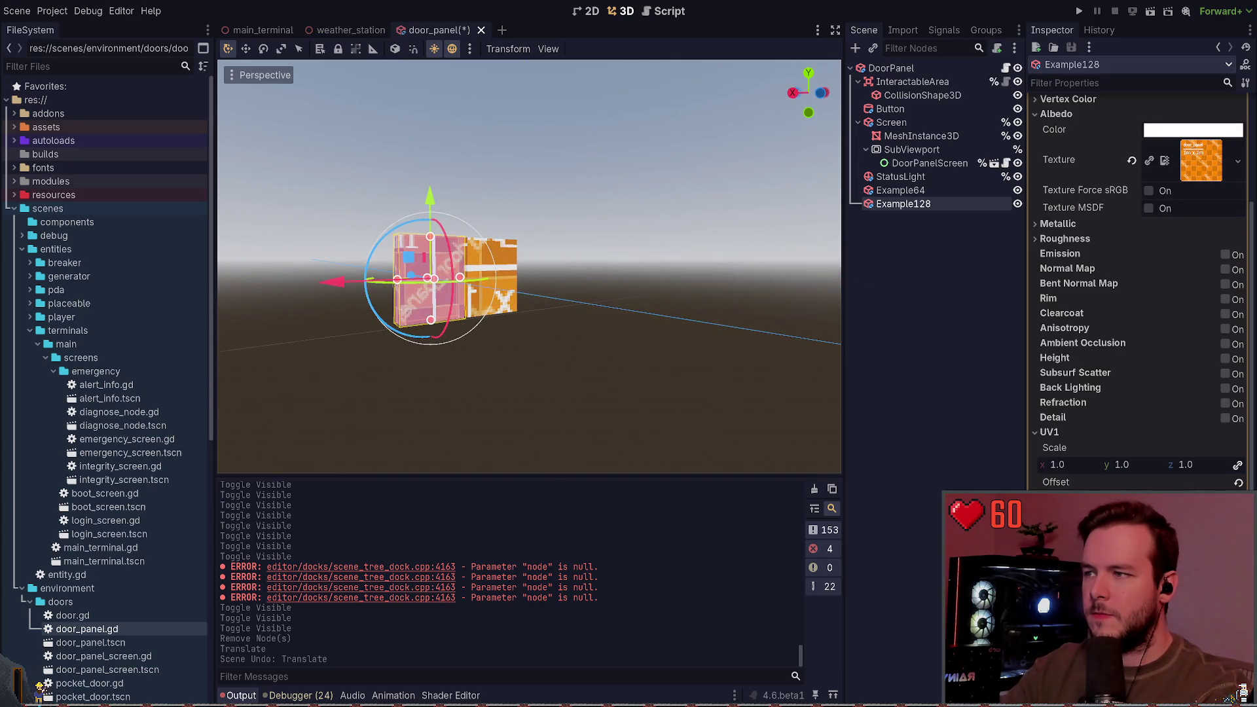
{"action": "key", "text": "ctrl+z"}
{"action": "key", "text": "ctrl+shift+z"}
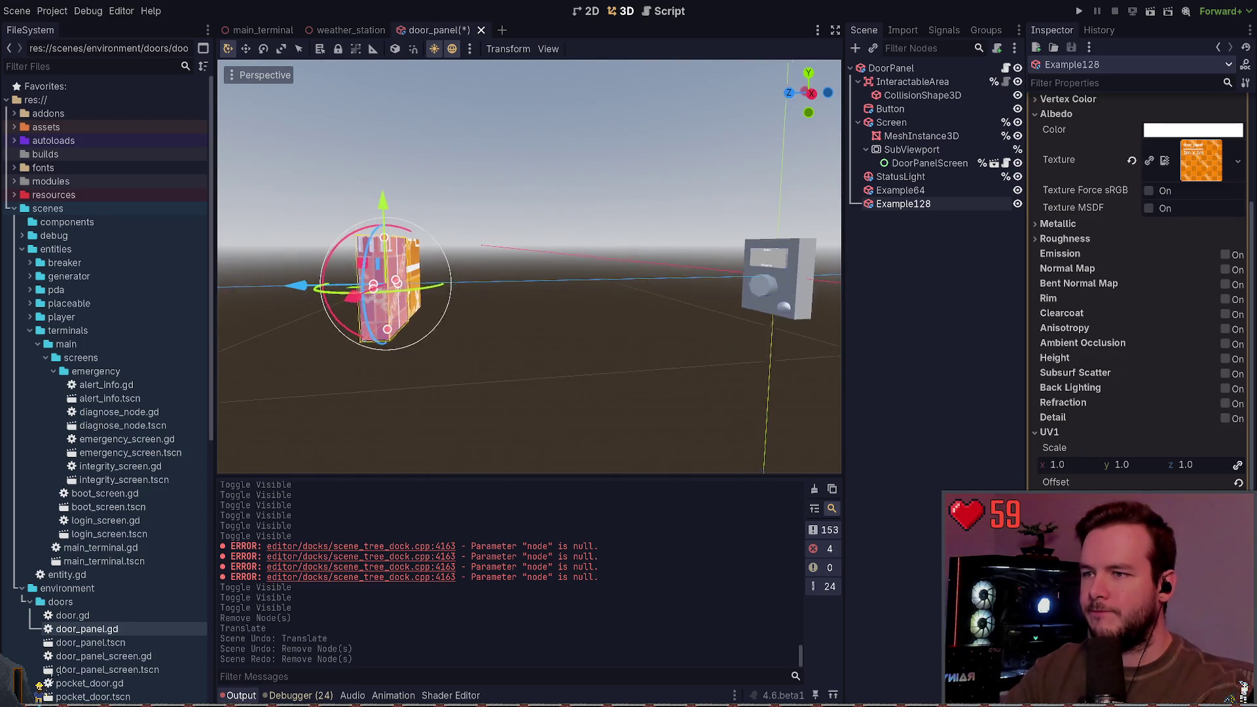
{"action": "key", "text": "f"}
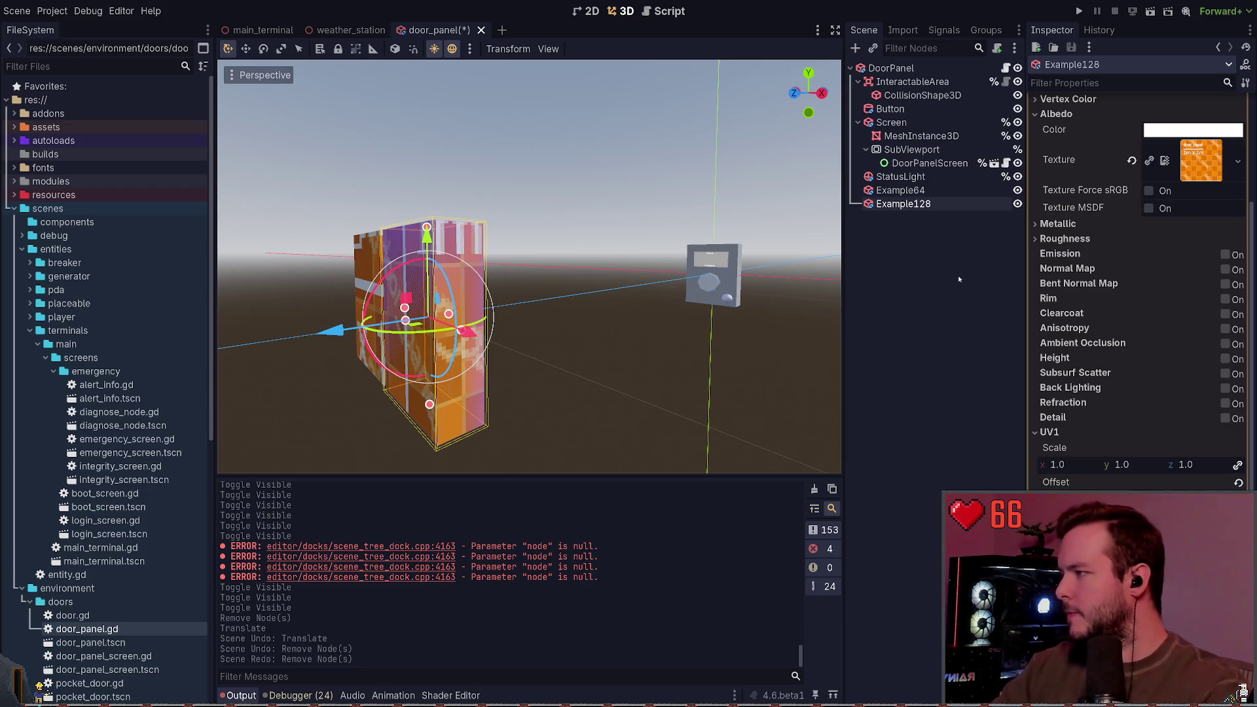
{"action": "left_click", "coordinate": [915, 204], "text": "ctrl"}
{"action": "key", "text": "Up"}
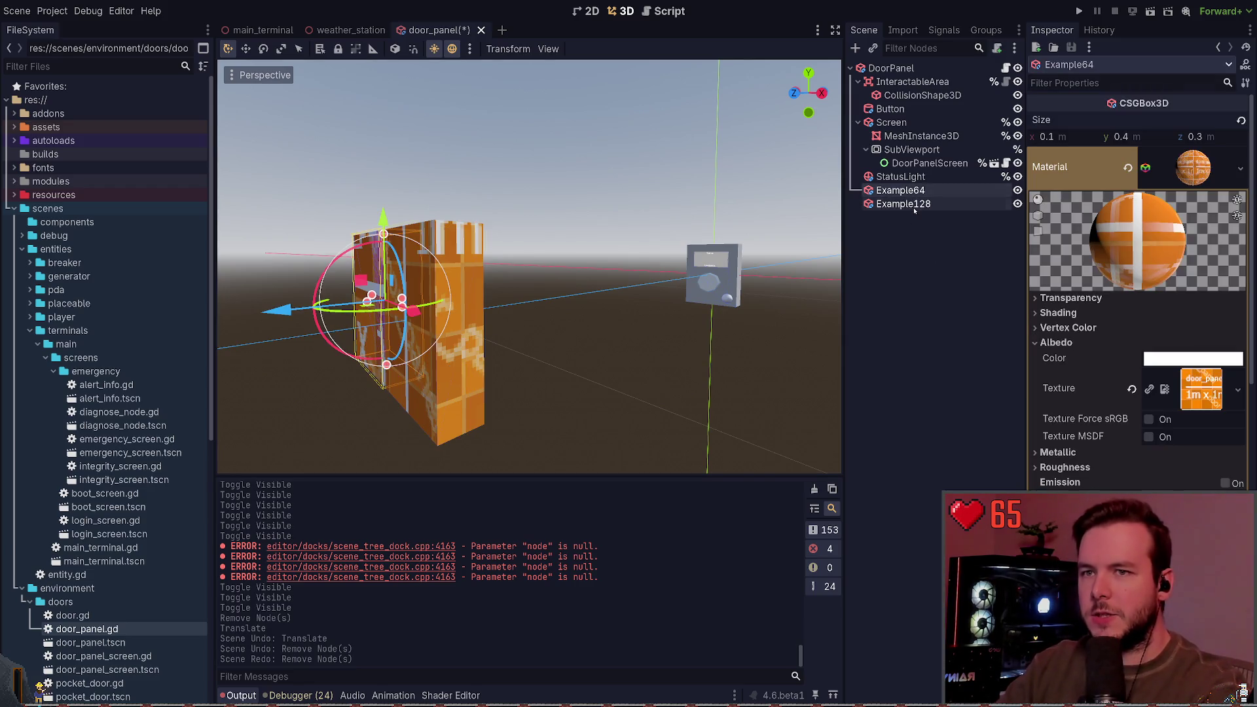
{"action": "left_click", "coordinate": [915, 209]}
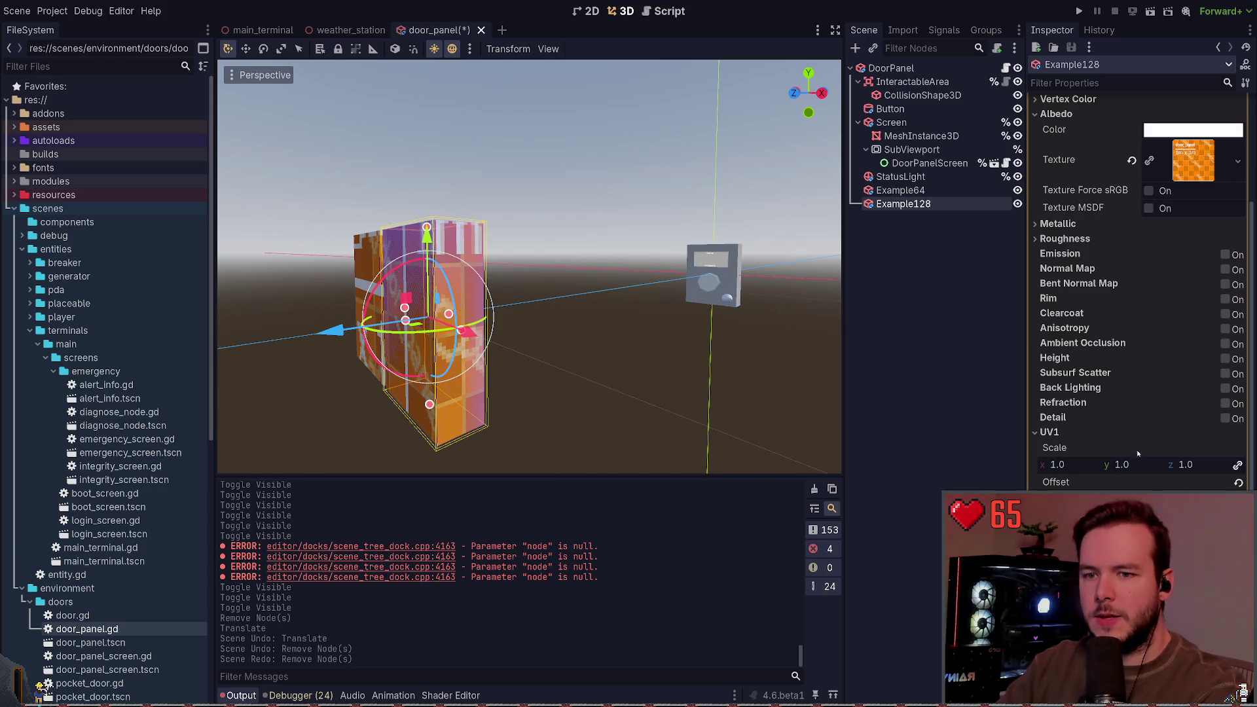
{"action": "left_click", "coordinate": [891, 69]}
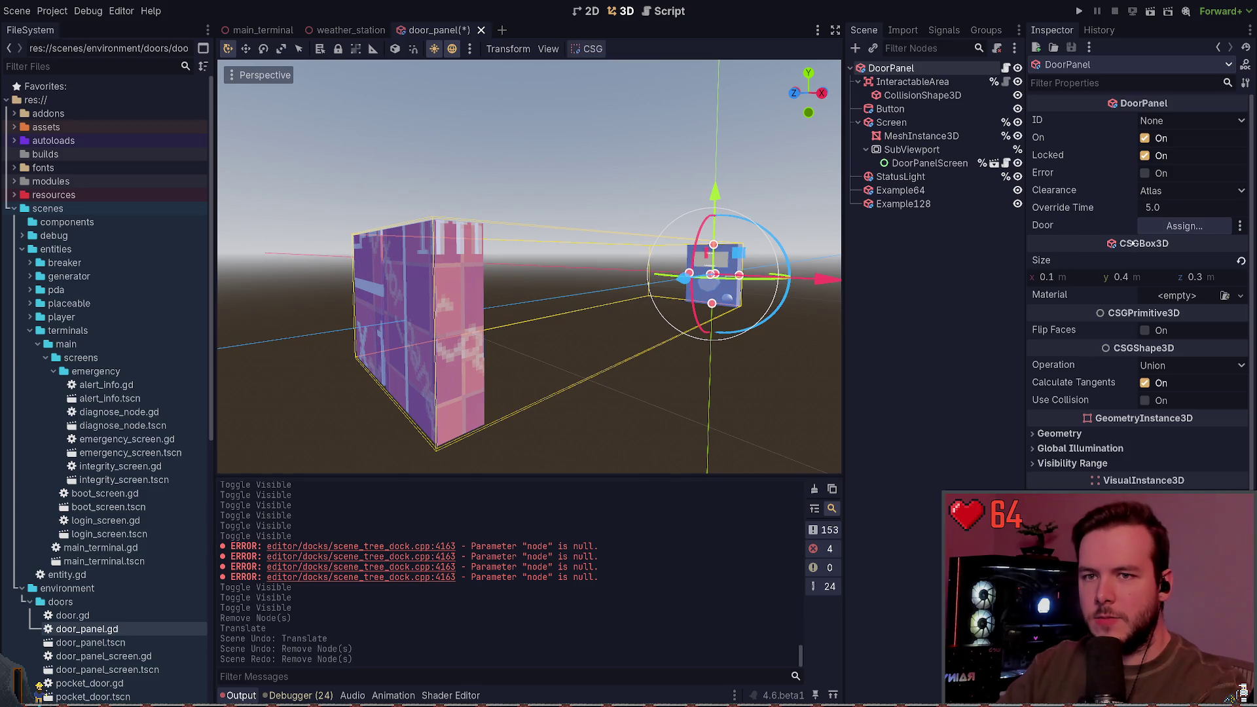
Give DoorPanel a new blank StandardMaterial3D override and check the Example128 and Example64 boxes.
{"action": "left_click", "coordinate": [1072, 434]}
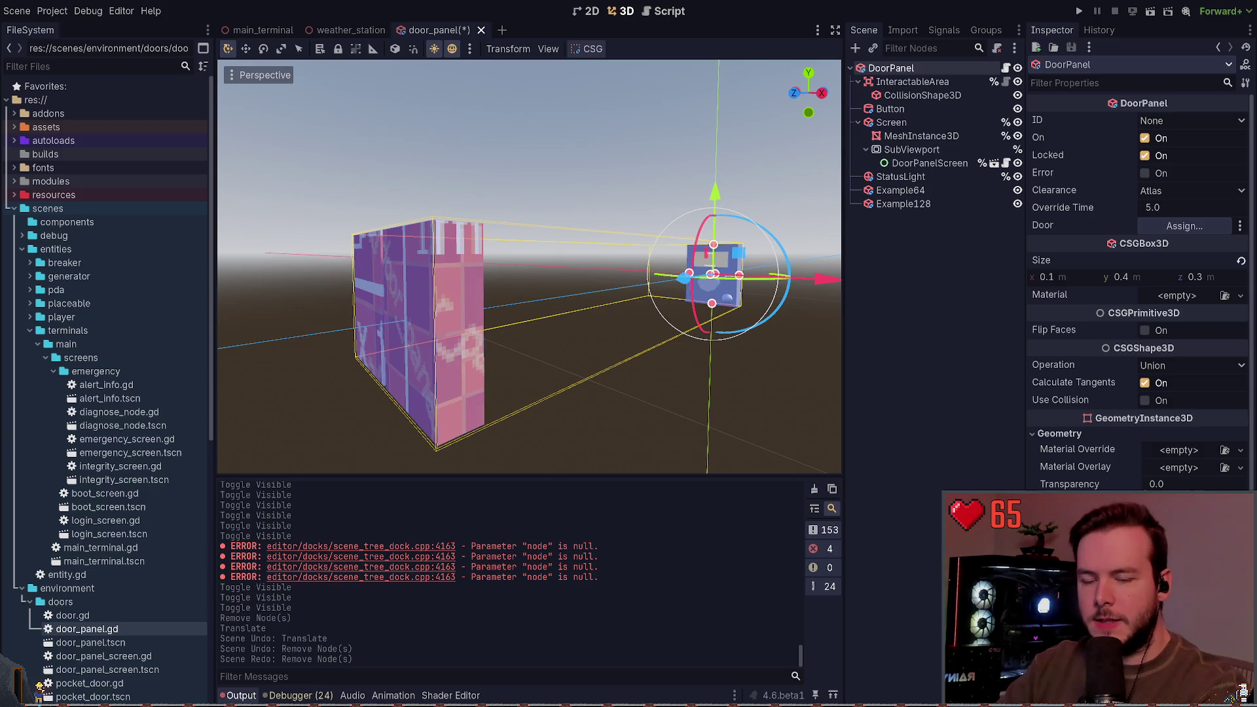
{"action": "left_click", "coordinate": [1172, 452]}
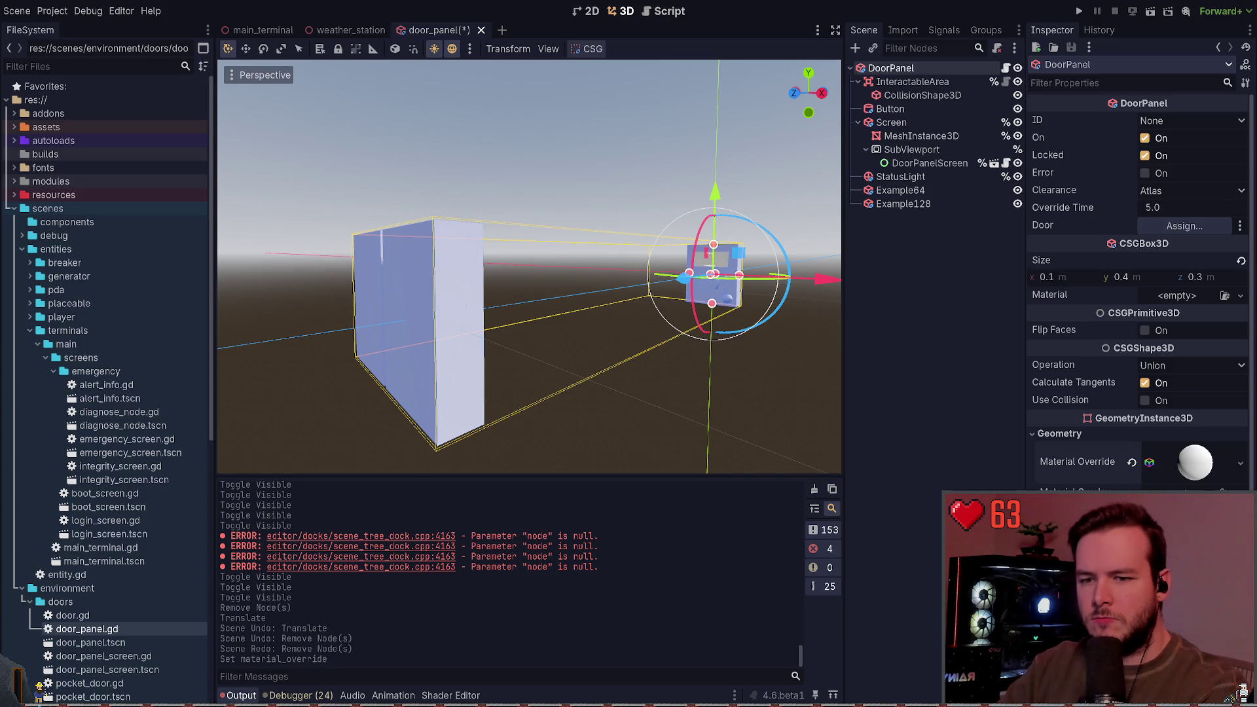
{"action": "left_click", "coordinate": [907, 203]}
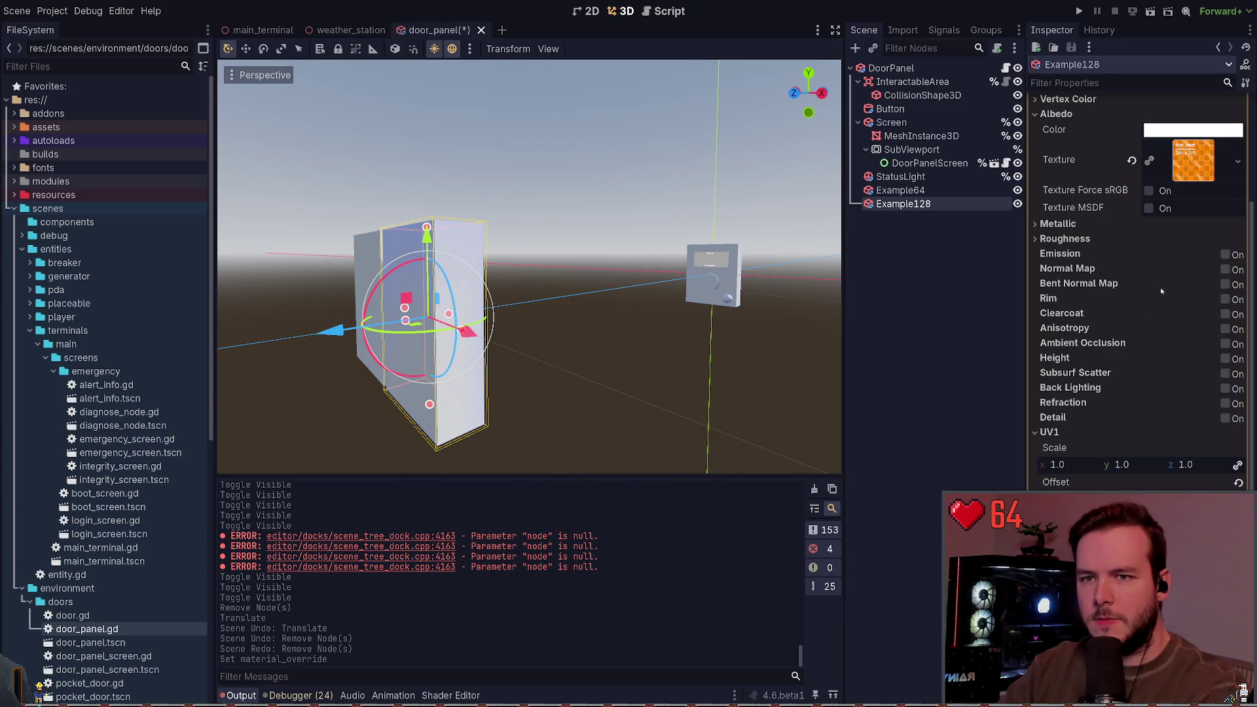
{"action": "left_click", "coordinate": [892, 190]}
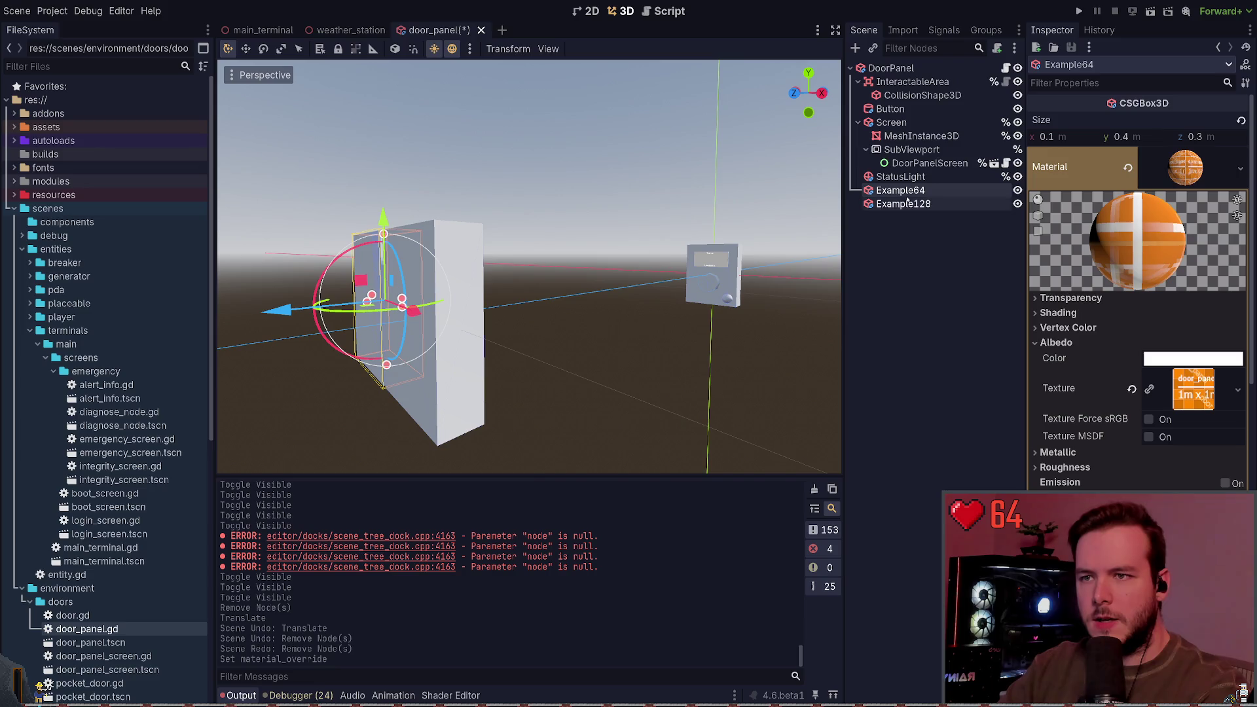
Use the textured material as DoorPanel's override and frame the Example64 and Example128 boxes.
{"action": "left_click", "coordinate": [982, 68]}
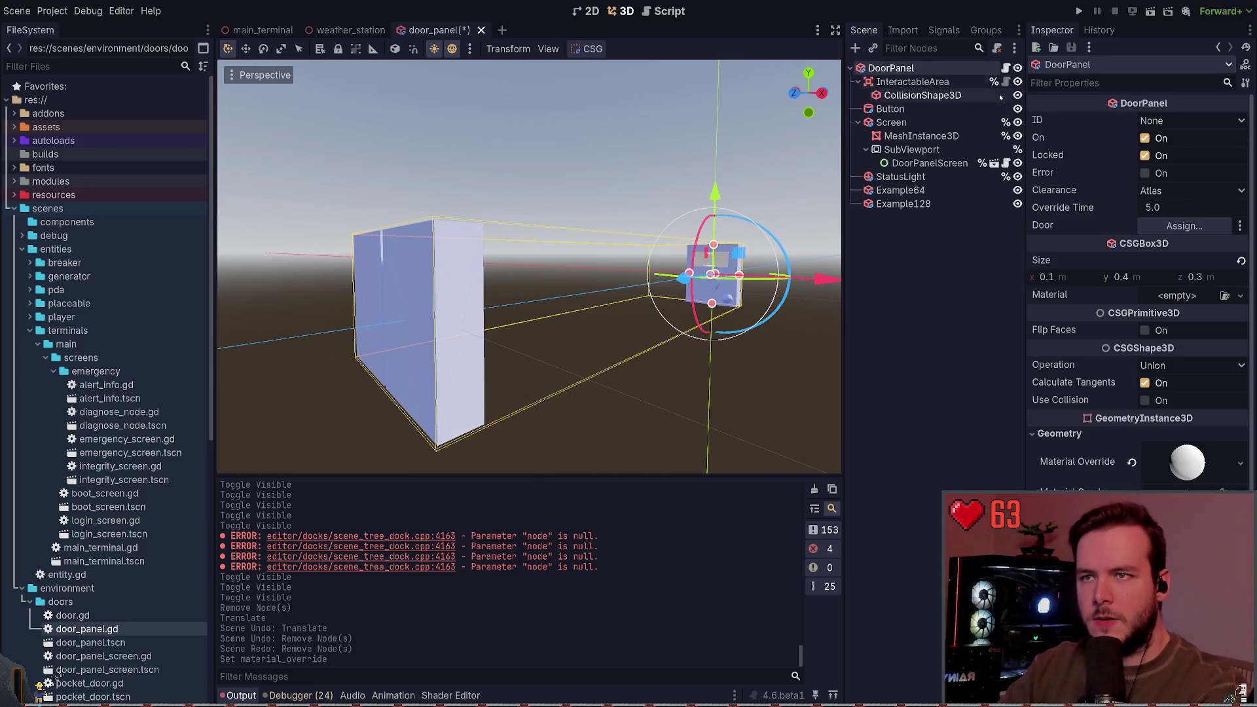
{"action": "left_click", "coordinate": [1187, 463]}
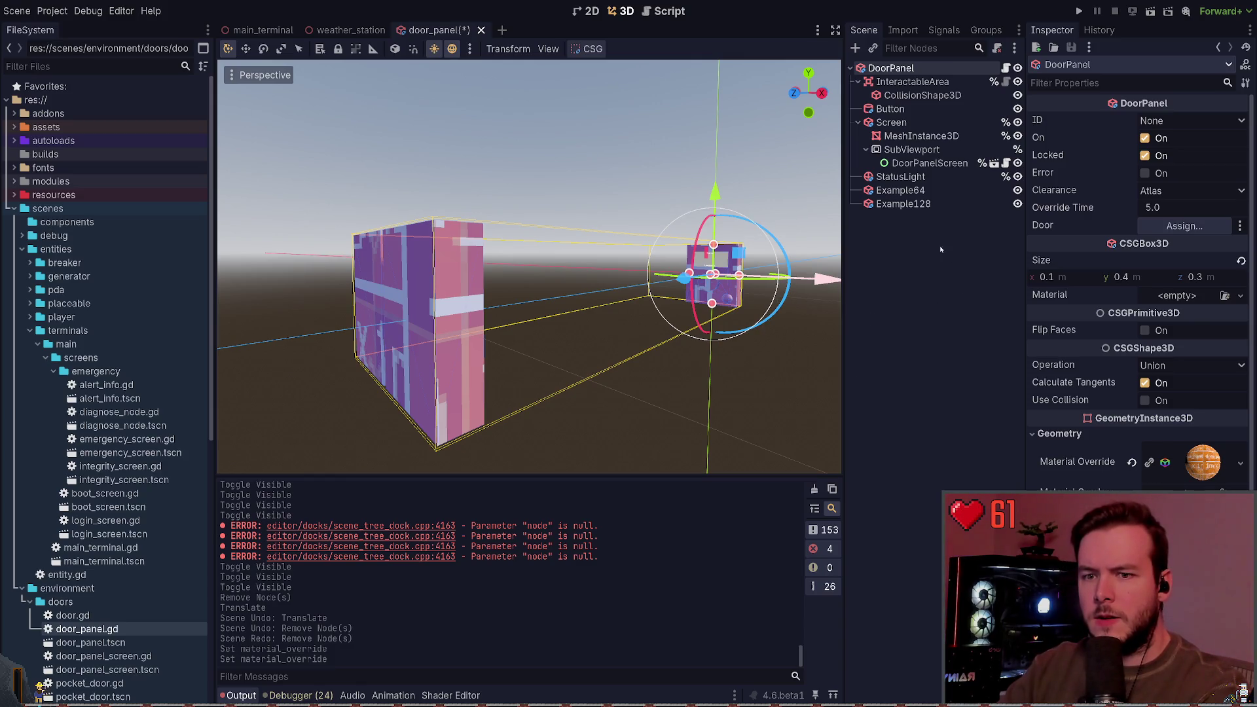
{"action": "left_click", "coordinate": [917, 190]}
{"action": "left_click", "coordinate": [925, 201], "text": "shift"}
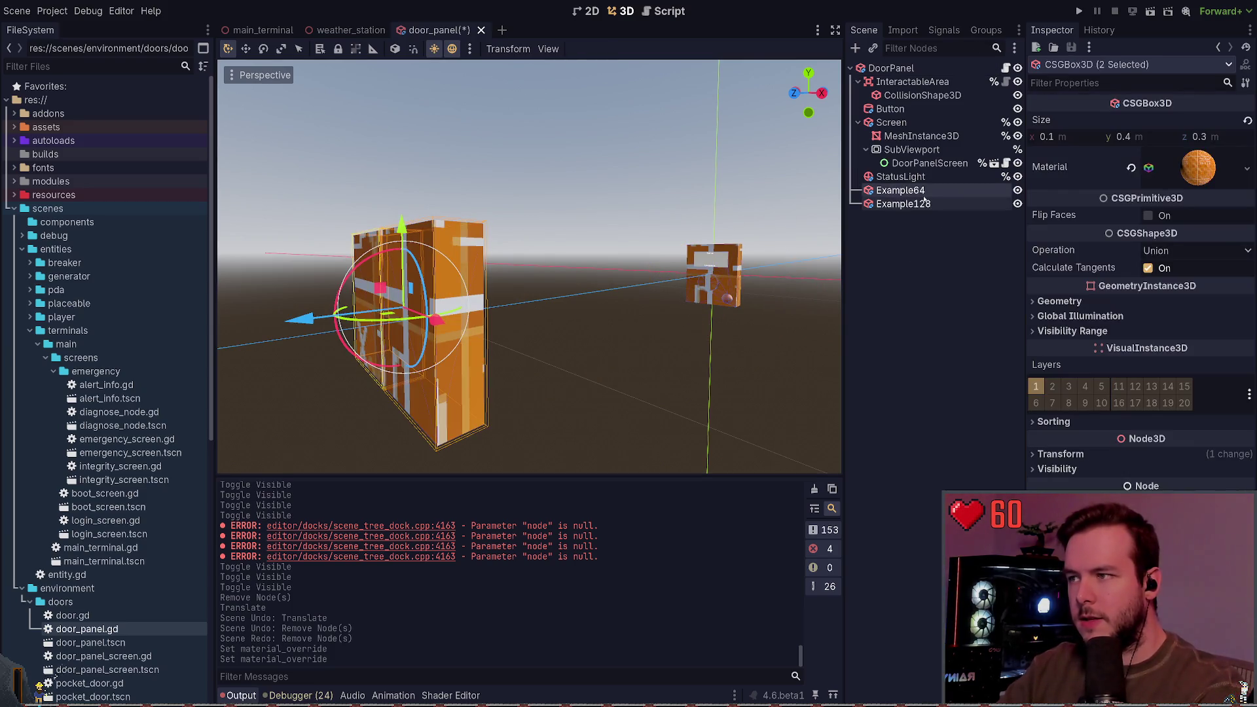
{"action": "key", "text": "f"}
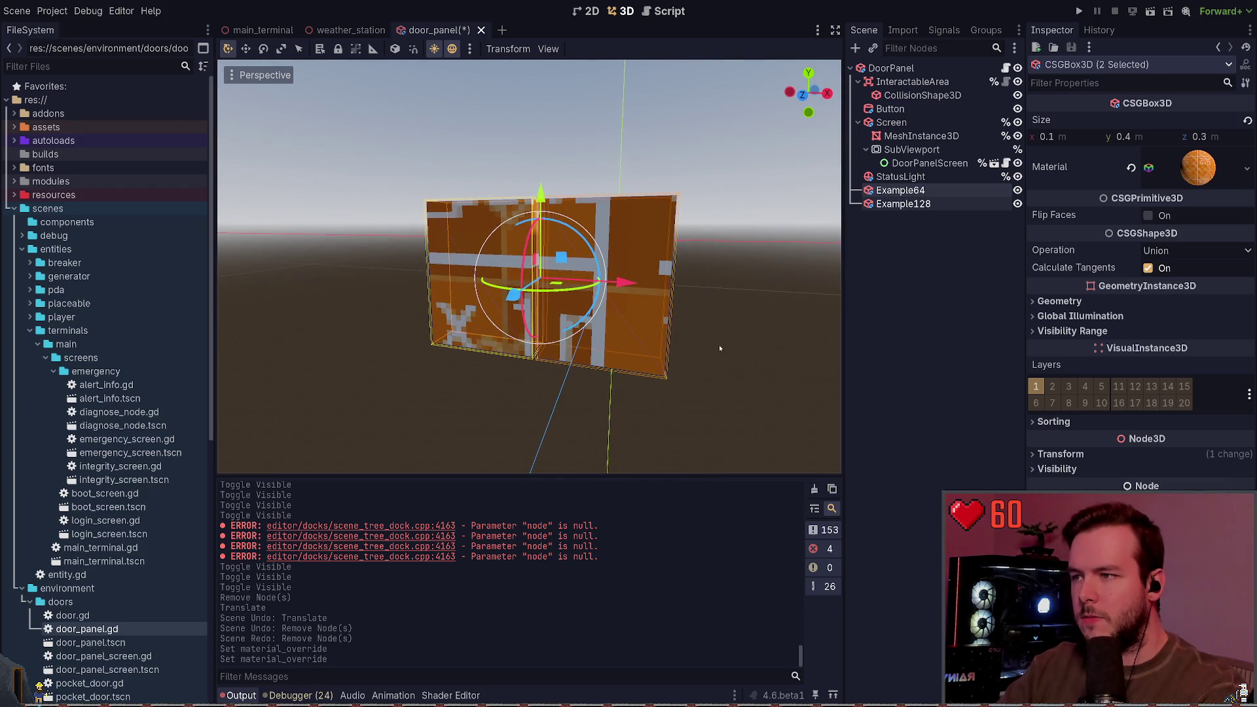
Undo the textured material override, leaving the example boxes untextured pale grey.
{"action": "left_click", "coordinate": [704, 352]}
{"action": "left_click", "coordinate": [900, 189]}
{"action": "left_click", "coordinate": [904, 204]}
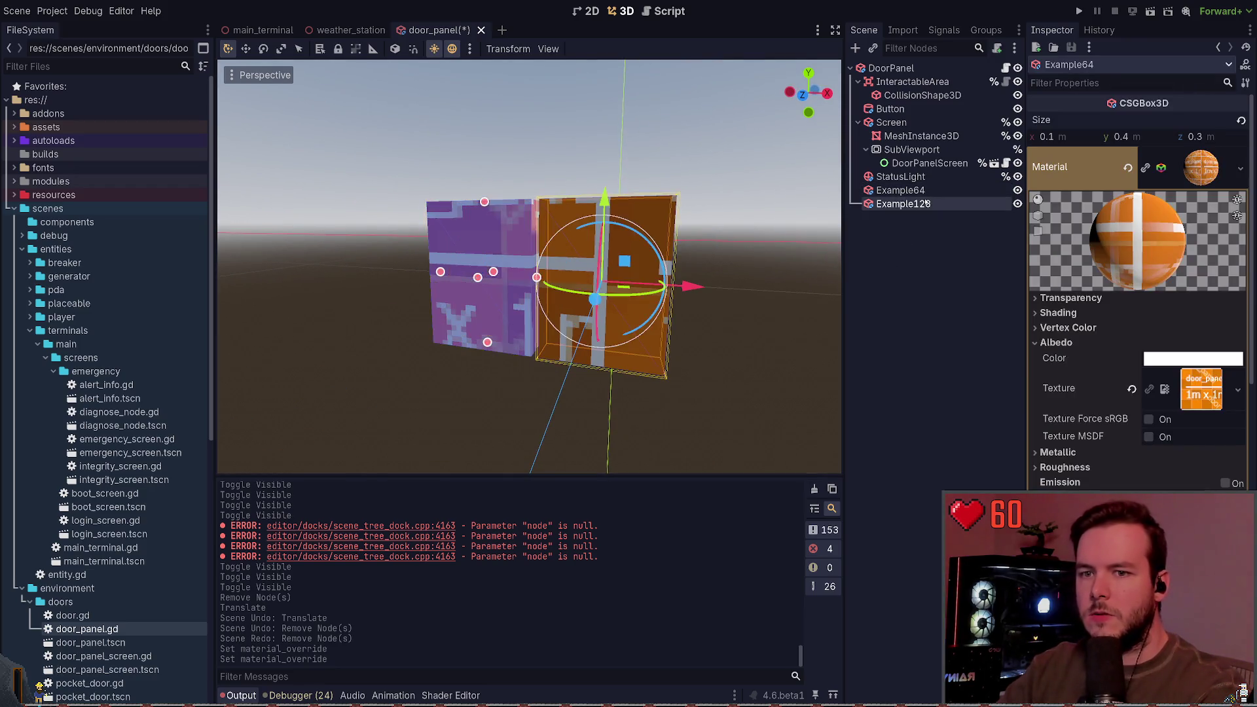
{"action": "key", "text": "ctrl+z"}
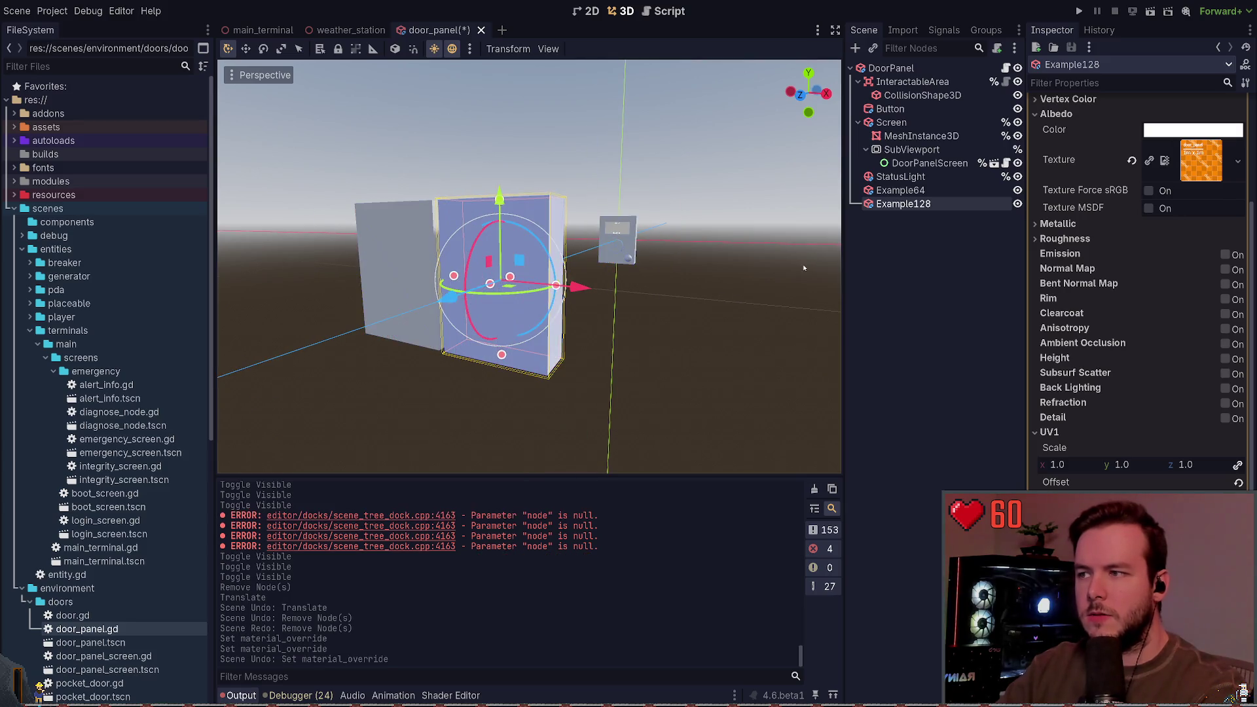
{"action": "left_click", "coordinate": [929, 230]}
{"action": "left_click", "coordinate": [904, 204]}
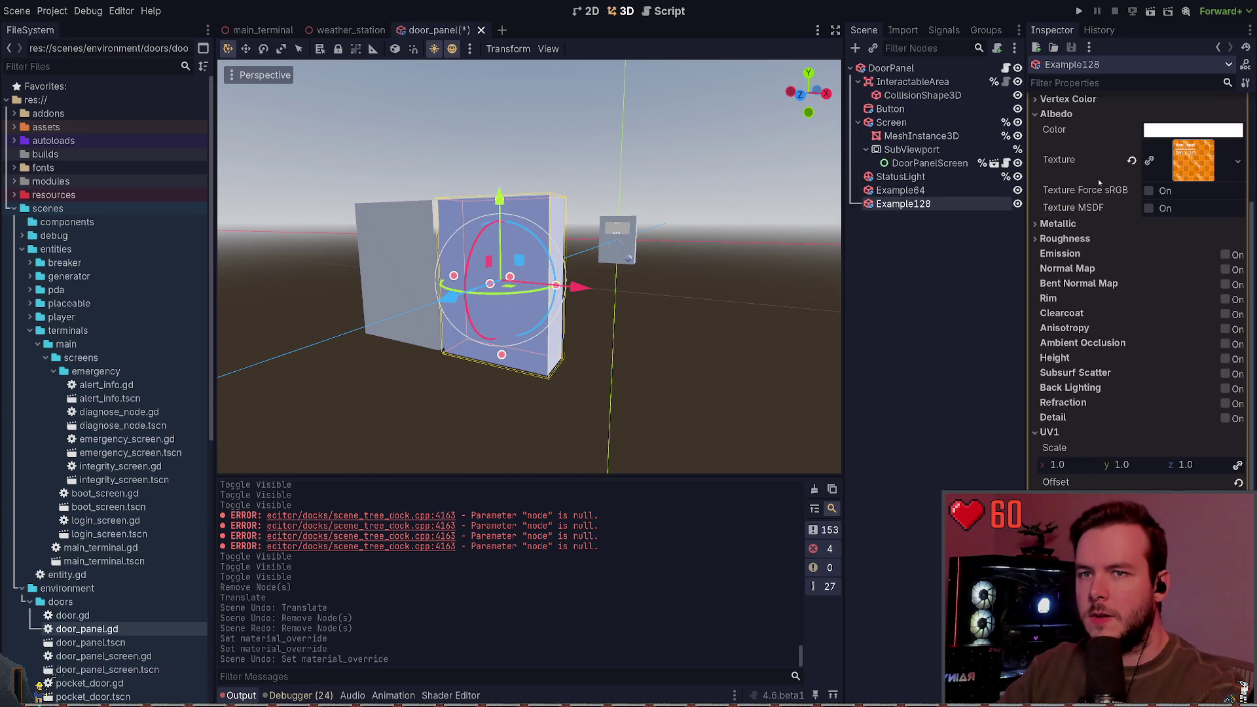
Toggle Example64's visibility off and on and switch between the Example64 and Example128 boxes.
{"action": "left_click", "coordinate": [943, 192]}
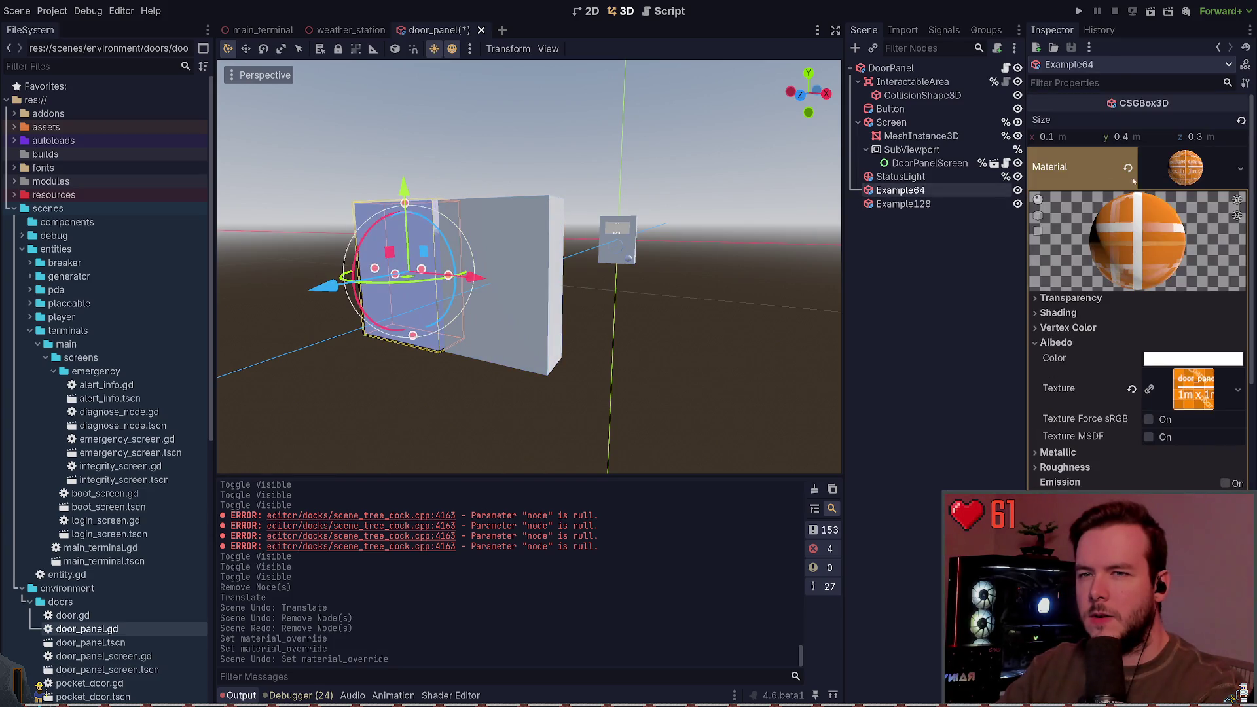
{"action": "left_click", "coordinate": [1018, 190]}
{"action": "left_click", "coordinate": [1017, 190]}
{"action": "scroll", "coordinate": [529, 267], "scroll_direction": "down", "scroll_amount": 5}
{"action": "scroll", "coordinate": [529, 266], "scroll_direction": "up", "scroll_amount": 5}
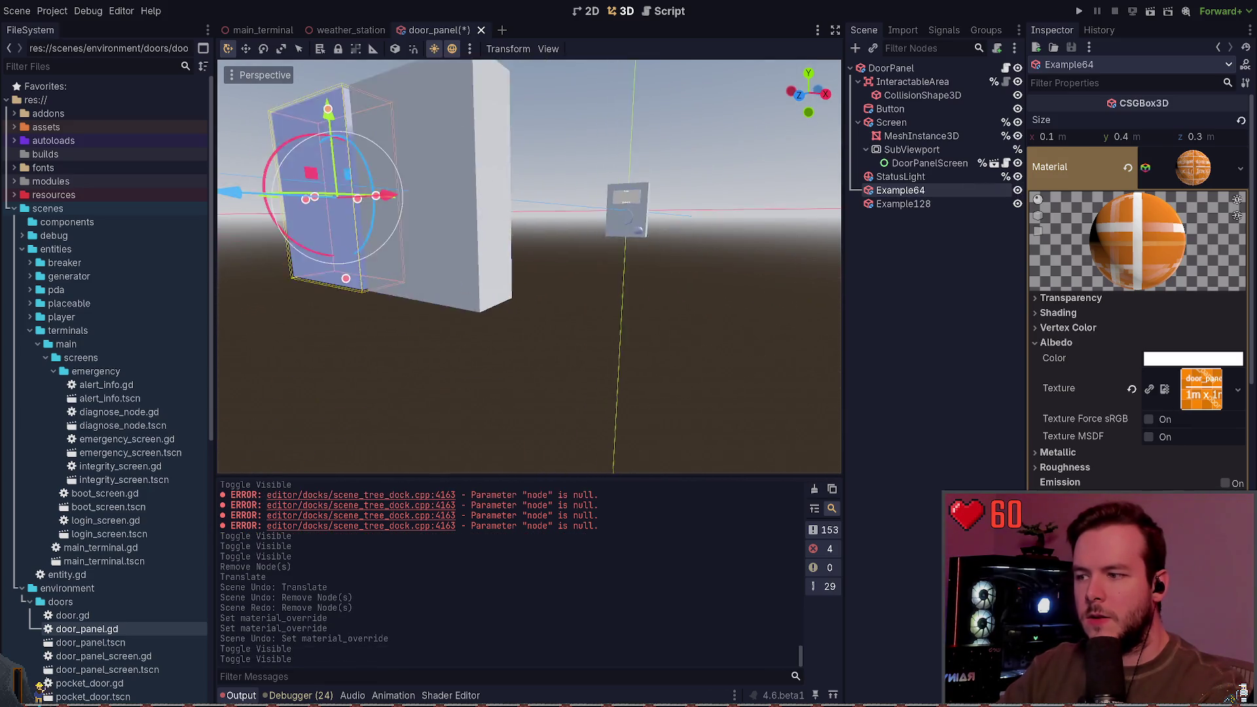
{"action": "scroll", "coordinate": [529, 266], "scroll_direction": "down", "scroll_amount": 5}
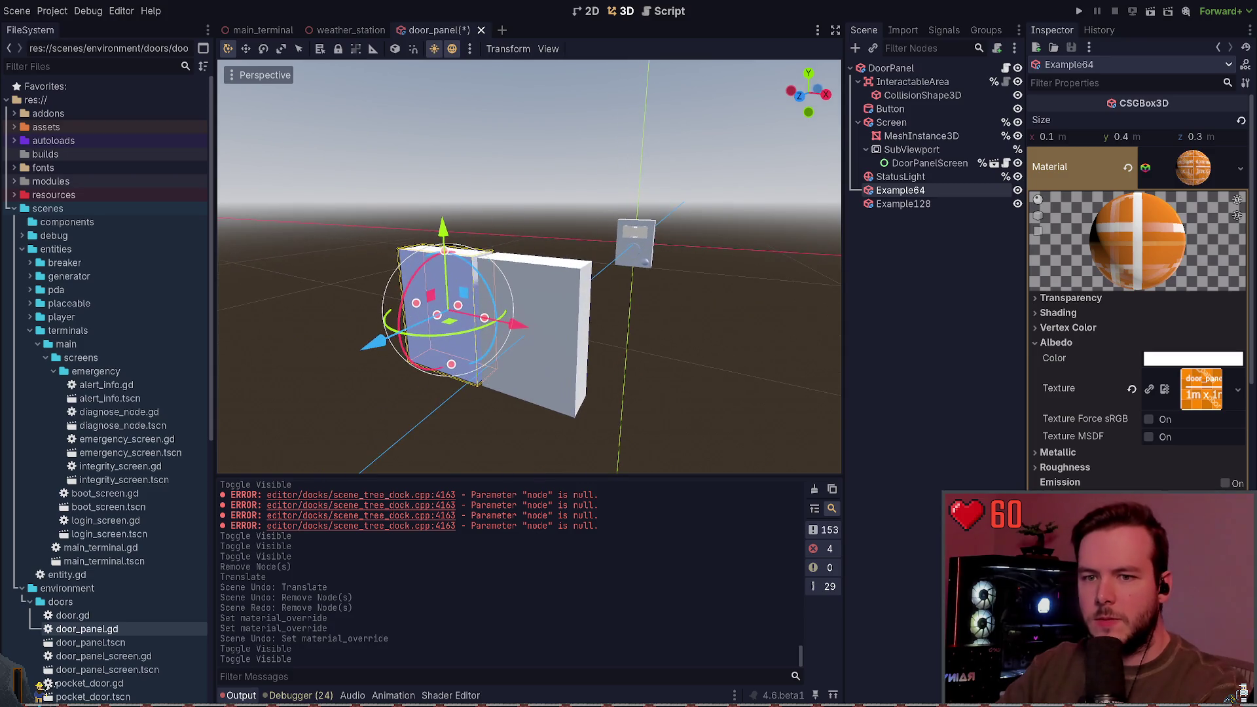
{"action": "left_click", "coordinate": [956, 204]}
{"action": "left_click", "coordinate": [956, 190]}
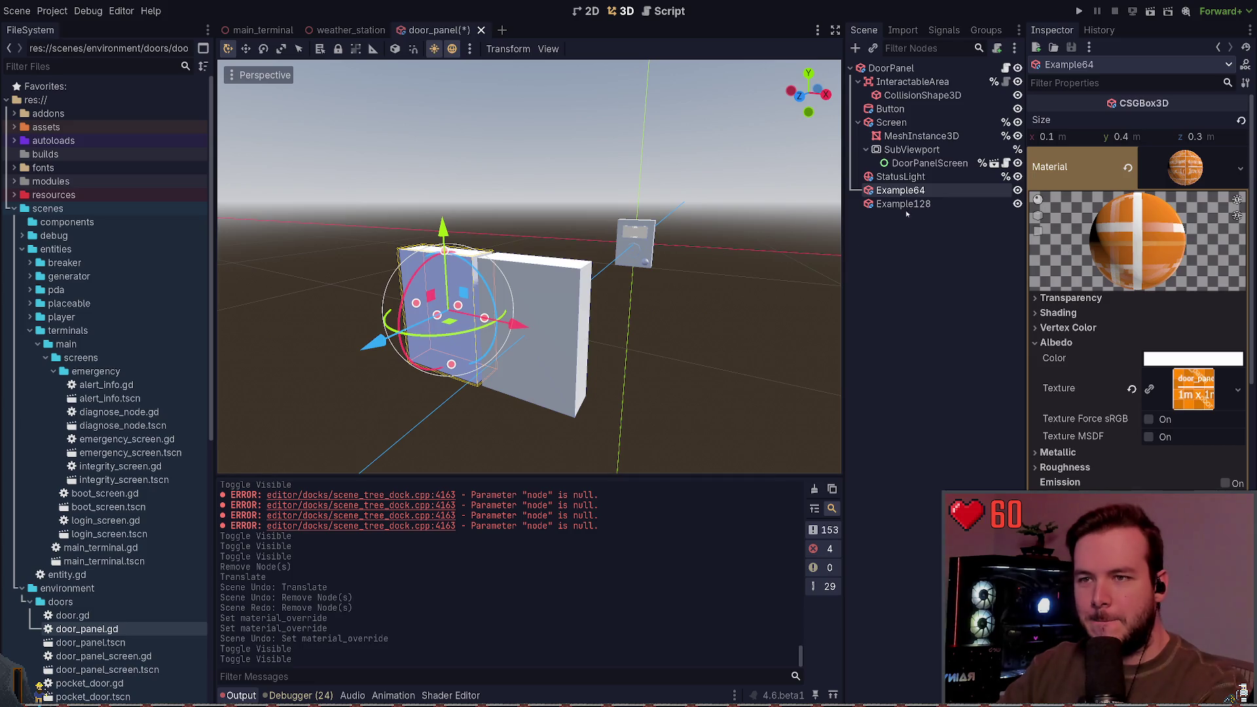
{"action": "left_click", "coordinate": [956, 203]}
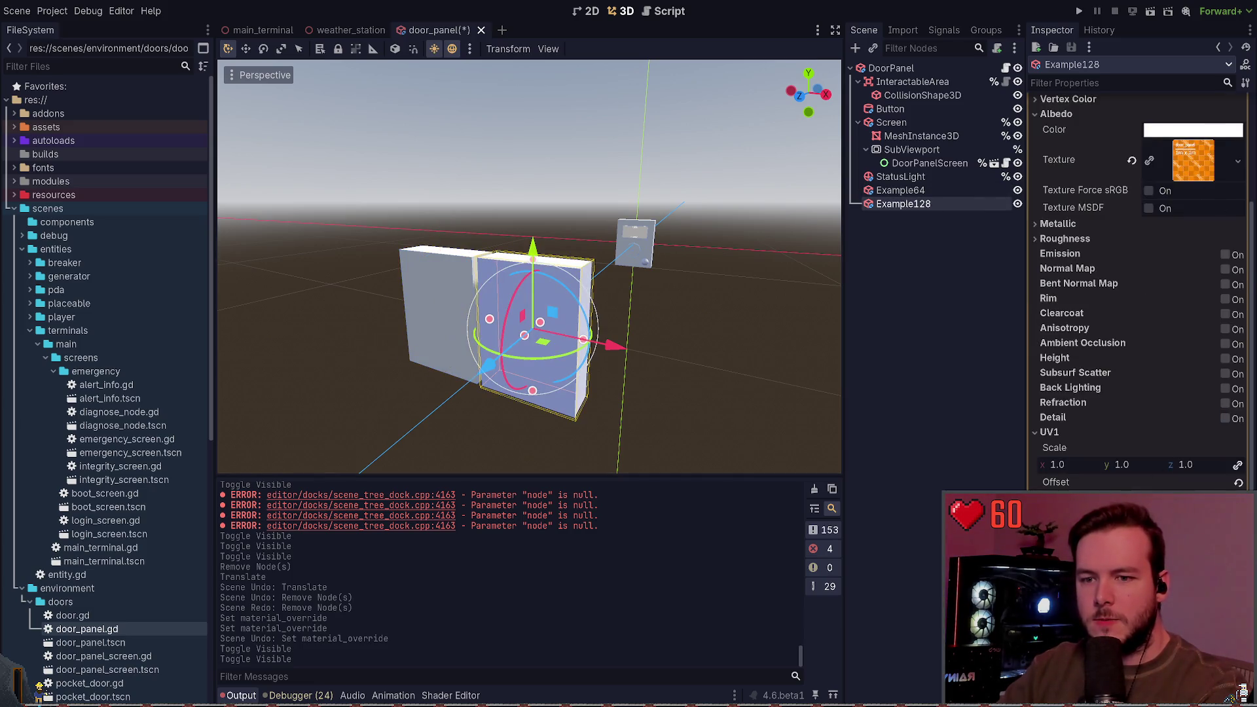
Revert DoorPanel's Material Override to empty so the pink-purple pixel texture returns.
{"action": "left_click", "coordinate": [892, 68]}
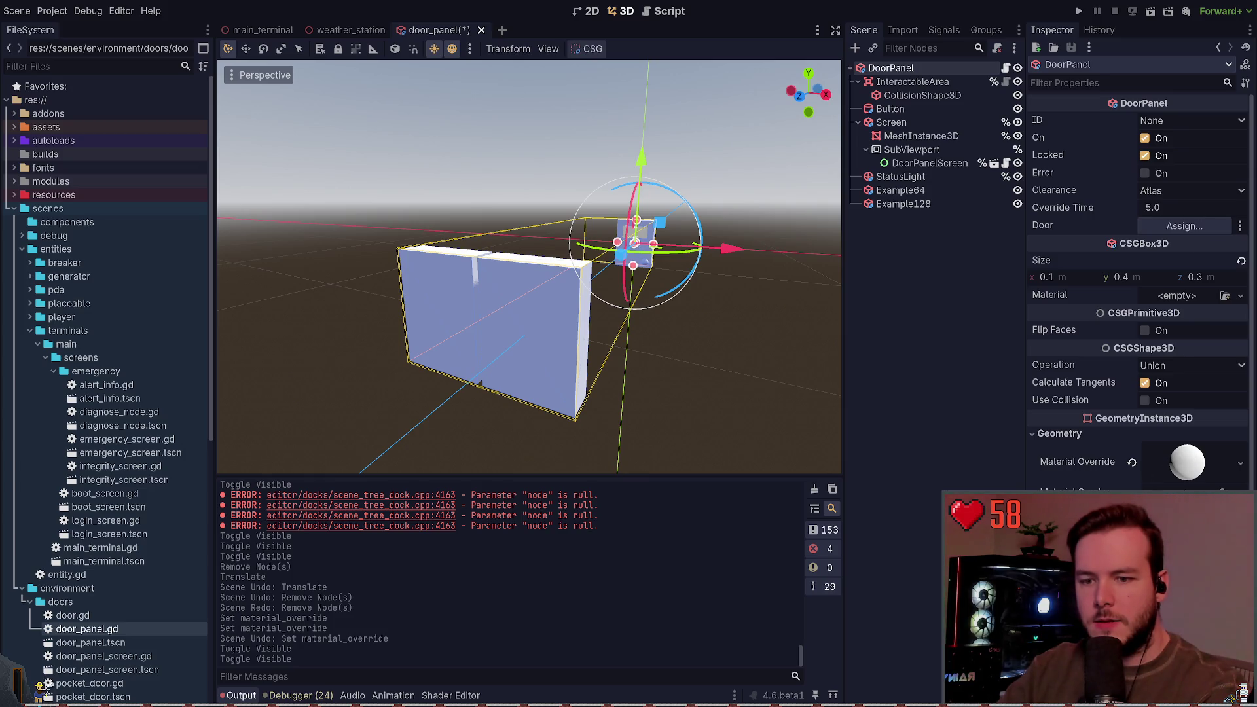
{"action": "left_click", "coordinate": [903, 204]}
{"action": "scroll", "coordinate": [1178, 166], "scroll_direction": "down", "scroll_amount": 4}
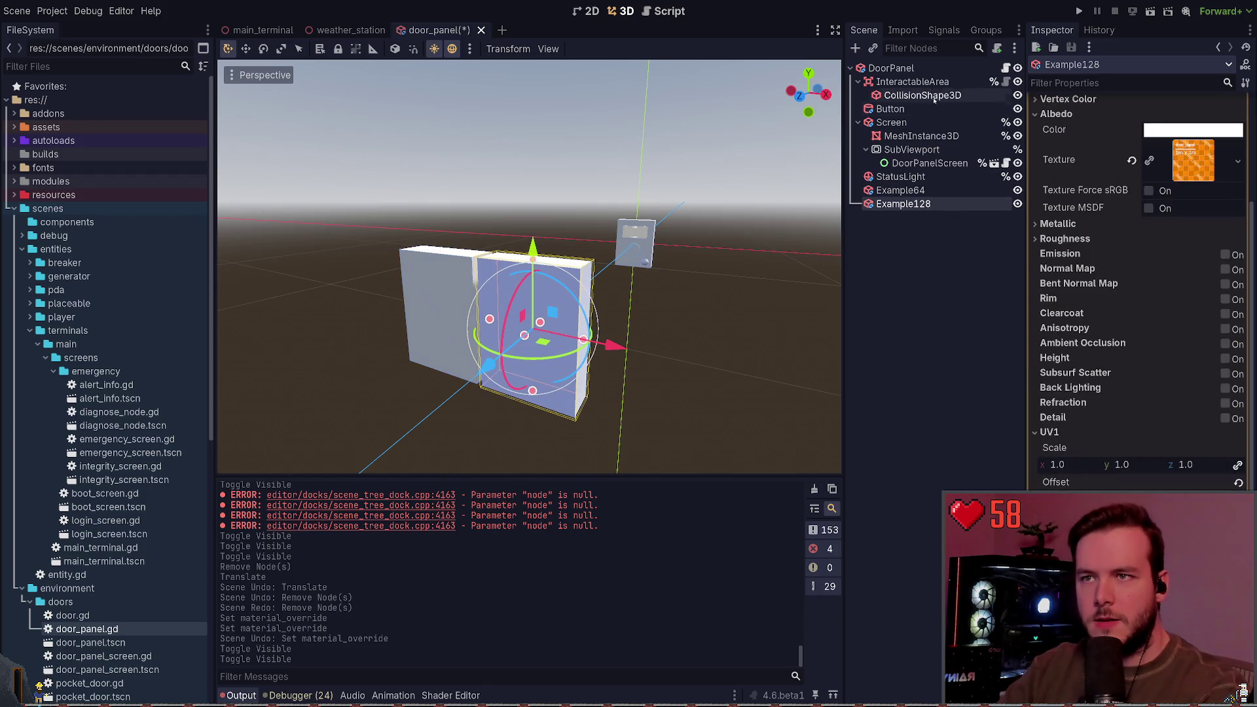
{"action": "left_click", "coordinate": [891, 68]}
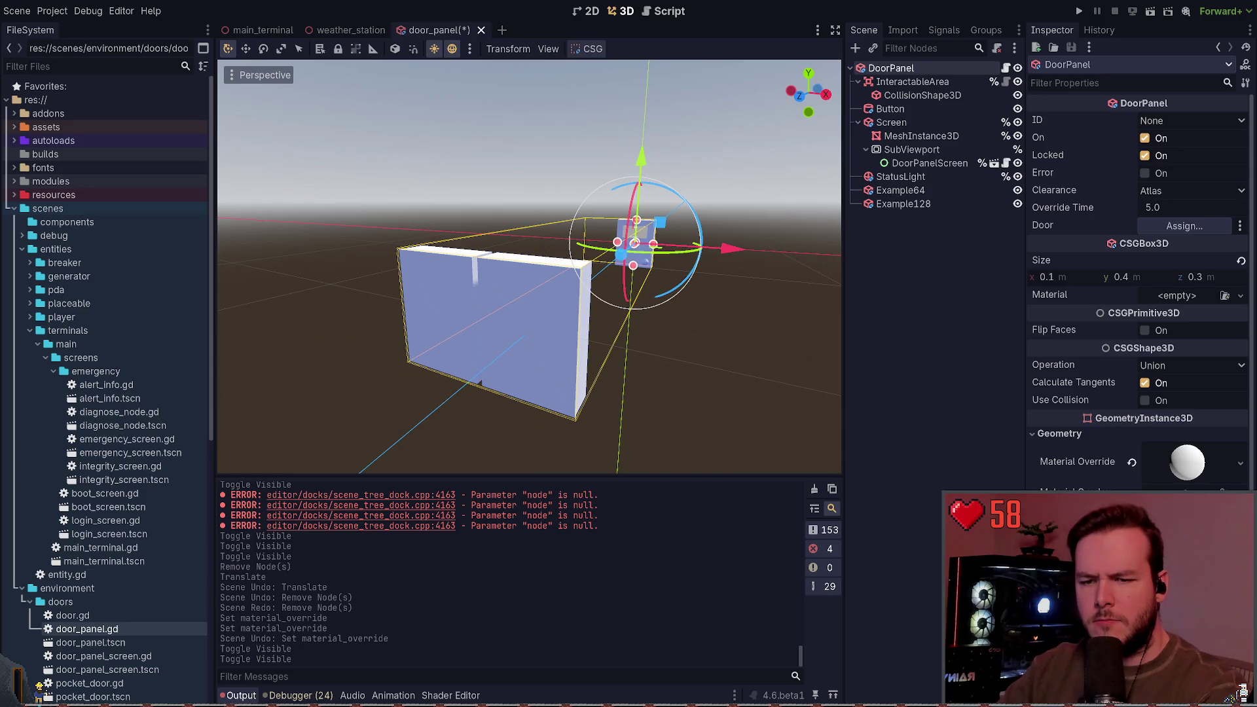
{"action": "left_click", "coordinate": [1132, 462]}
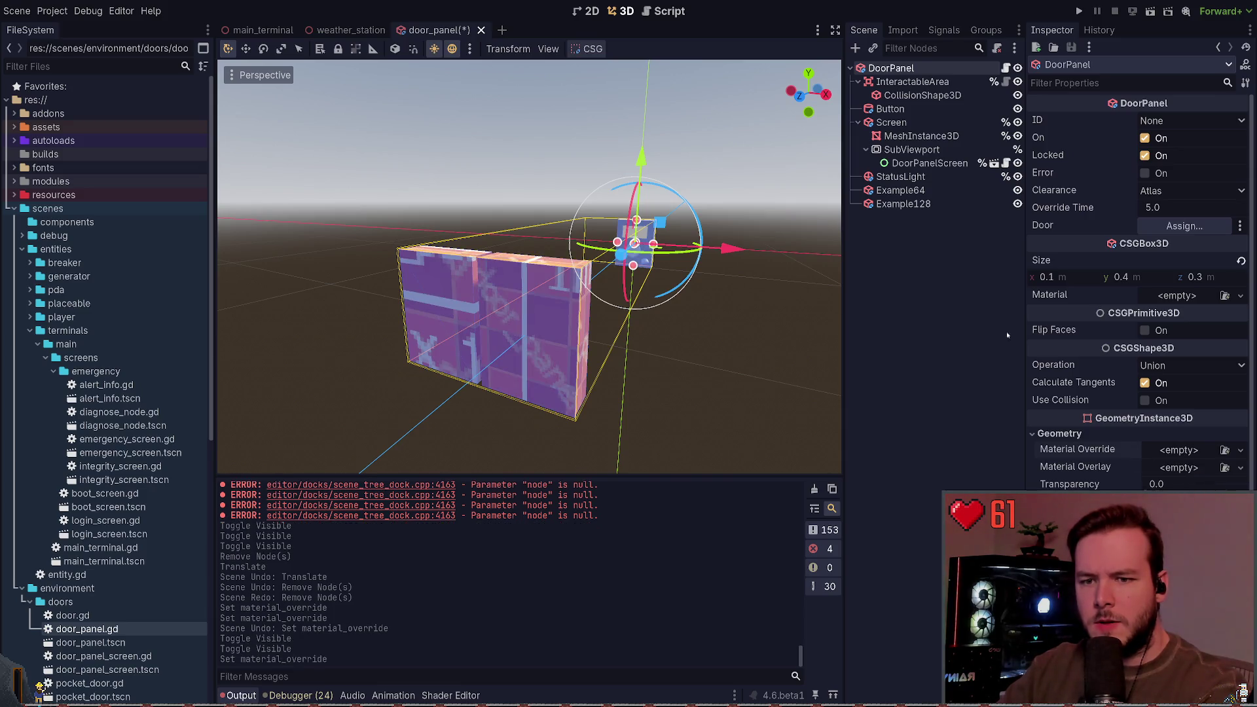
Paste the orange pixel-art material into DoorPanel's Material Override.
{"action": "left_click", "coordinate": [911, 203]}
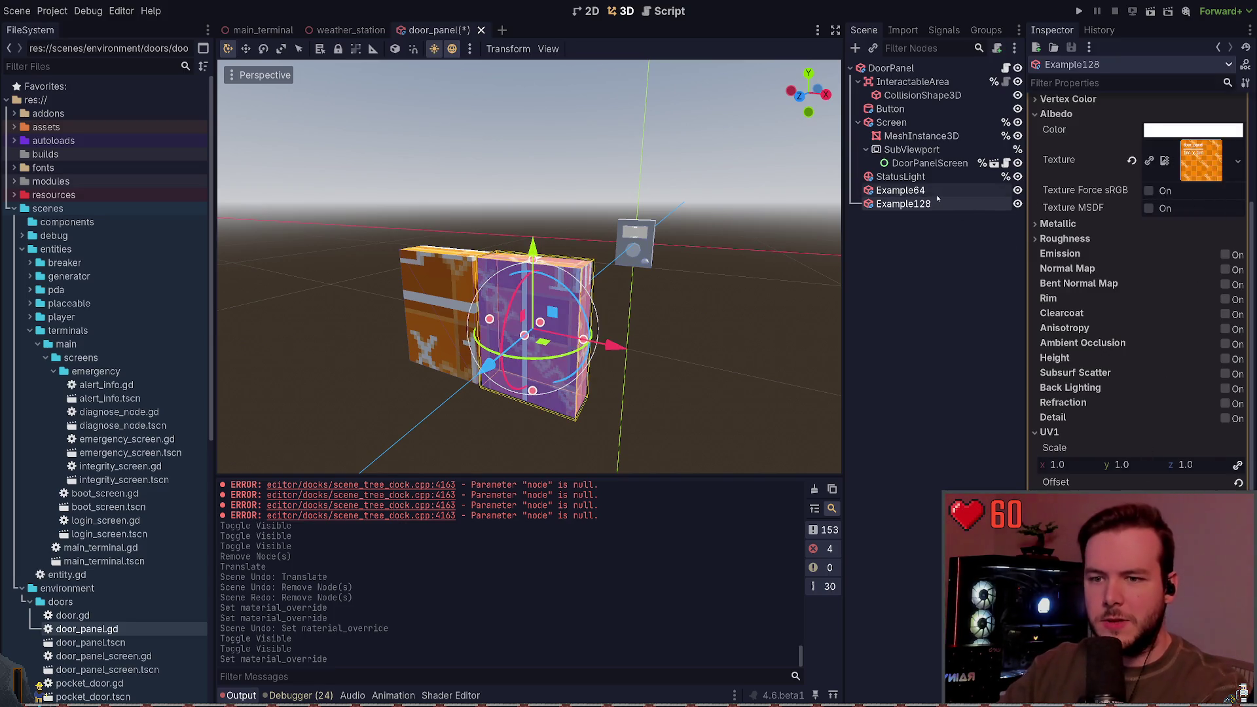
{"action": "scroll", "coordinate": [1074, 228], "scroll_direction": "up", "scroll_amount": 5}
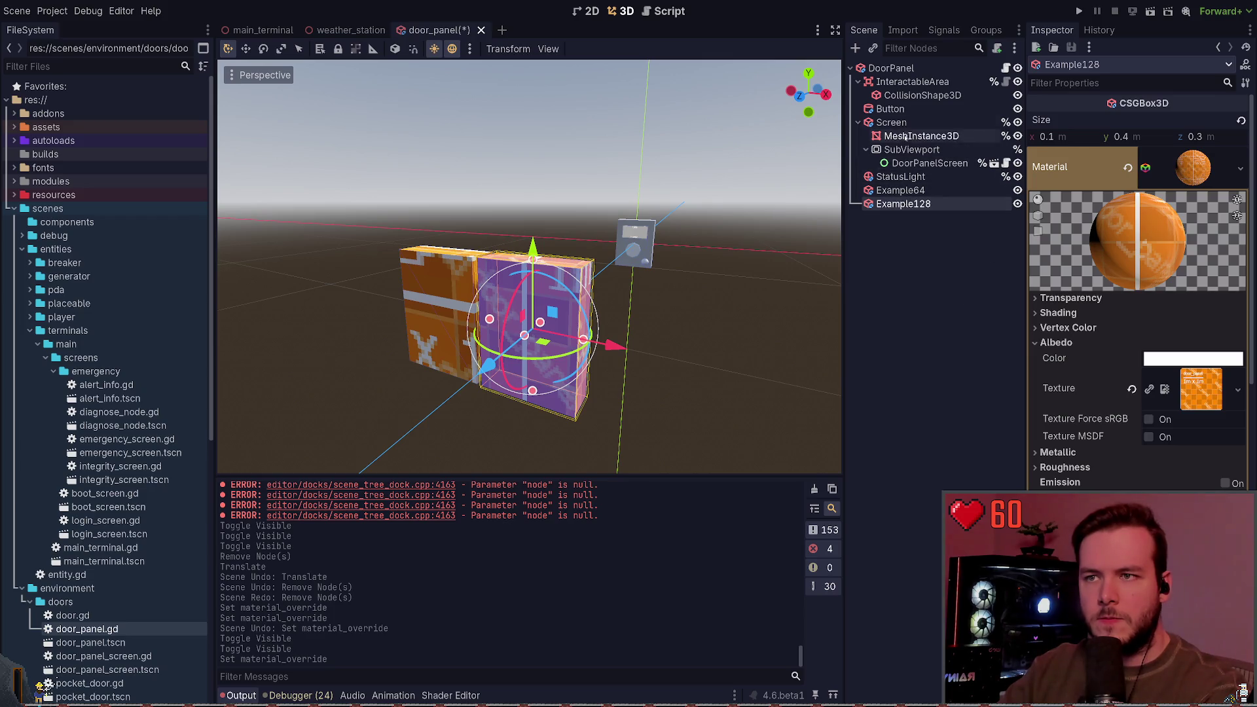
{"action": "left_click", "coordinate": [909, 68]}
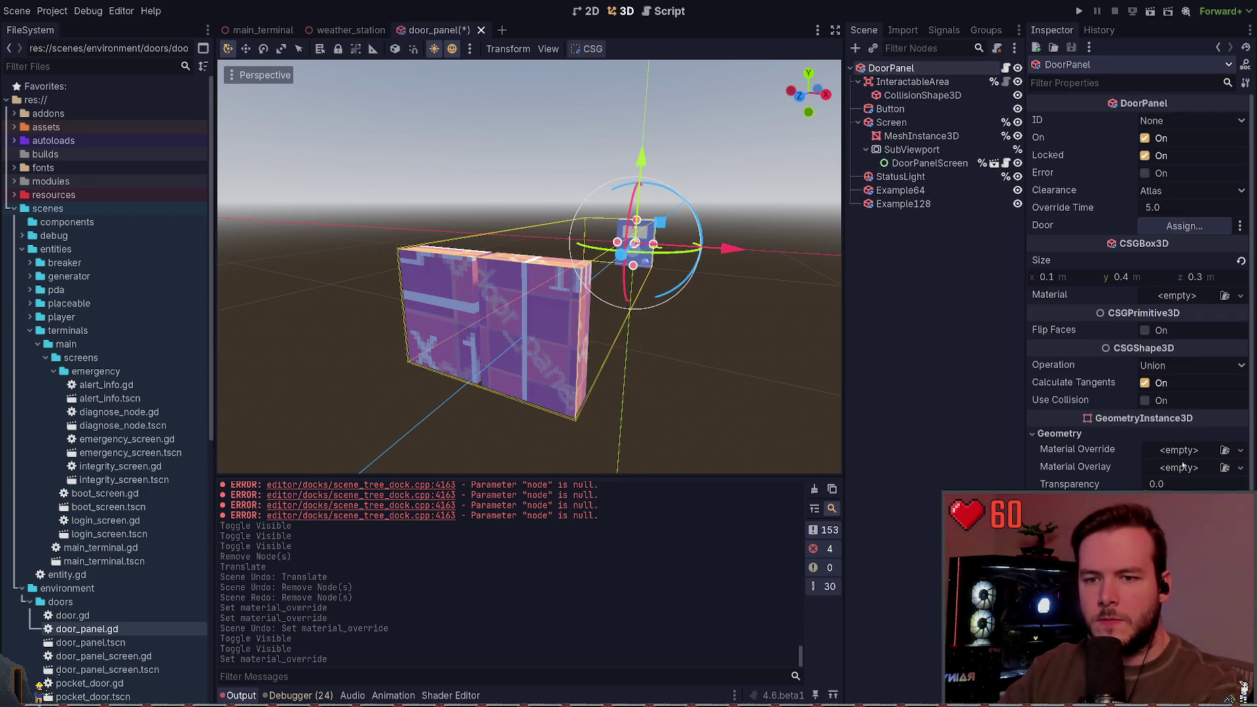
{"action": "key", "text": "ctrl+v"}
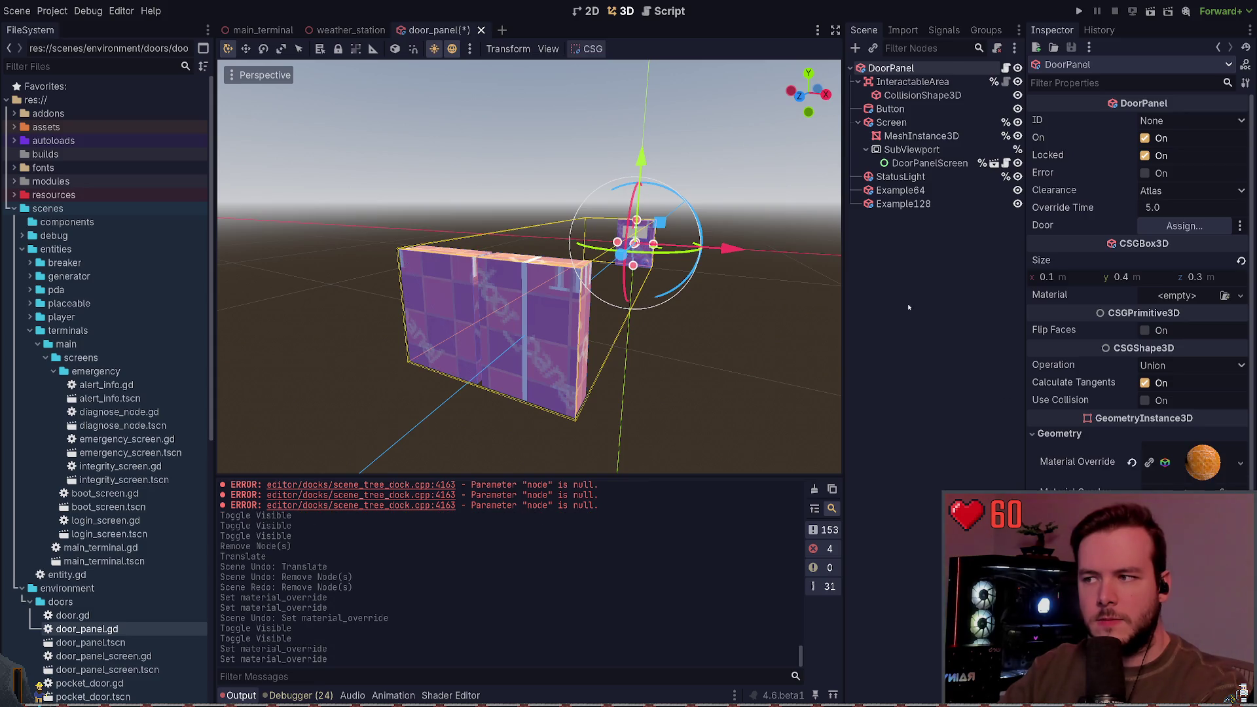
Delete the Example64 and Example128 test boxes.
{"action": "left_click", "coordinate": [906, 289]}
{"action": "left_click", "coordinate": [904, 203]}
{"action": "left_click", "coordinate": [900, 190], "text": "shift"}
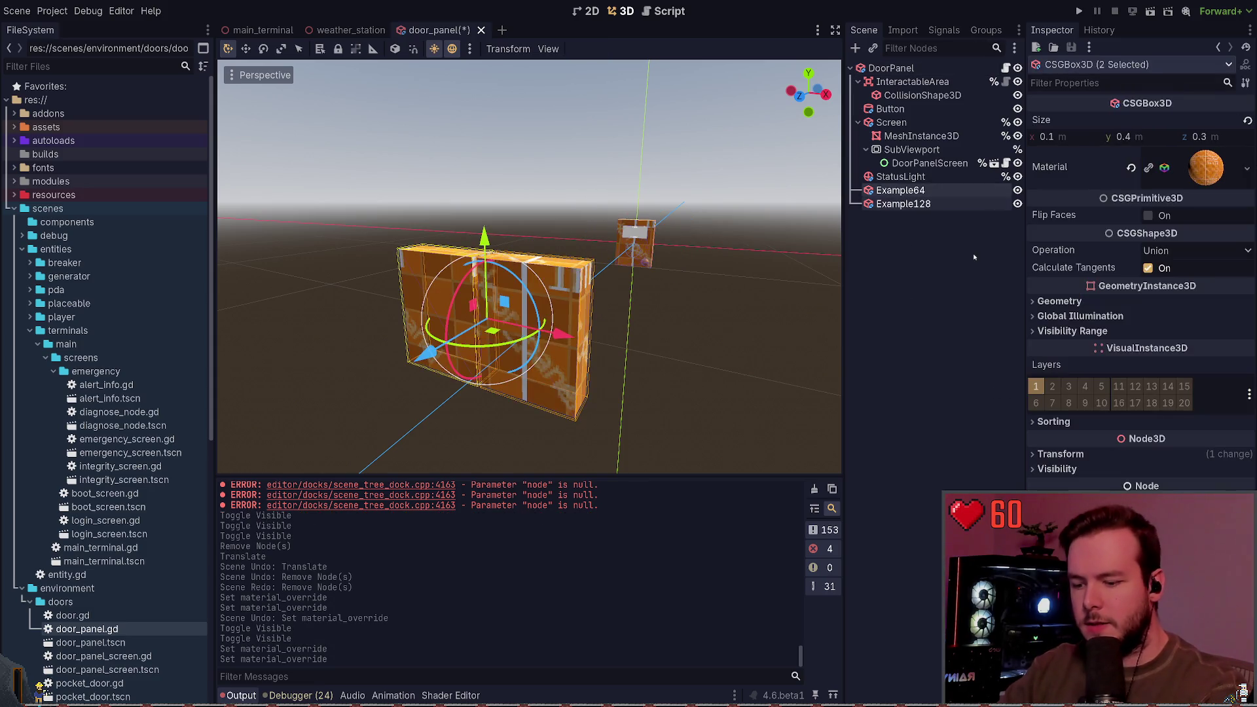
{"action": "key", "text": "Delete"}
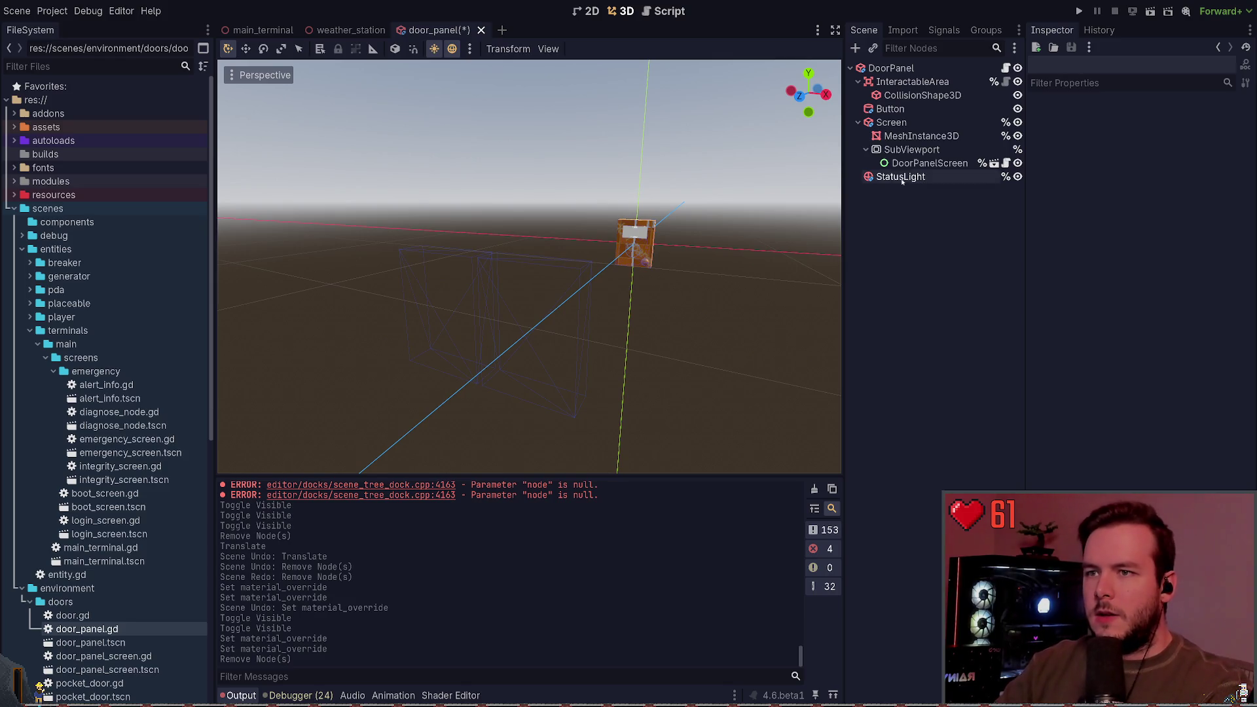
Recentre the view on the door panel and save the door_panel scene.
{"action": "left_click", "coordinate": [634, 243]}
{"action": "left_click", "coordinate": [567, 359]}
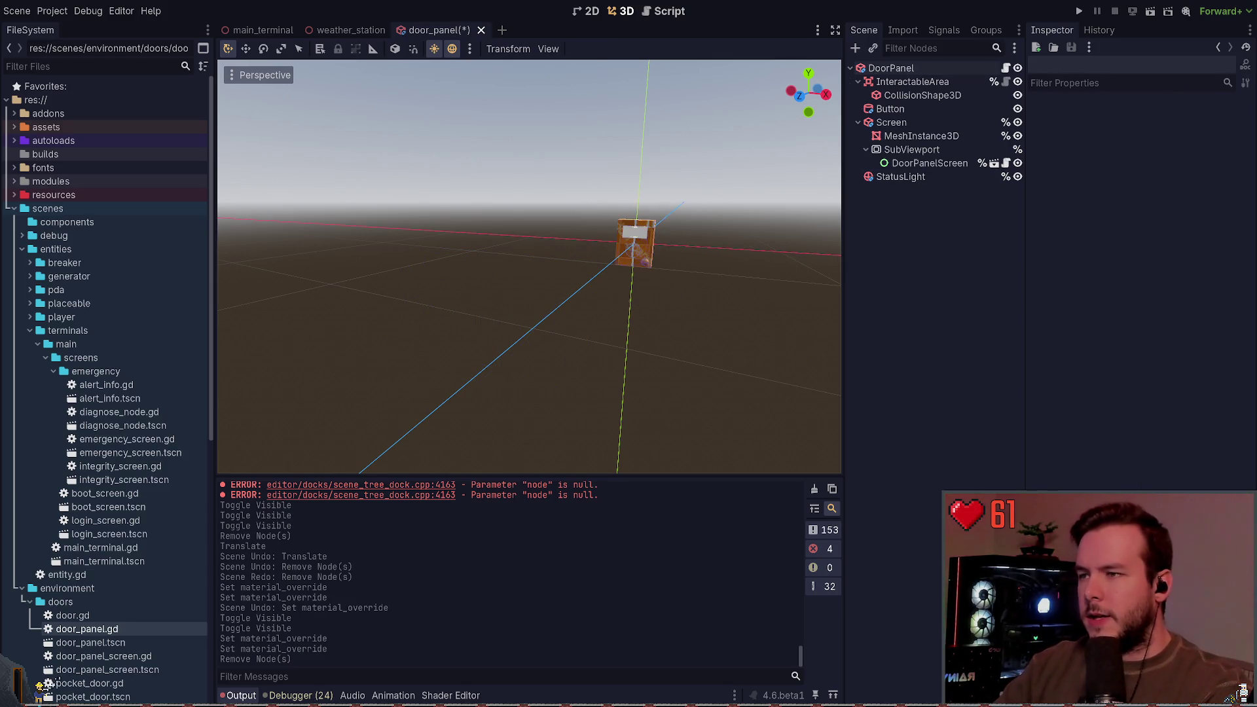
{"action": "scroll", "coordinate": [568, 359], "scroll_direction": "up", "scroll_amount": 4}
{"action": "scroll", "coordinate": [568, 359], "scroll_direction": "up", "scroll_amount": 3}
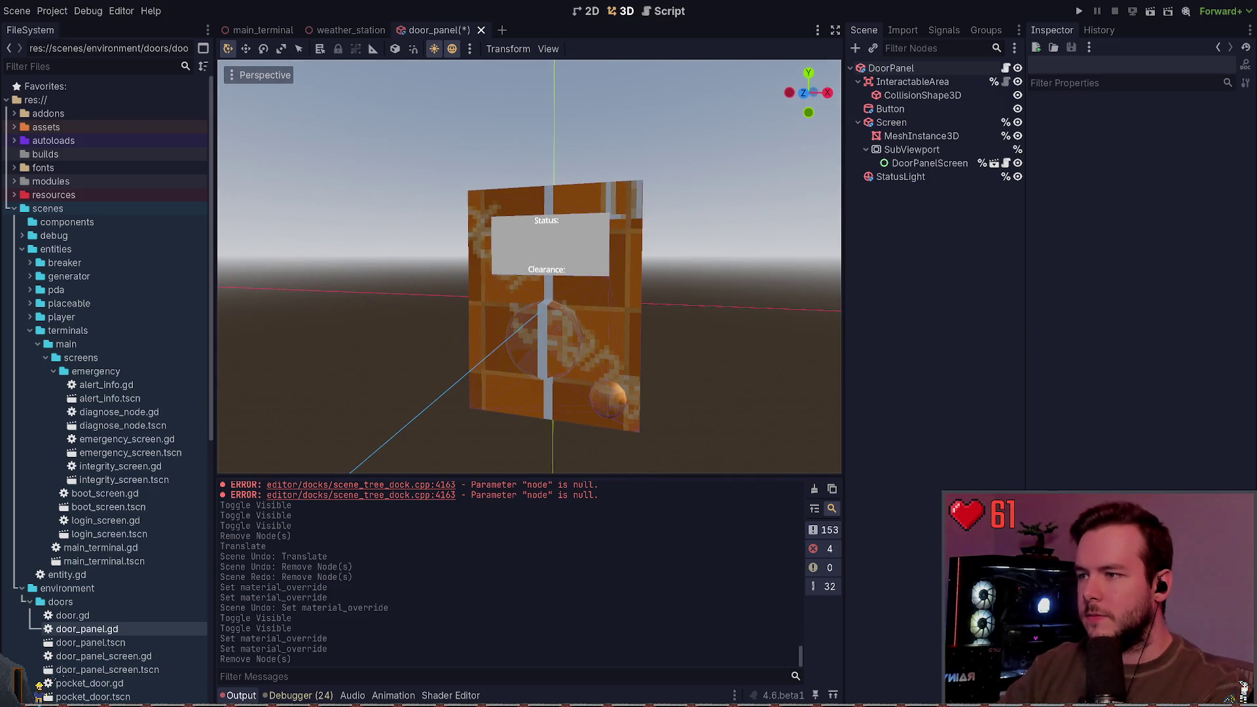
{"action": "mouse_move", "coordinate": [689, 310]}
{"action": "left_mouse_down"}
{"action": "mouse_move", "coordinate": [803, 311]}
{"action": "mouse_move", "coordinate": [720, 308]}
{"action": "mouse_move", "coordinate": [786, 308]}
{"action": "mouse_move", "coordinate": [746, 308]}
{"action": "left_mouse_up"}
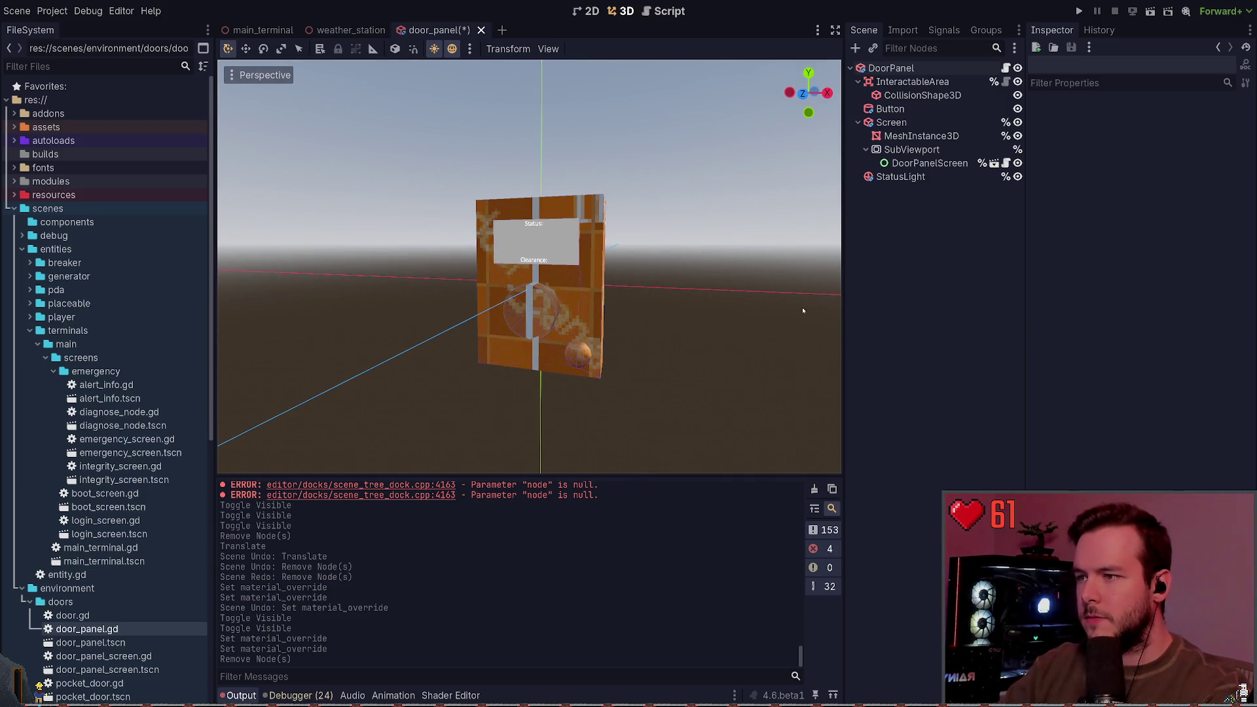
{"action": "key", "text": "ctrl+s"}
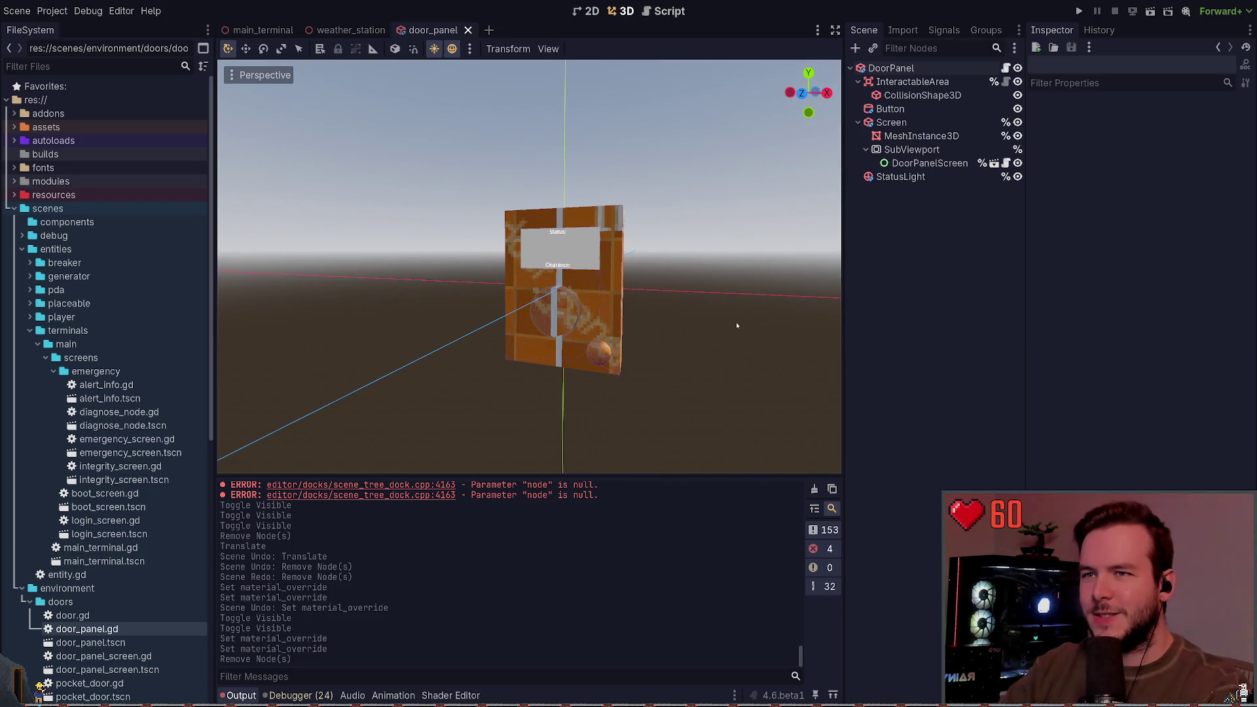
{"action": "left_click", "coordinate": [912, 81]}
{"action": "left_click", "coordinate": [858, 81]}
{"action": "left_click", "coordinate": [918, 211]}
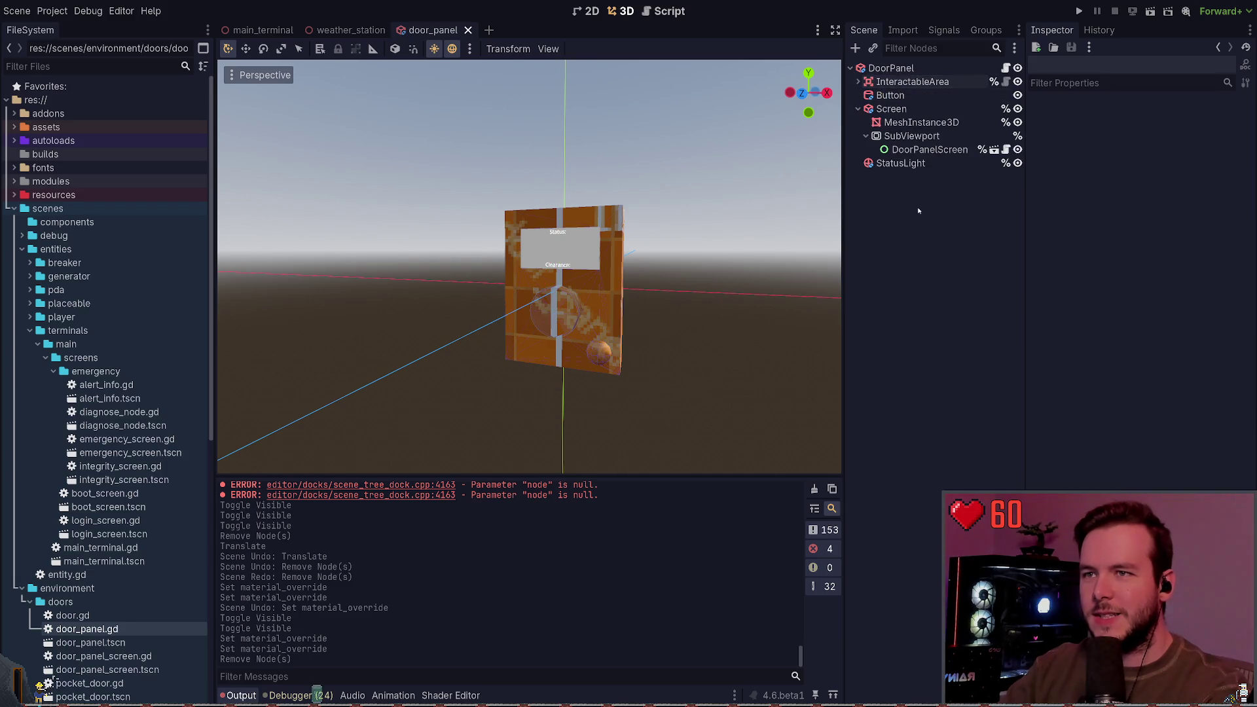
Inspect the MeshInstance3D, InteractableArea and Button nodes of the door panel.
{"action": "left_click_drag", "start_coordinate": [733, 266], "coordinate": [724, 265]}
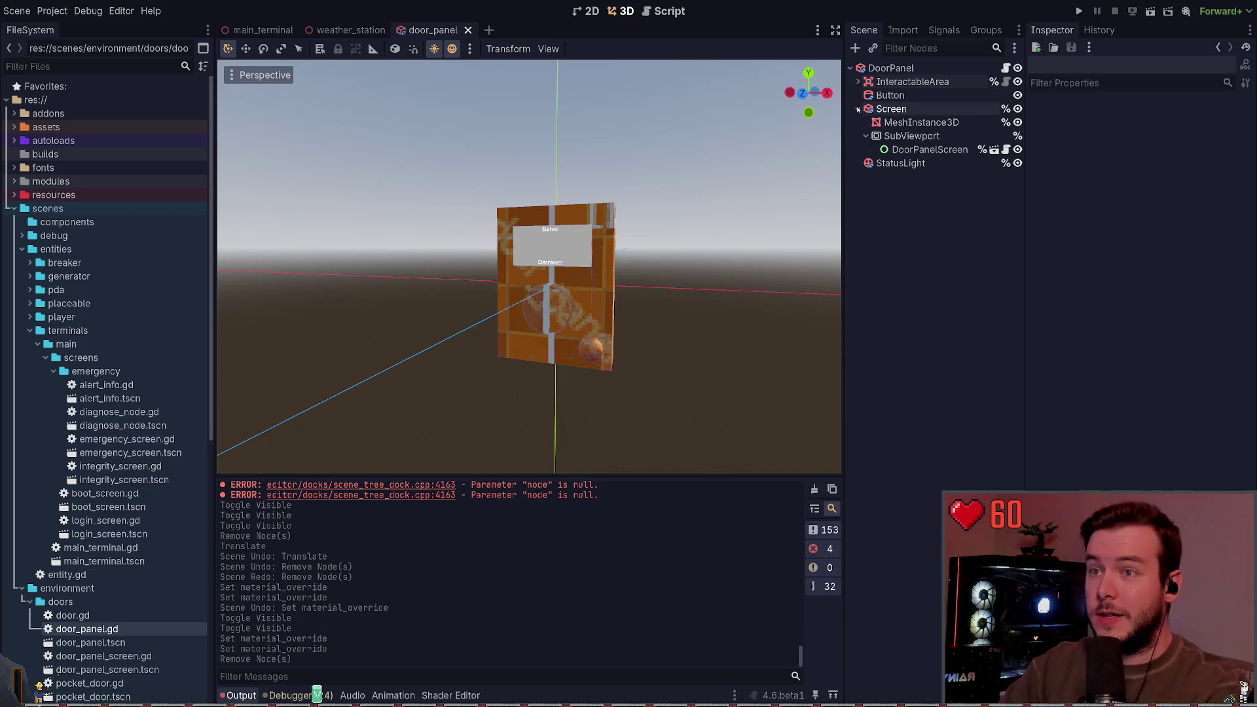
{"action": "left_click", "coordinate": [921, 122]}
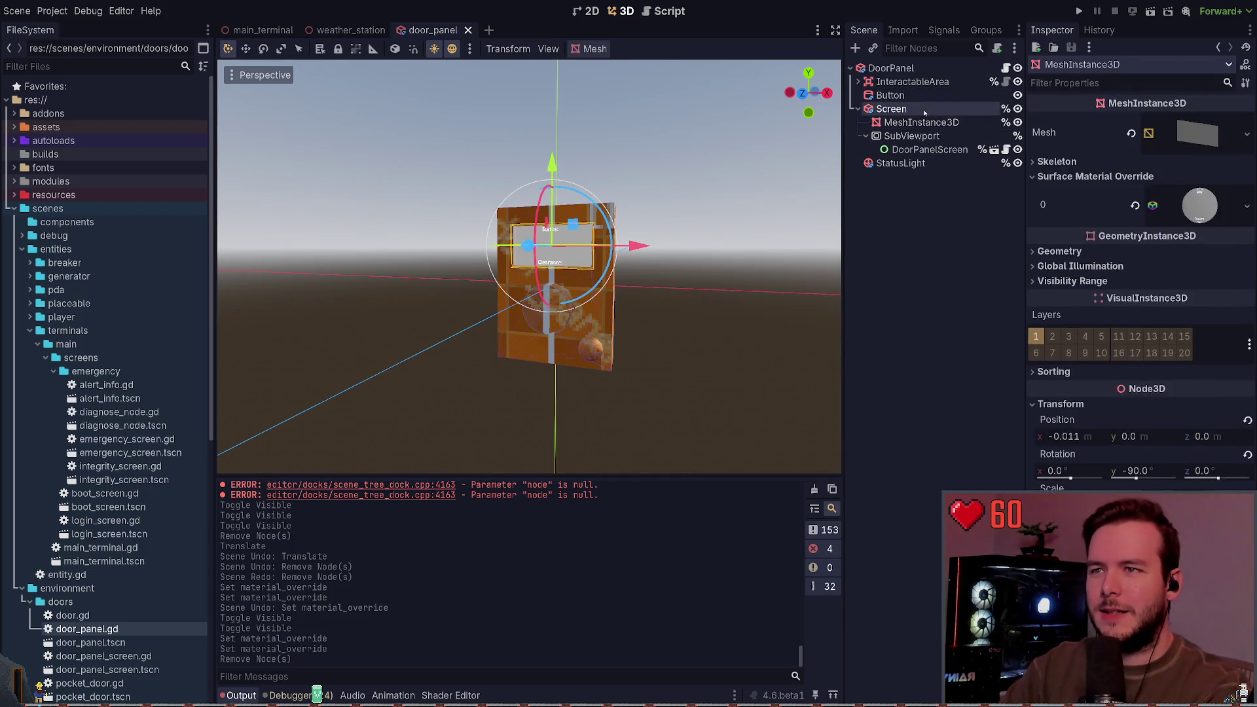
{"action": "left_click", "coordinate": [943, 204]}
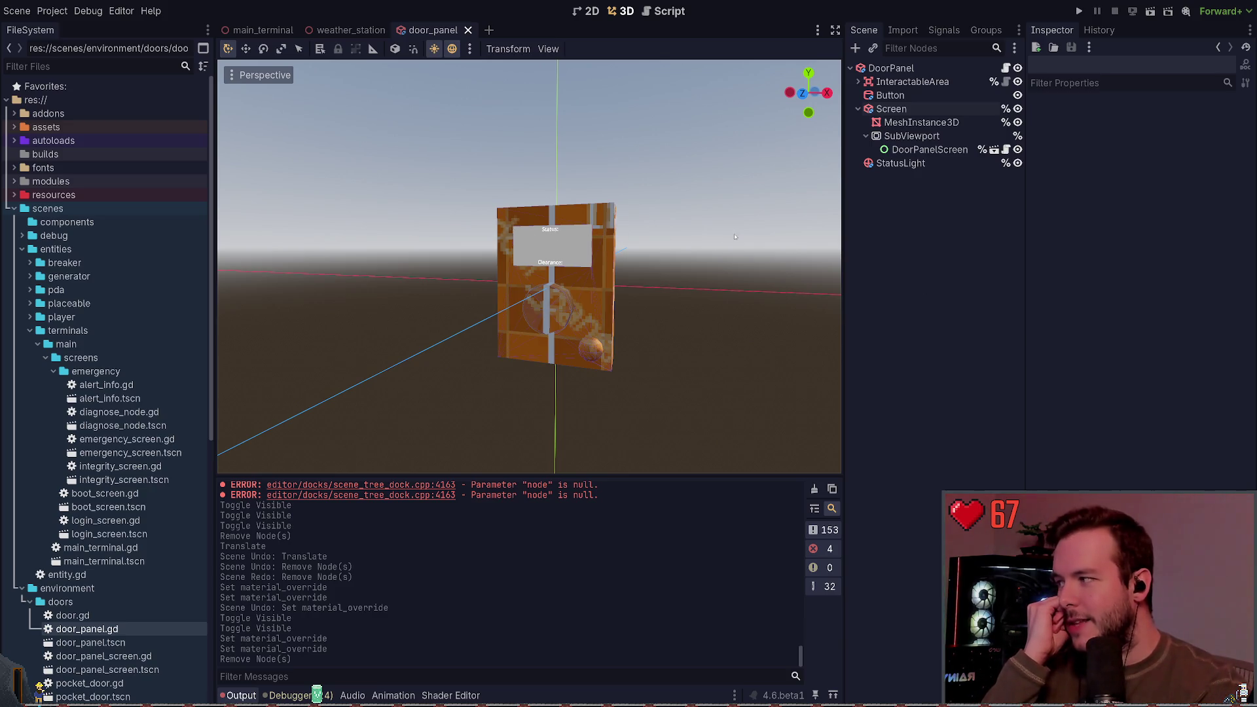
{"action": "left_click", "coordinate": [896, 96]}
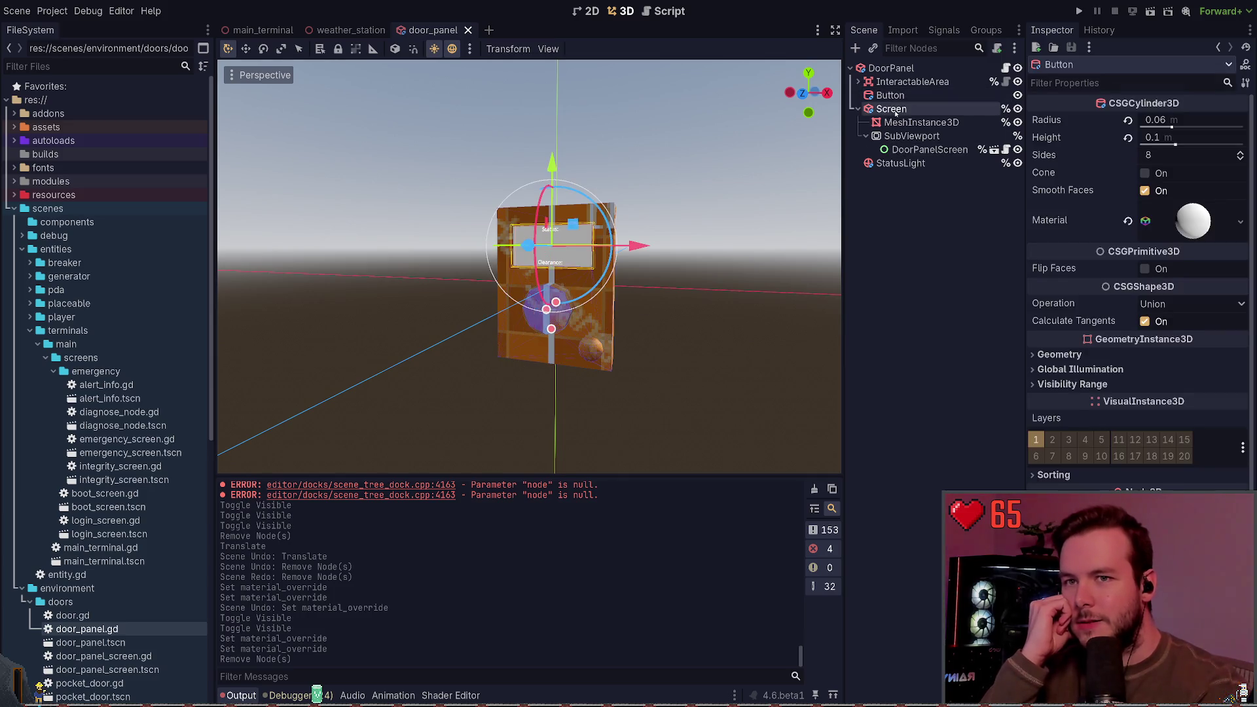
{"action": "left_click", "coordinate": [910, 82]}
{"action": "left_click", "coordinate": [891, 96]}
{"action": "left_click", "coordinate": [912, 123]}
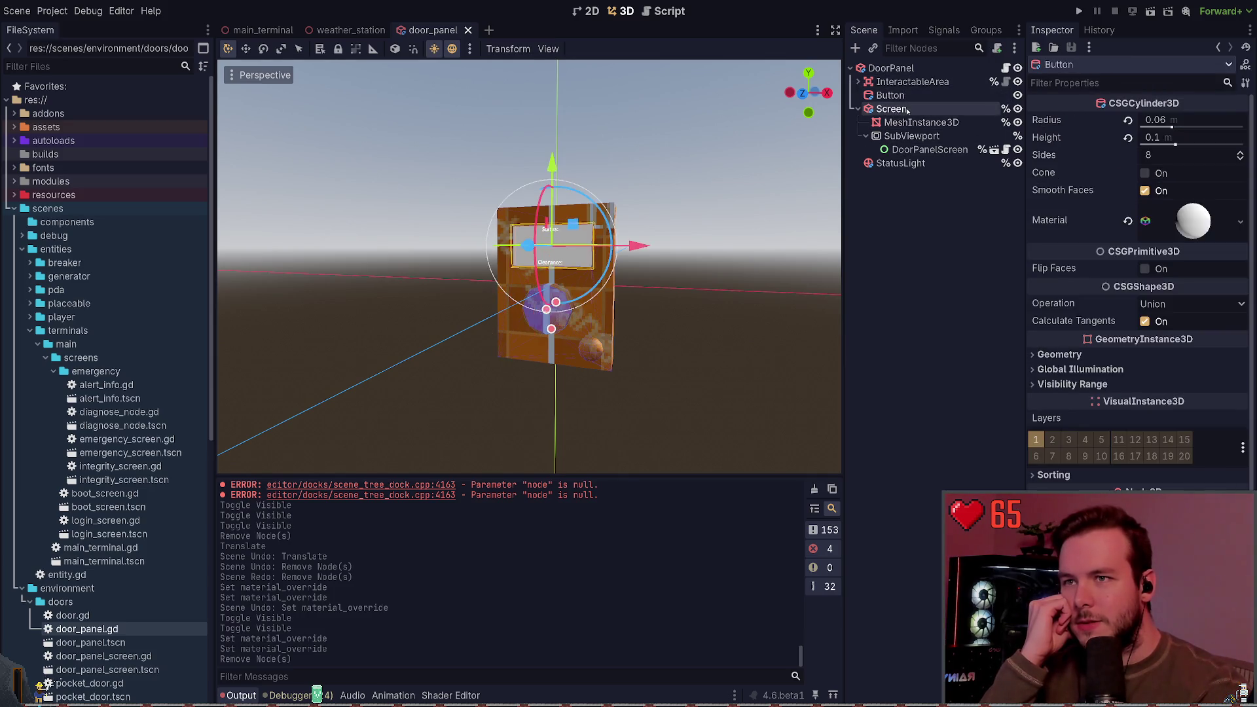
{"action": "left_click", "coordinate": [891, 95]}
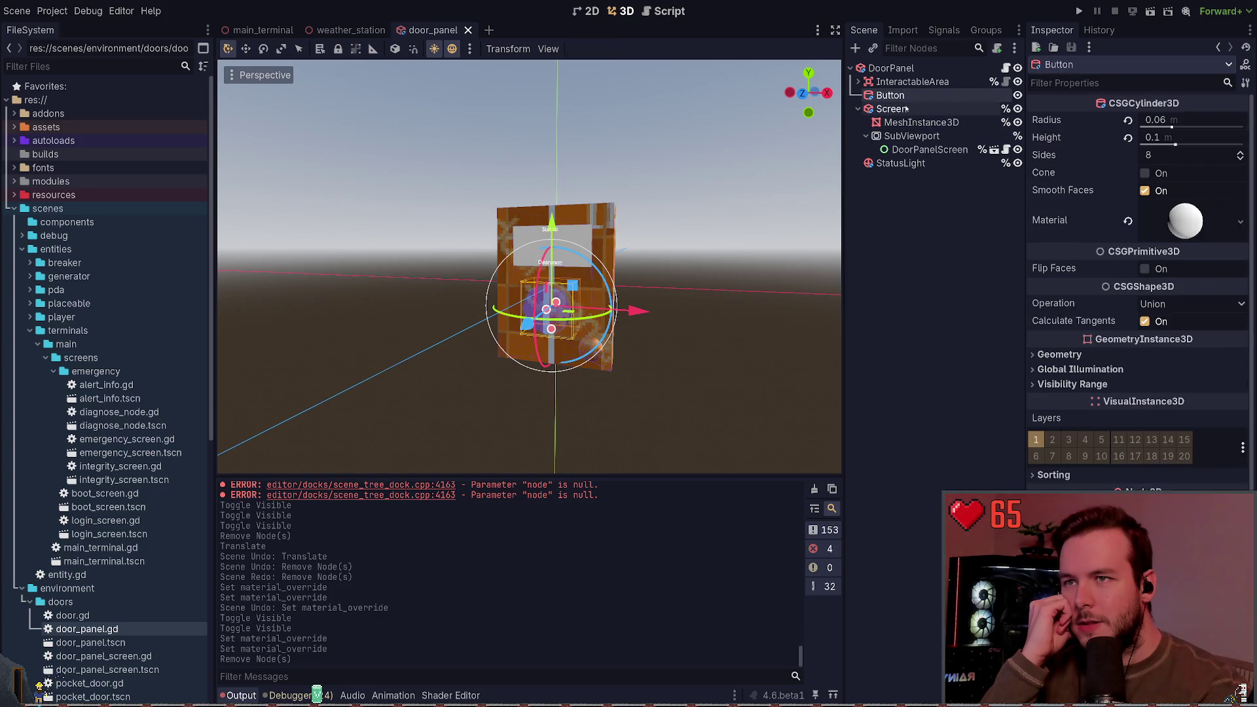
{"action": "left_click", "coordinate": [891, 255]}
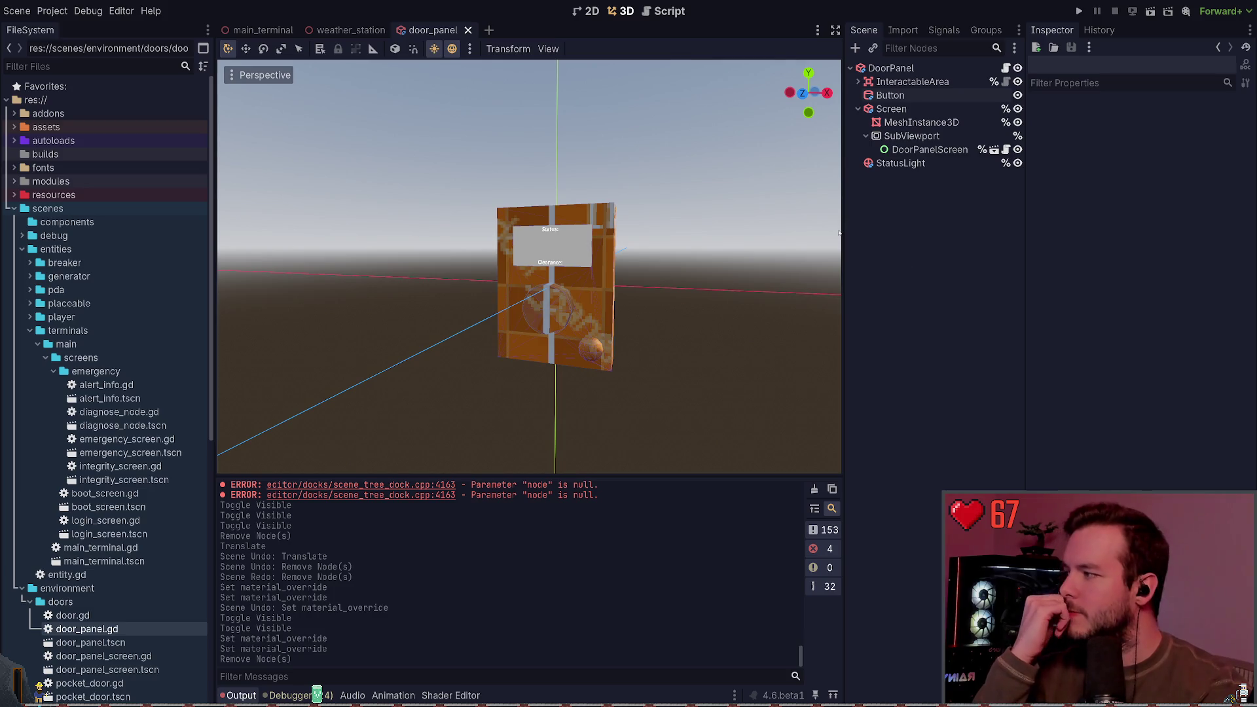
Inspect the Screen and StatusLight nodes' materials, then close the door_panel scene tab.
{"action": "left_click", "coordinate": [891, 108]}
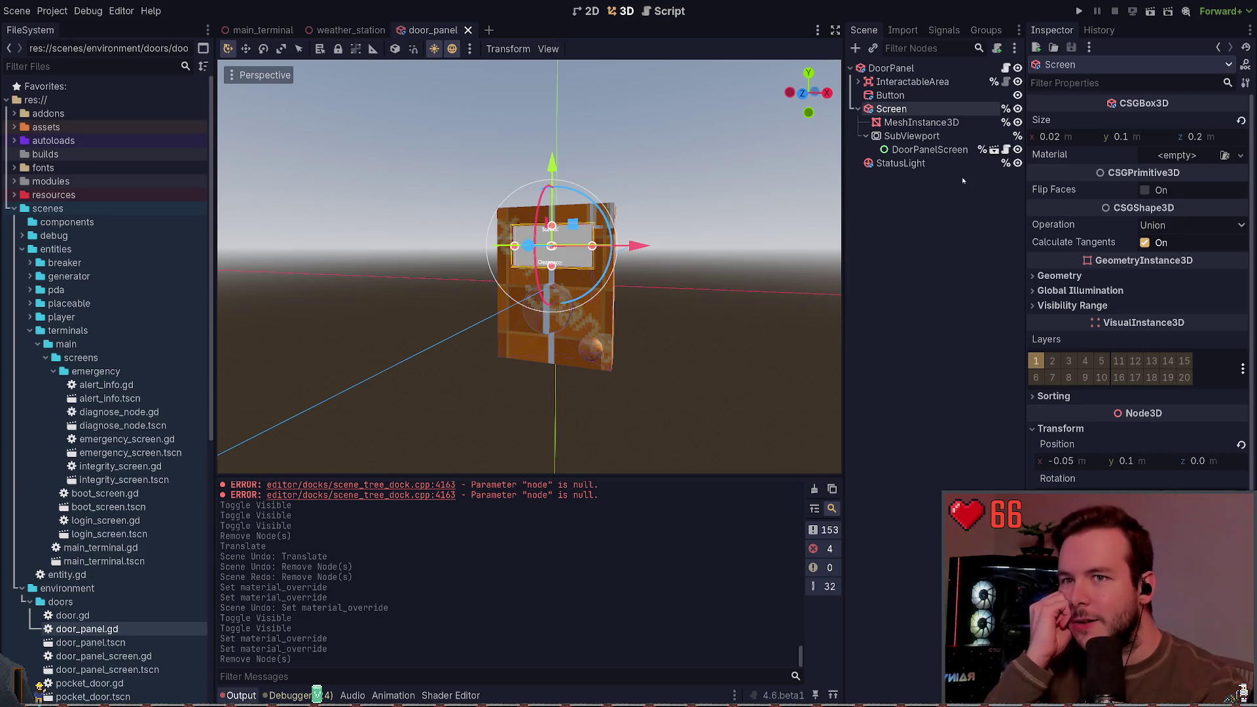
{"action": "left_click", "coordinate": [920, 190]}
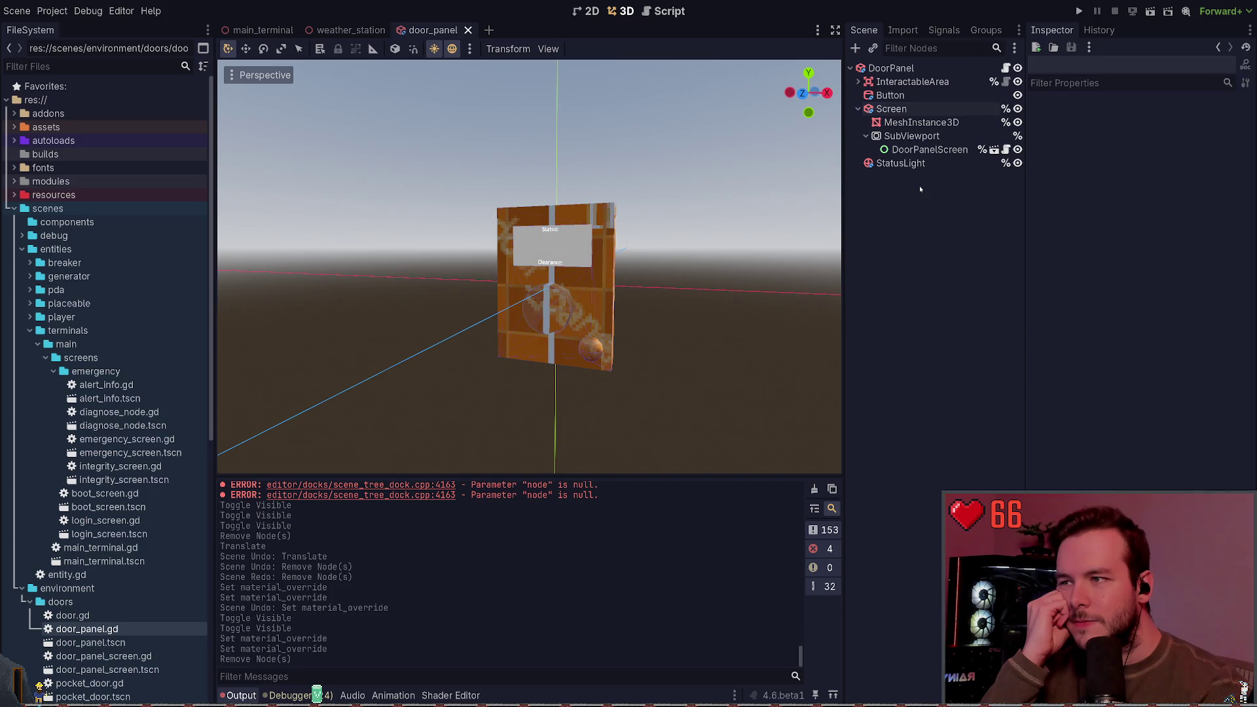
{"action": "left_click", "coordinate": [920, 163]}
{"action": "left_click", "coordinate": [923, 186]}
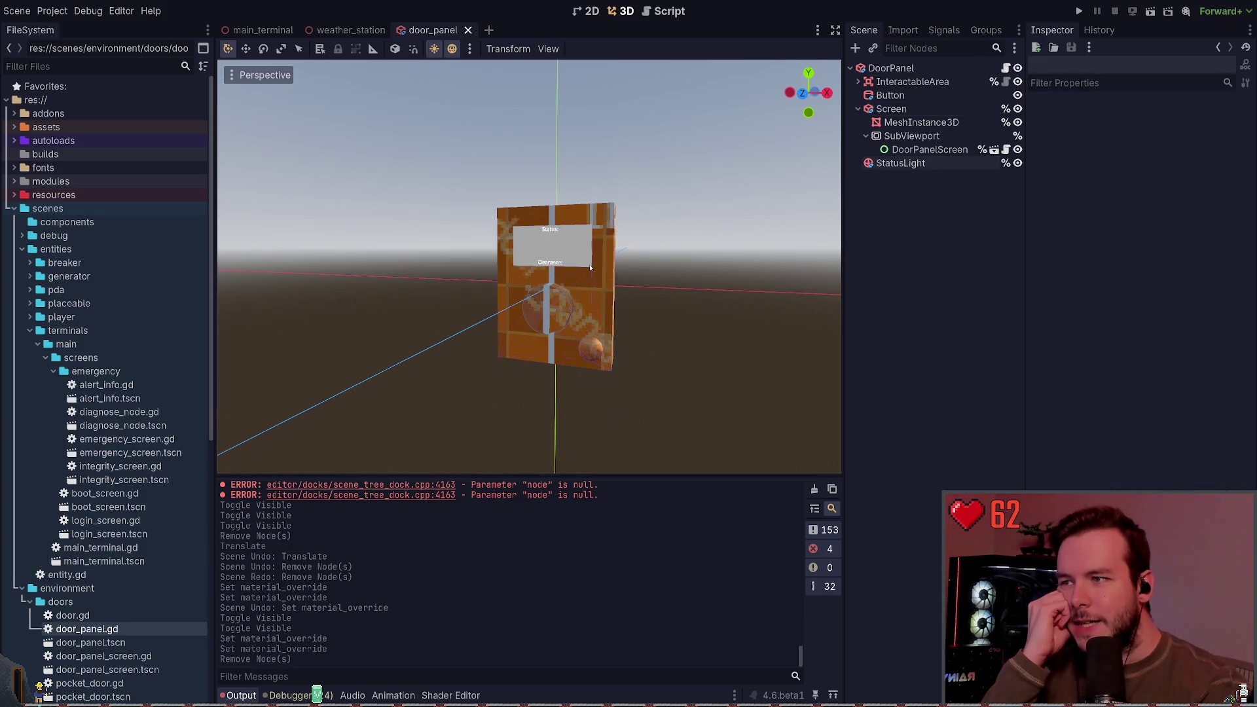
{"action": "left_click", "coordinate": [914, 163]}
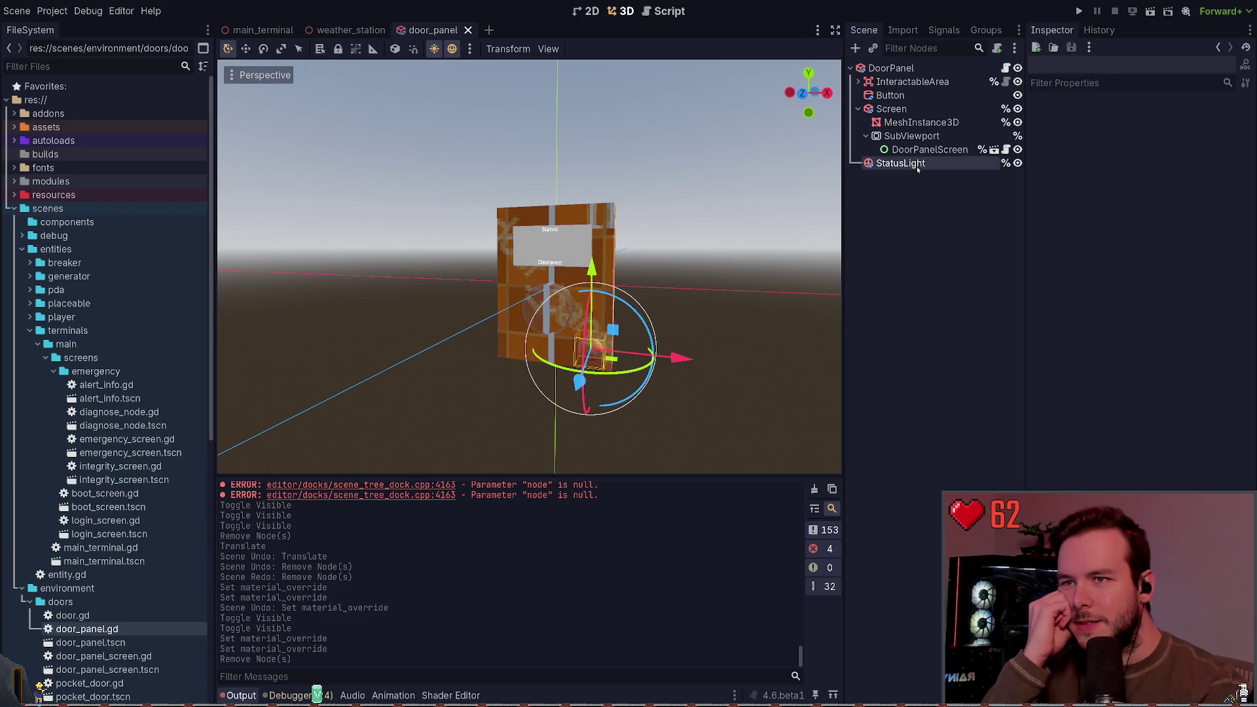
{"action": "left_click", "coordinate": [901, 210]}
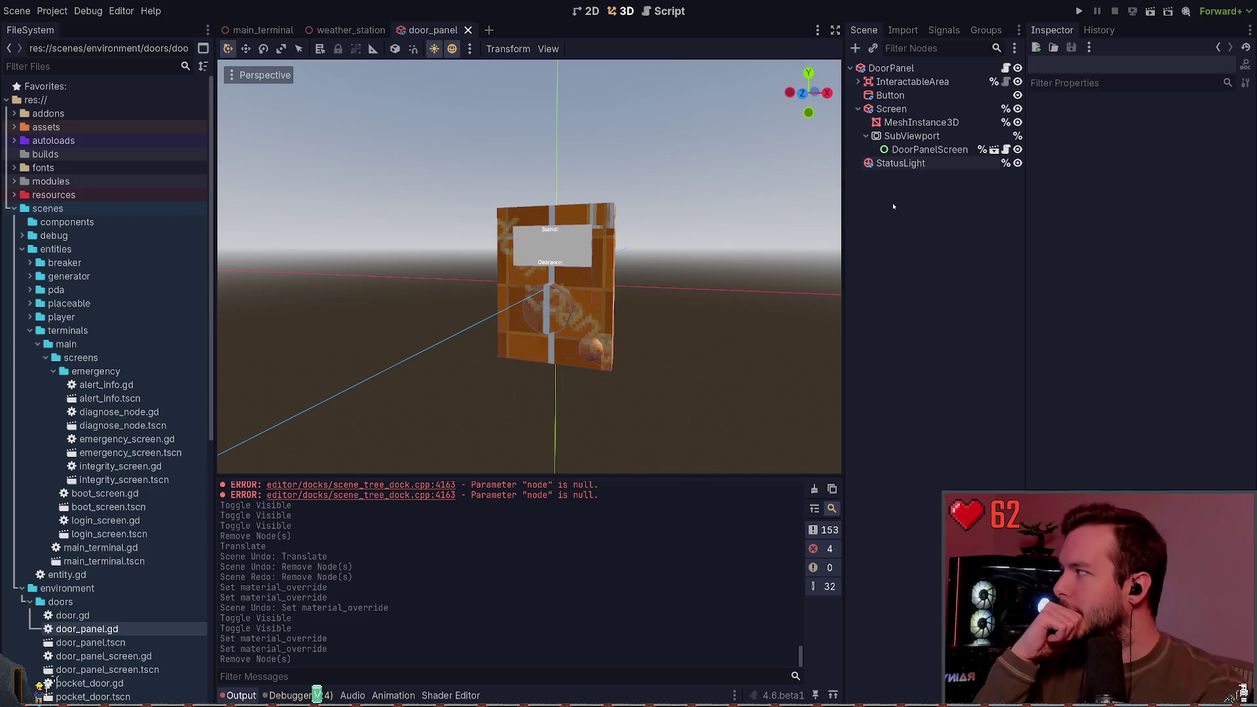
{"action": "left_click", "coordinate": [901, 163]}
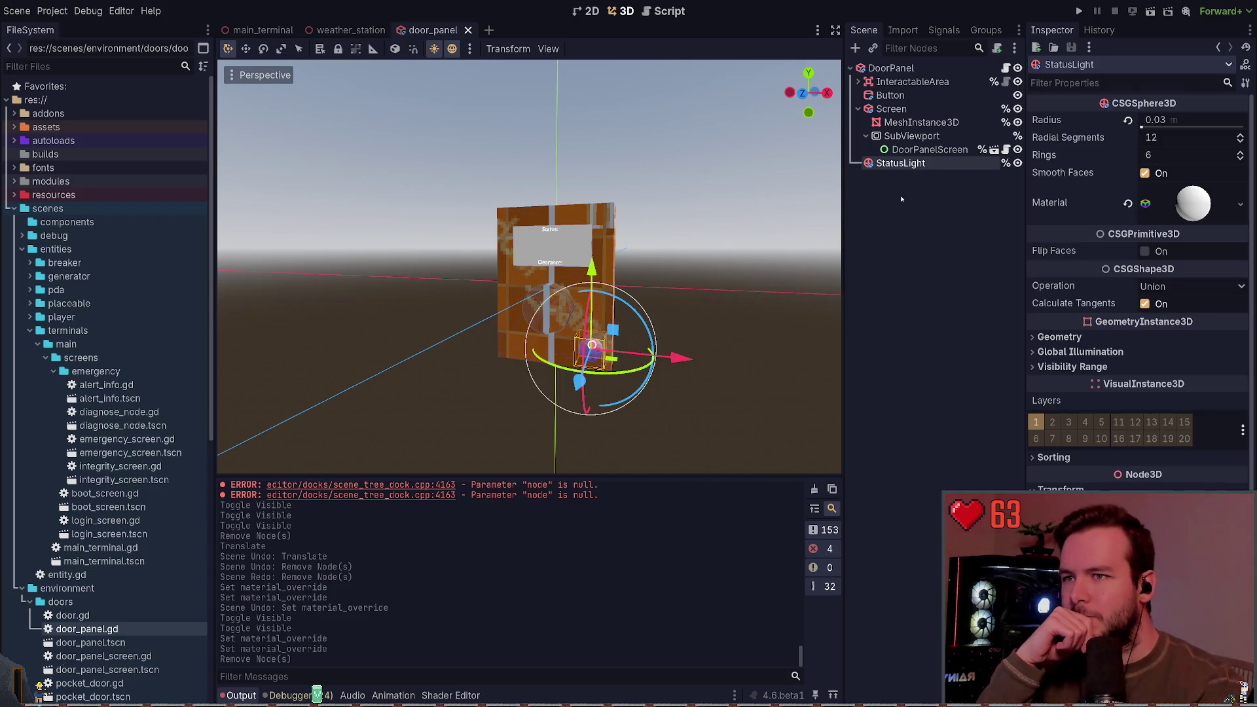
{"action": "left_click", "coordinate": [902, 199]}
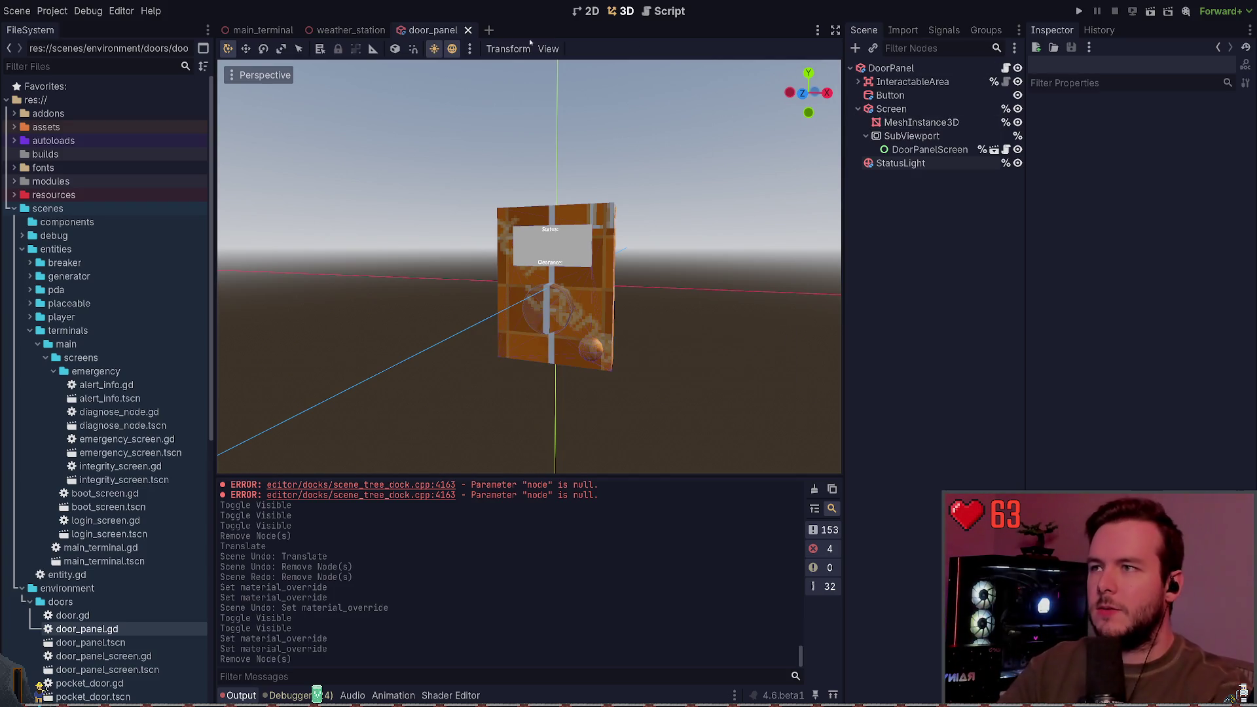
{"action": "left_click", "coordinate": [468, 31]}
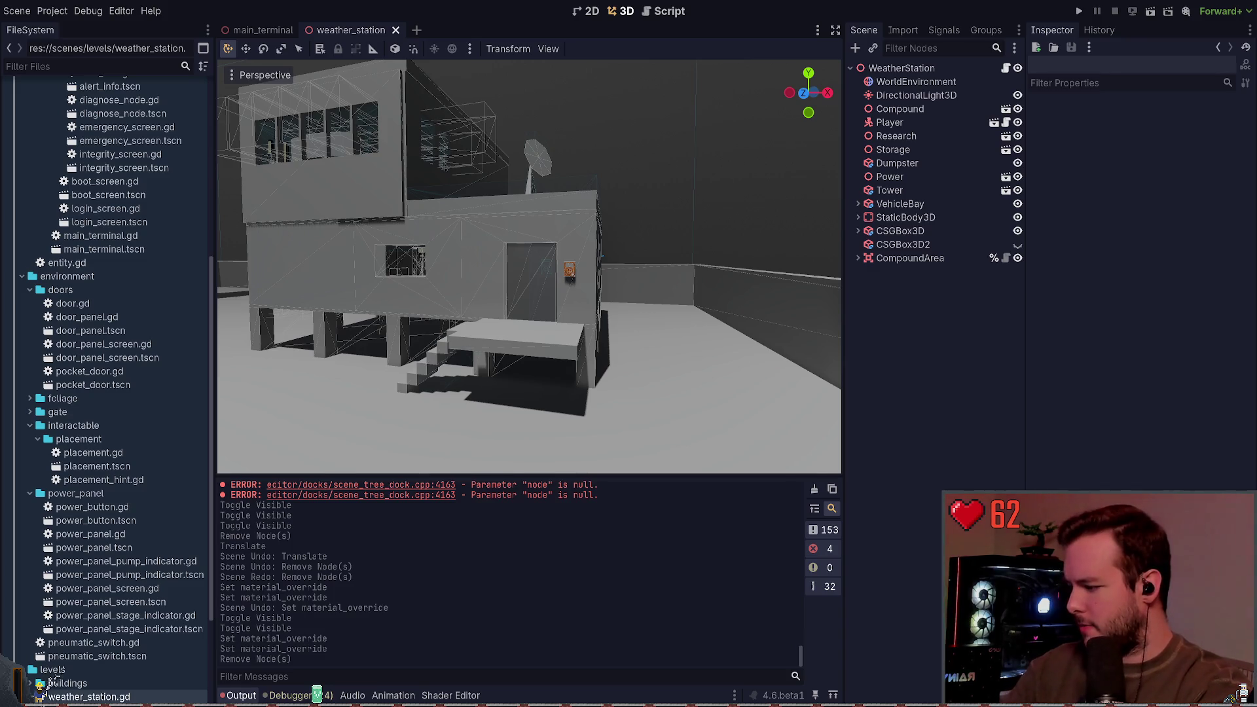
{"action": "key", "text": "super+grave"}
Check git status, review tower.tscn's diff and restore it to discard its stray changes.
{"action": "type", "text": "git status"}
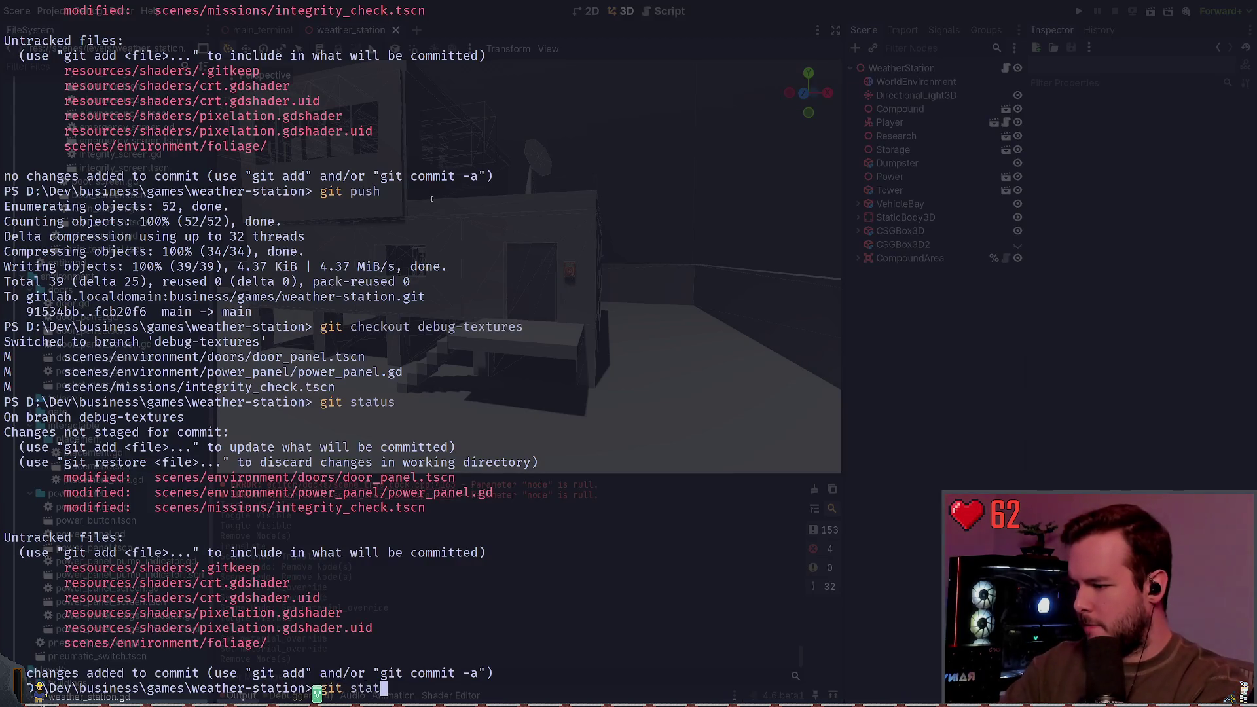
{"action": "key", "text": "Return"}
{"action": "type", "text": "git diff "}
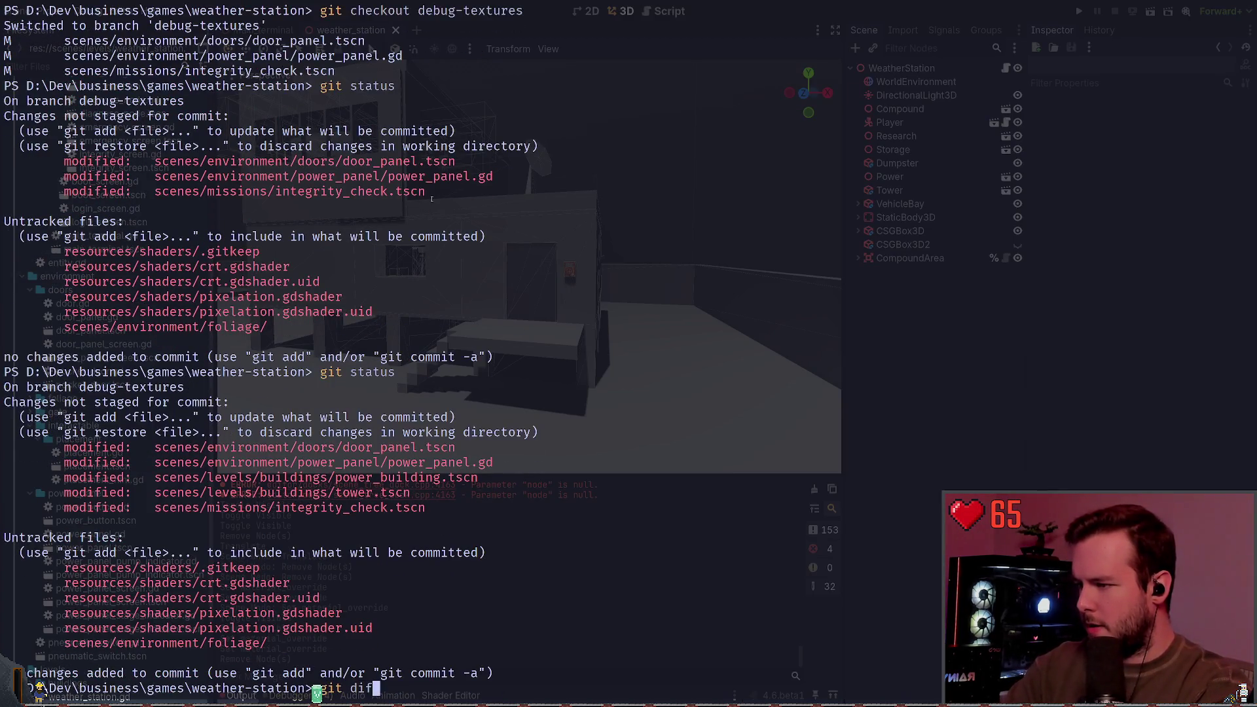
{"action": "type", "text": ".\\scenes\\levels\\buildings\\"}
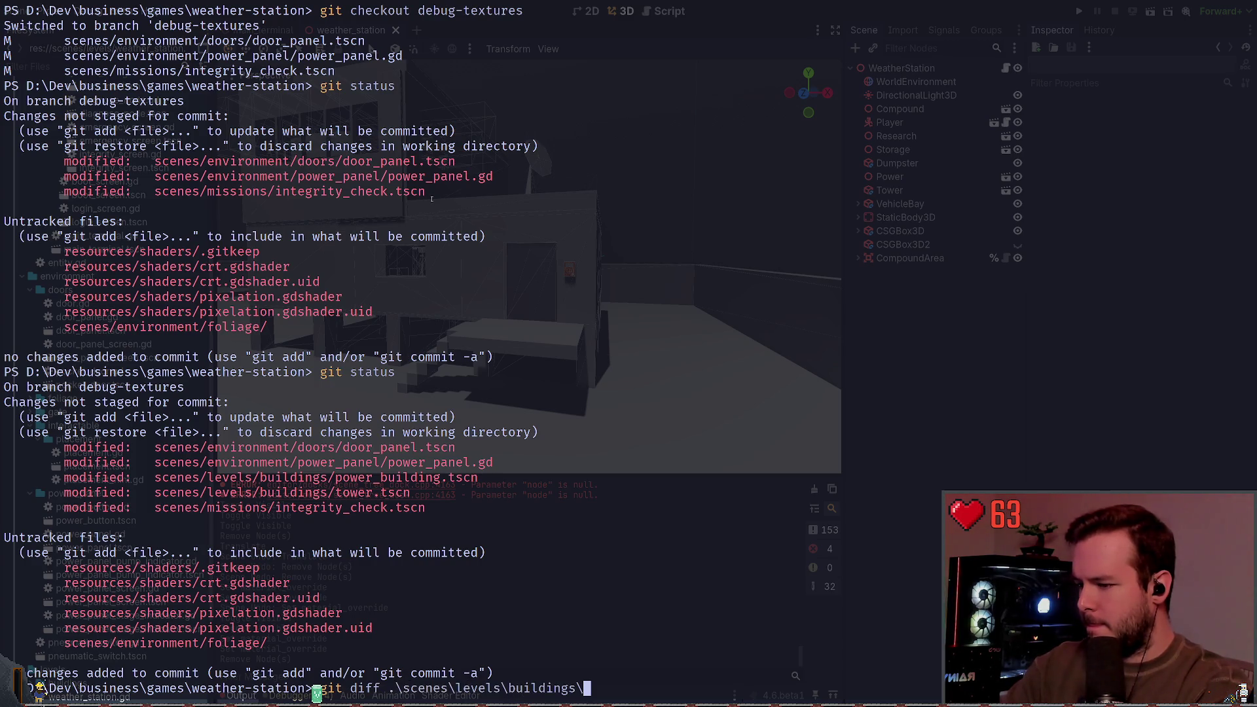
{"action": "type", "text": "tower.tscn"}
{"action": "key", "text": "Return"}
{"action": "type", "text": "git restore .\\scenes\\levels\\buildings\\tower.tscn"}
{"action": "key", "text": "Return"}
{"action": "type", "text": "git status"}
{"action": "key", "text": "Return"}
Review power_building.tscn's diff and restore it, then recheck git status.
{"action": "type", "text": "git diff "}
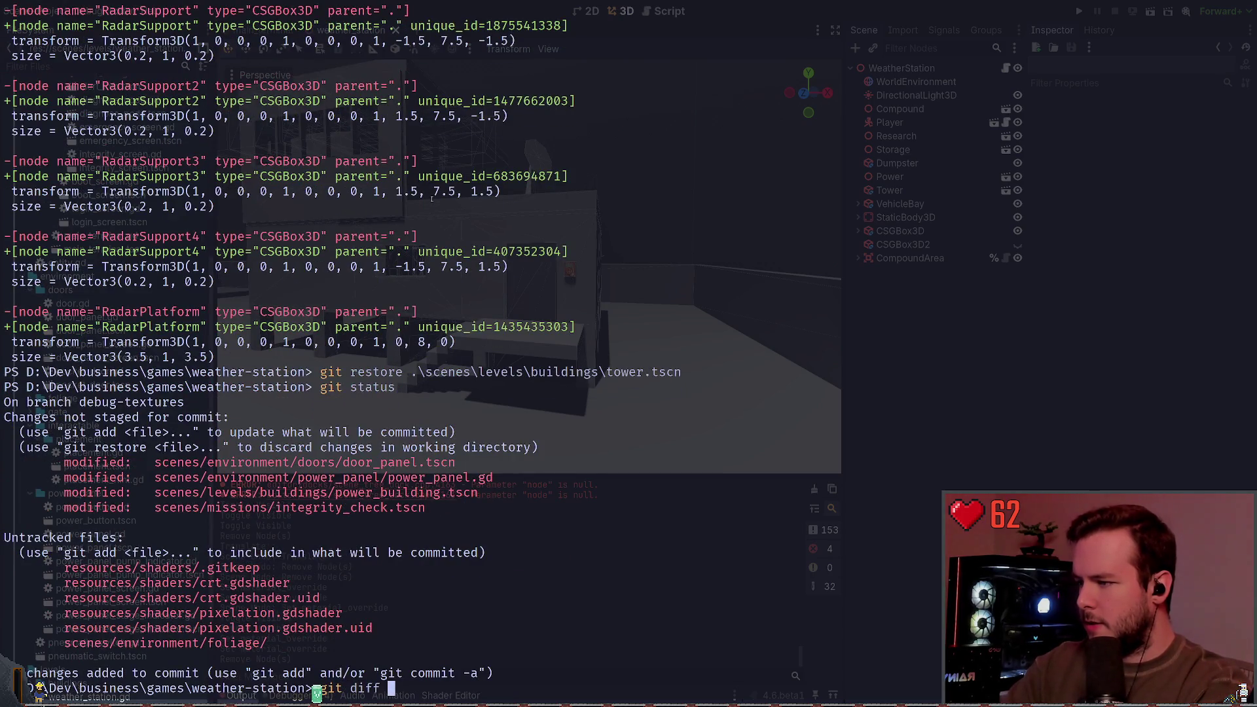
{"action": "type", "text": ".\\scenes\\levels\\buildings\\pow"}
{"action": "key", "text": "Tab"}
{"action": "key", "text": "Return"}
{"action": "type", "text": "git restore"}
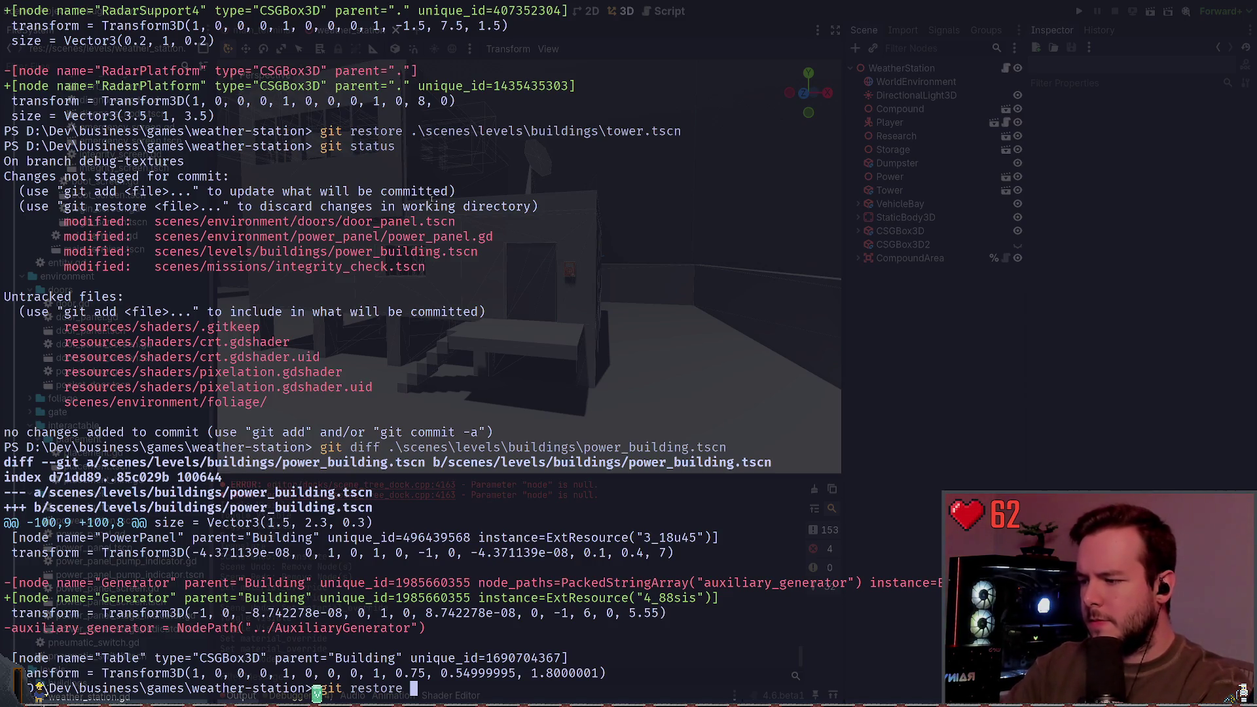
{"action": "type", "text": ".\\scenes\\levels\\buildings\\power_building.tscn"}
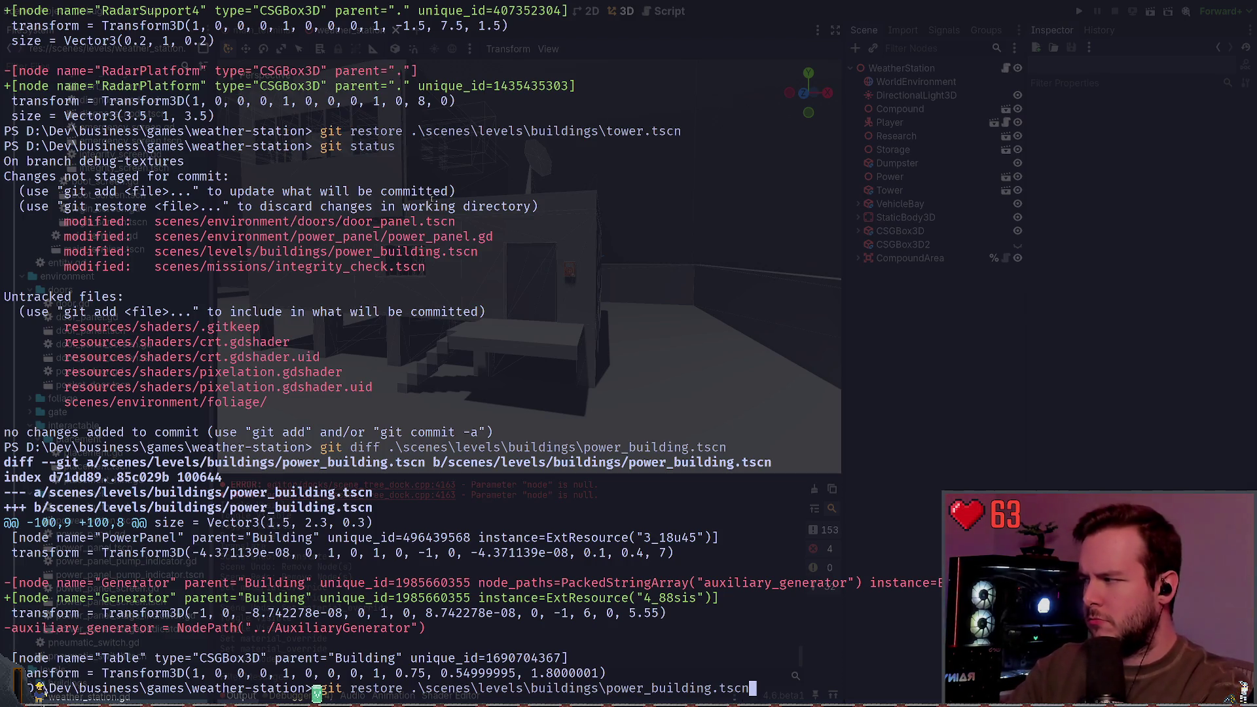
{"action": "key", "text": "Return"}
{"action": "type", "text": "git status"}
{"action": "key", "text": "Return"}
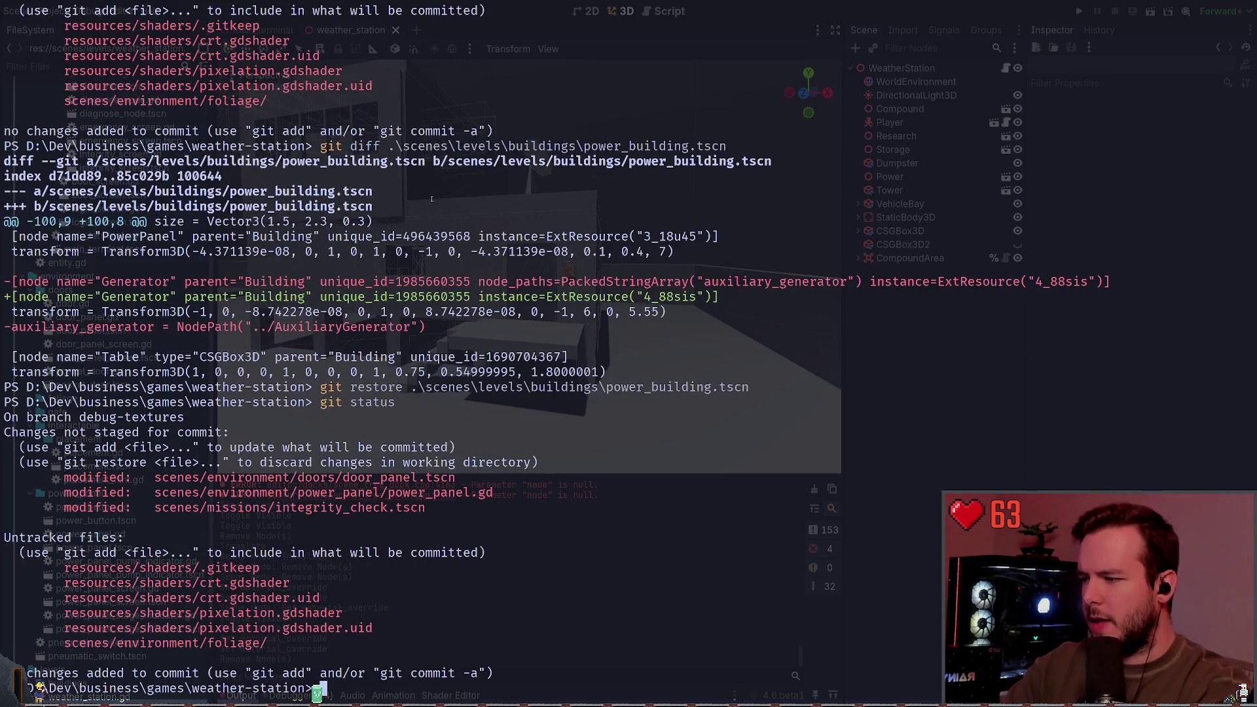
Show the git diffs for door_panel.gd and door_panel.tscn.
{"action": "type", "text": "git diff .\\scenes\\"}
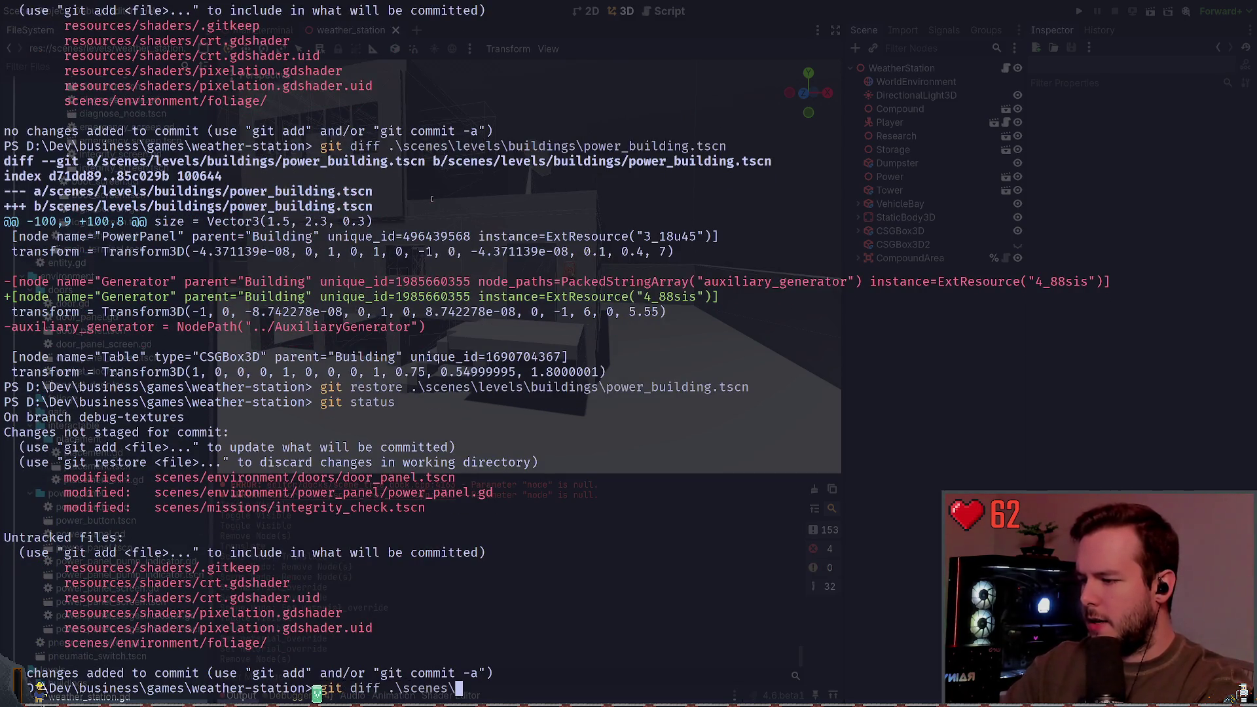
{"action": "type", "text": "e"}
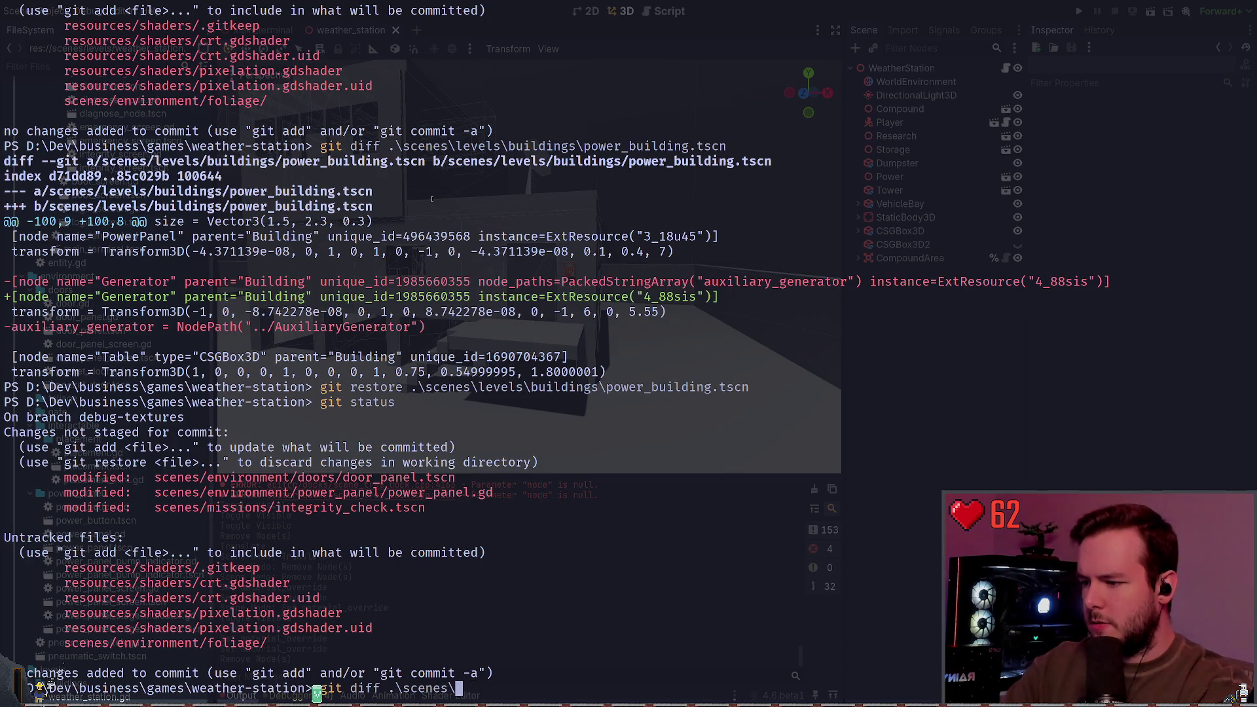
{"action": "key", "text": "Tab"}
{"action": "type", "text": "doors\\"}
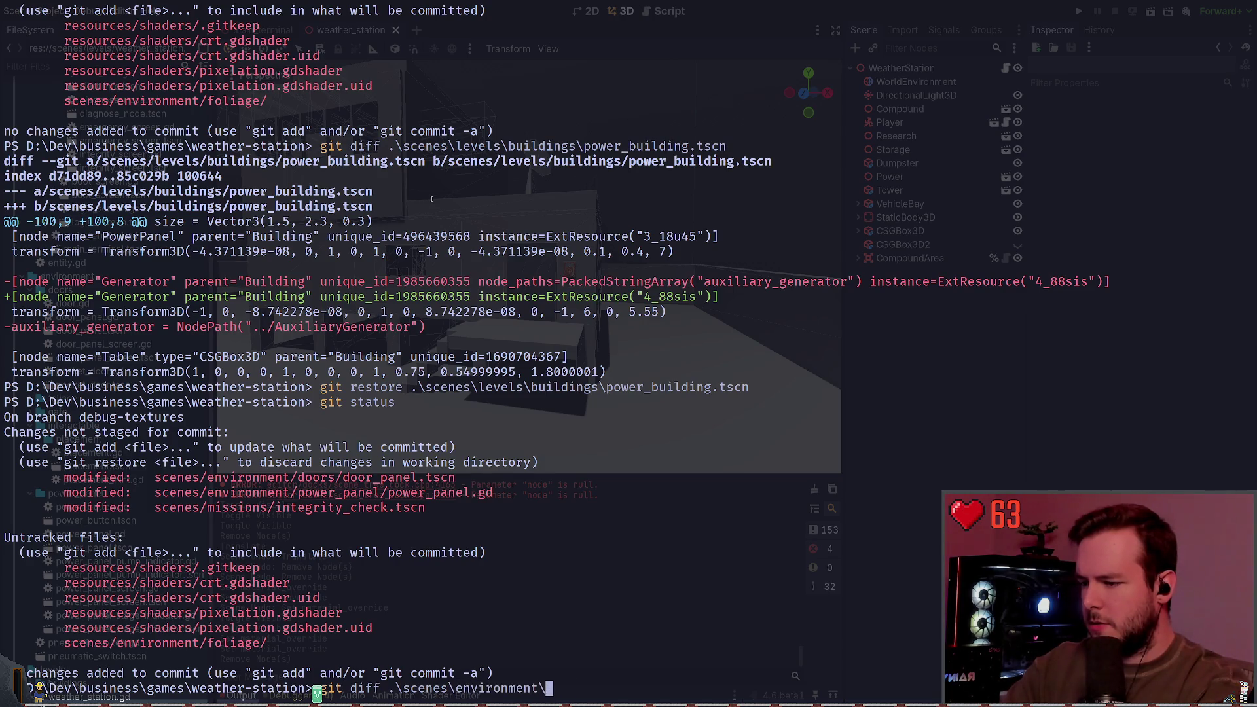
{"action": "type", "text": "door_panel.gd"}
{"action": "key", "text": "Return"}
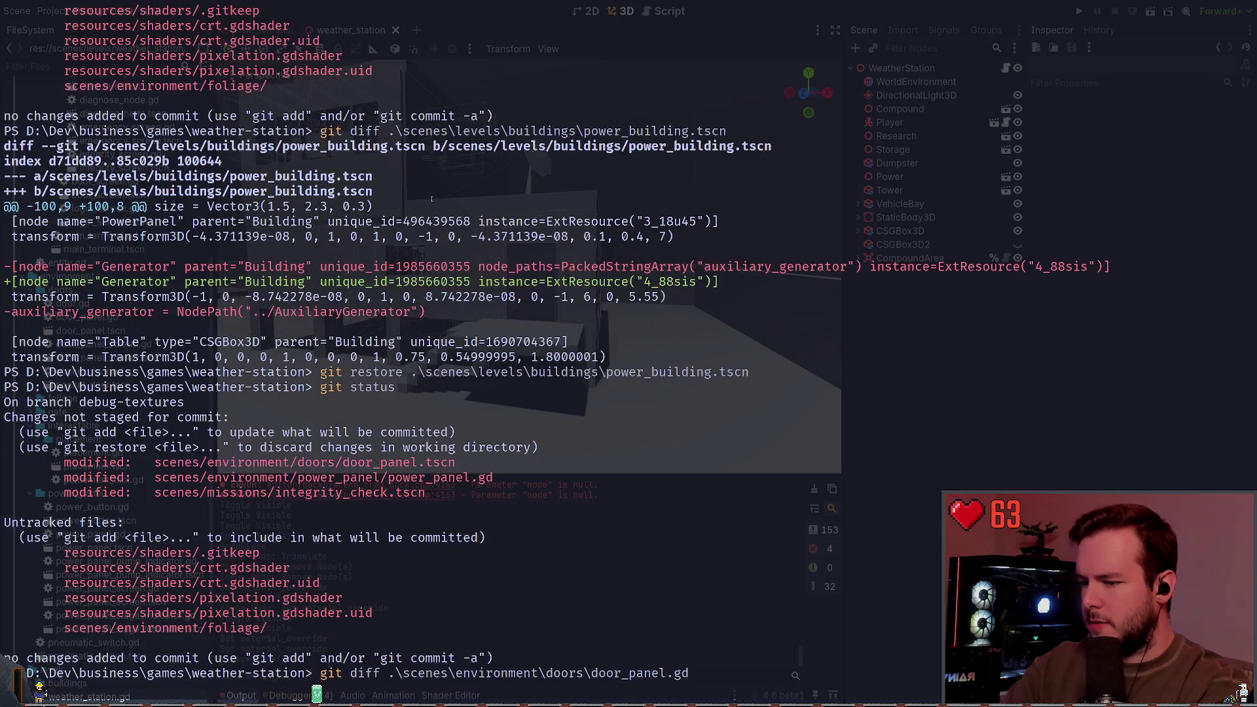
{"action": "key", "text": "Up"}
{"action": "key", "text": "BackSpace"}
{"action": "key", "text": "BackSpace"}
{"action": "type", "text": "tscn"}
{"action": "key", "text": "Return"}
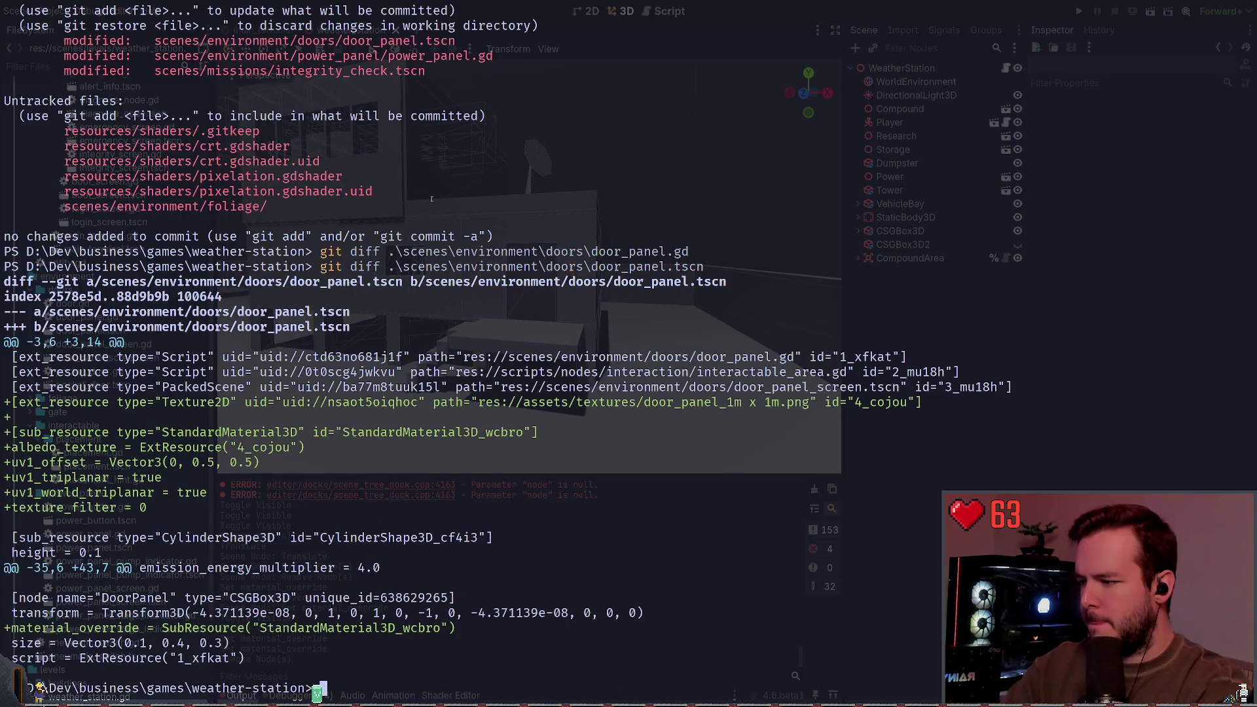
Stage door_panel.tscn with git add and confirm it in git status.
{"action": "type", "text": "git add .\\scenes\\environment\\doors\\door_panel.tscn"}
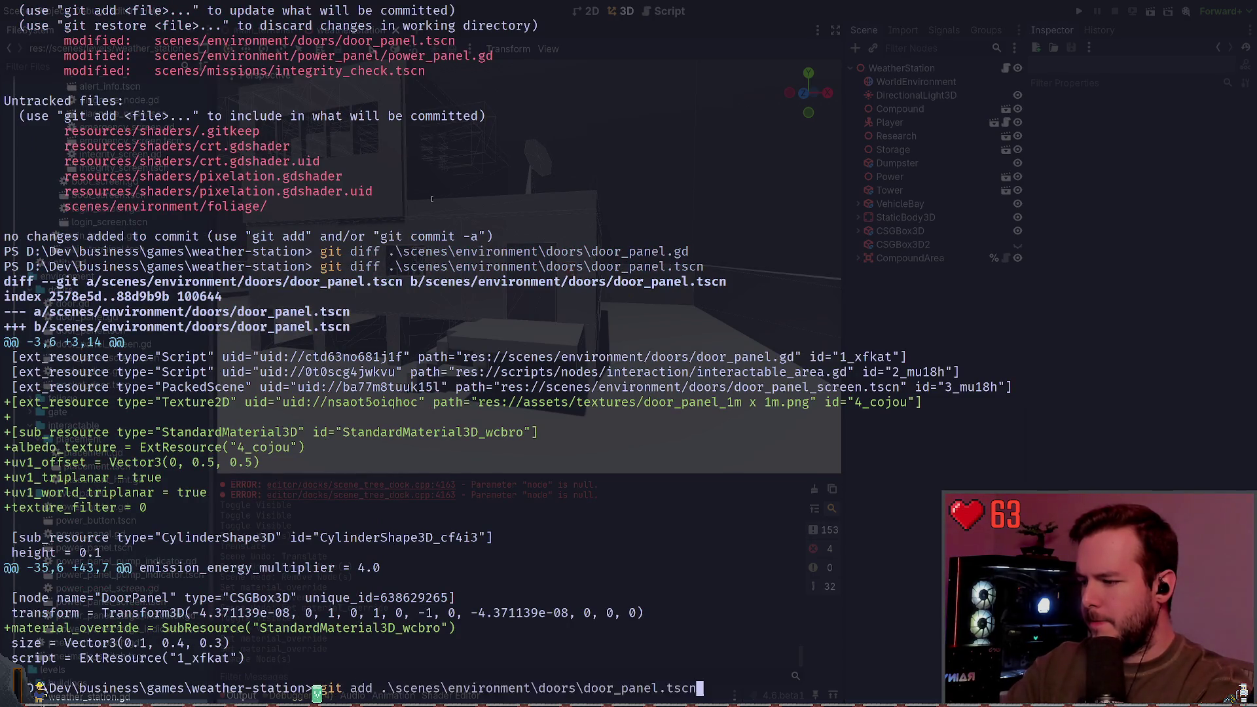
{"action": "key", "text": "Return"}
{"action": "type", "text": "git status"}
{"action": "key", "text": "Return"}
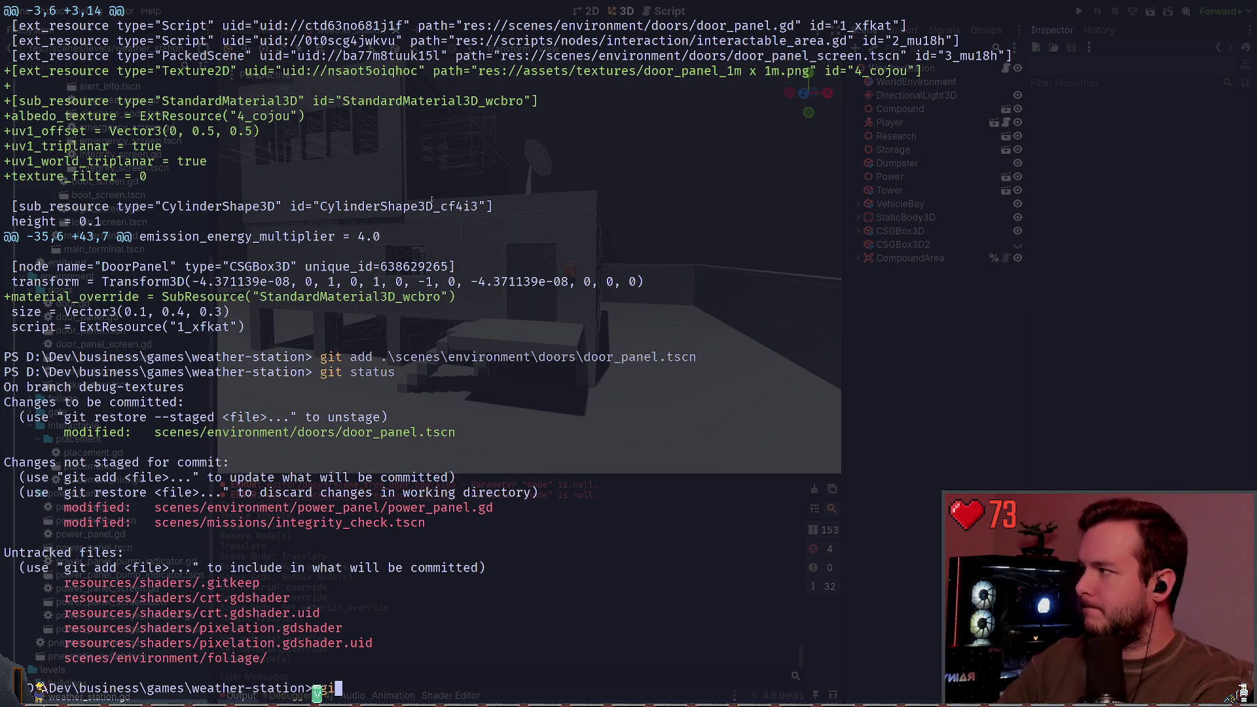
Run git status once more and hide the terminal to return to Godot.
{"action": "type", "text": "git"}
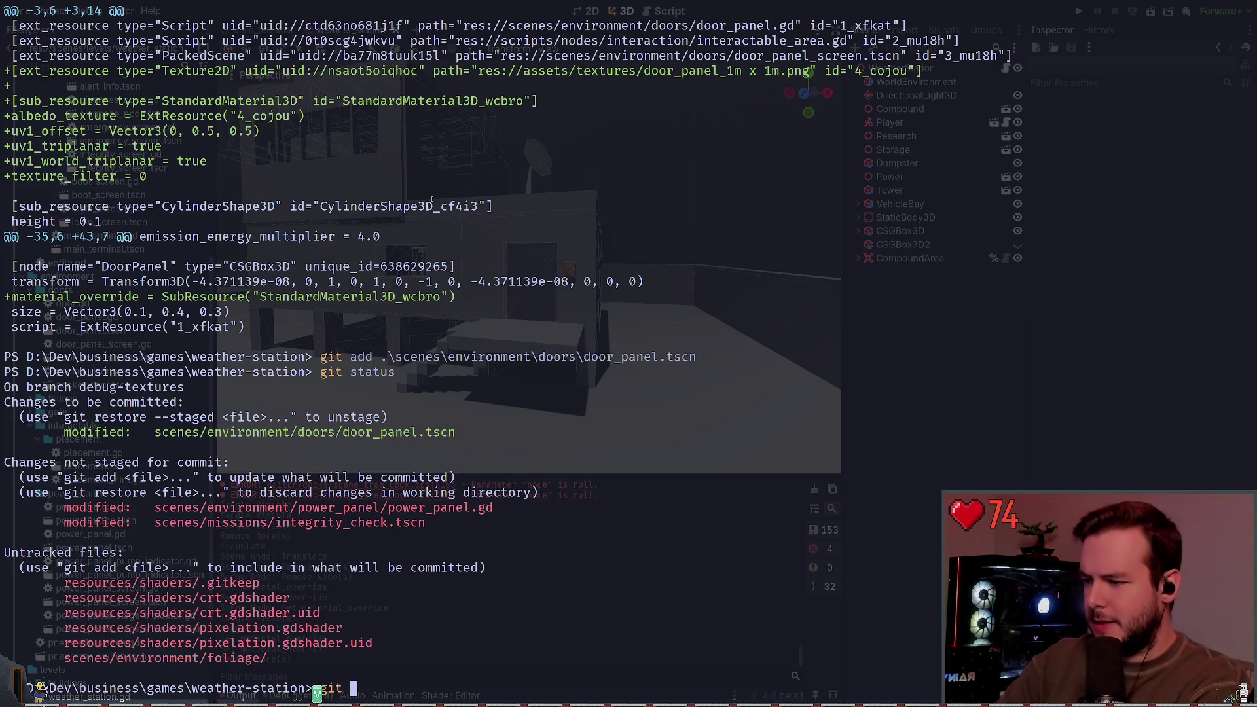
{"action": "key", "text": "BackSpace"}
{"action": "key", "text": "BackSpace"}
{"action": "key", "text": "BackSpace"}
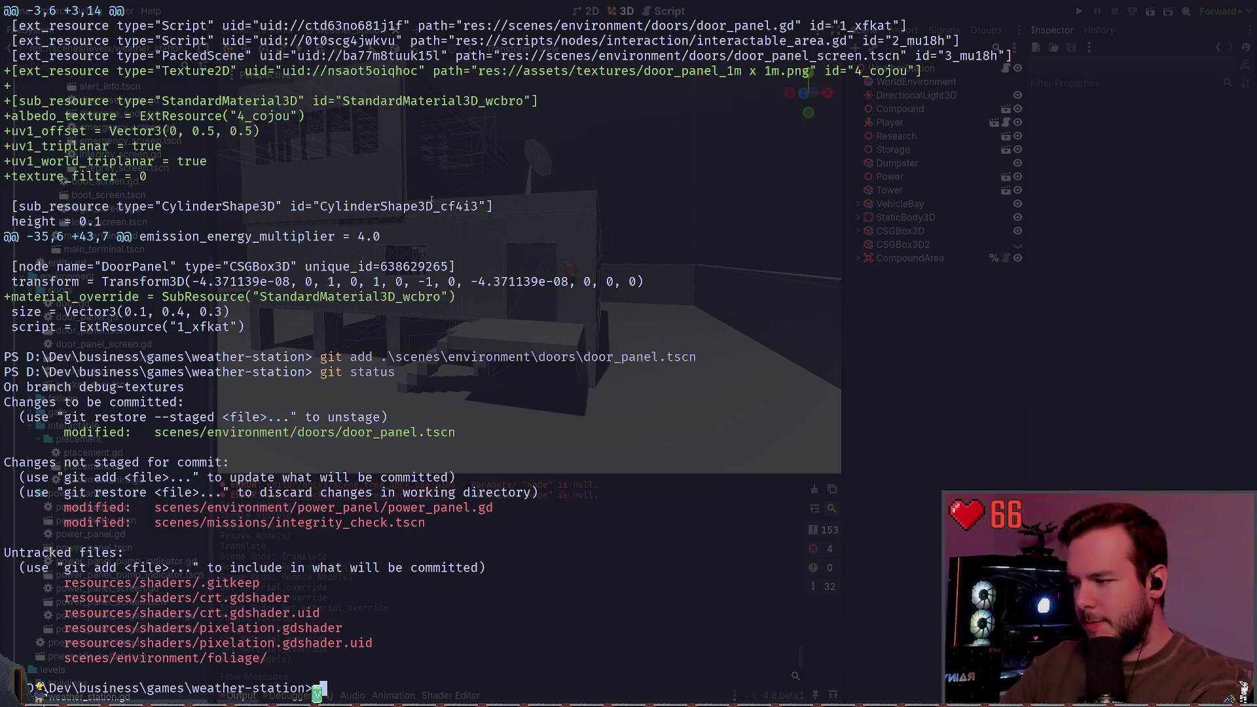
{"action": "type", "text": "git status"}
{"action": "key", "text": "Return"}
{"action": "key", "text": "super+grave"}
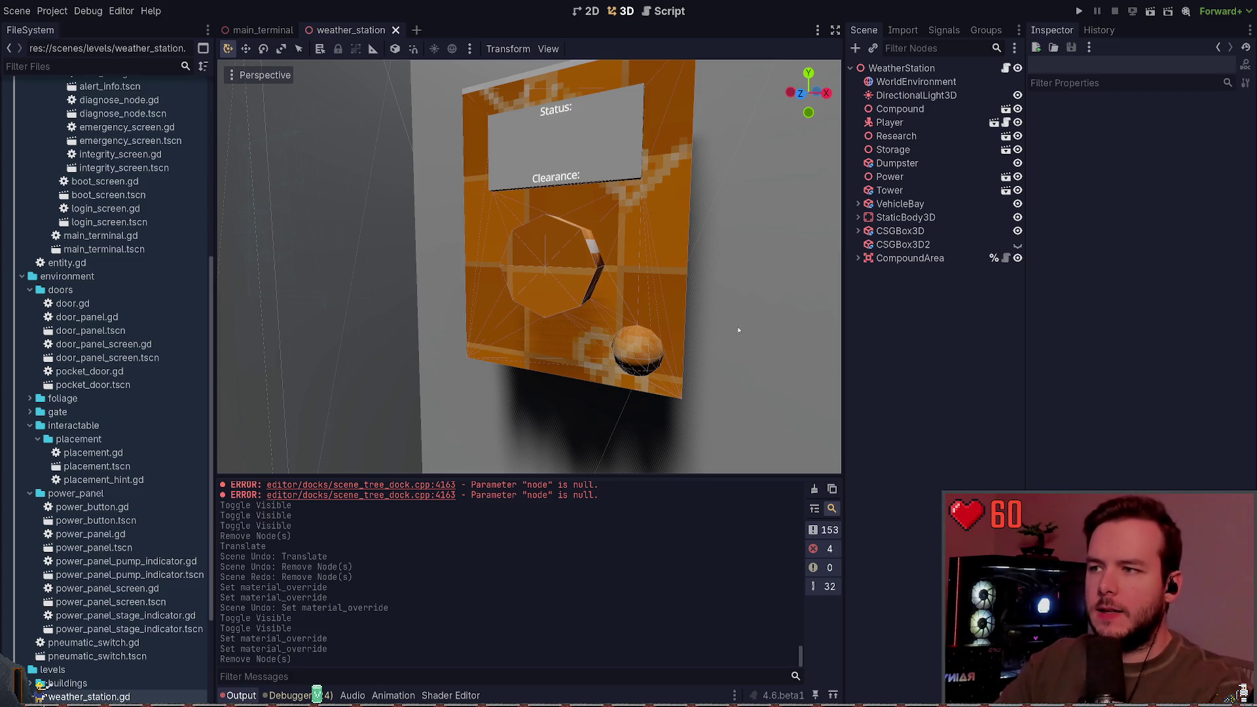
{"action": "scroll", "coordinate": [529, 267], "scroll_direction": "down", "scroll_amount": 10}
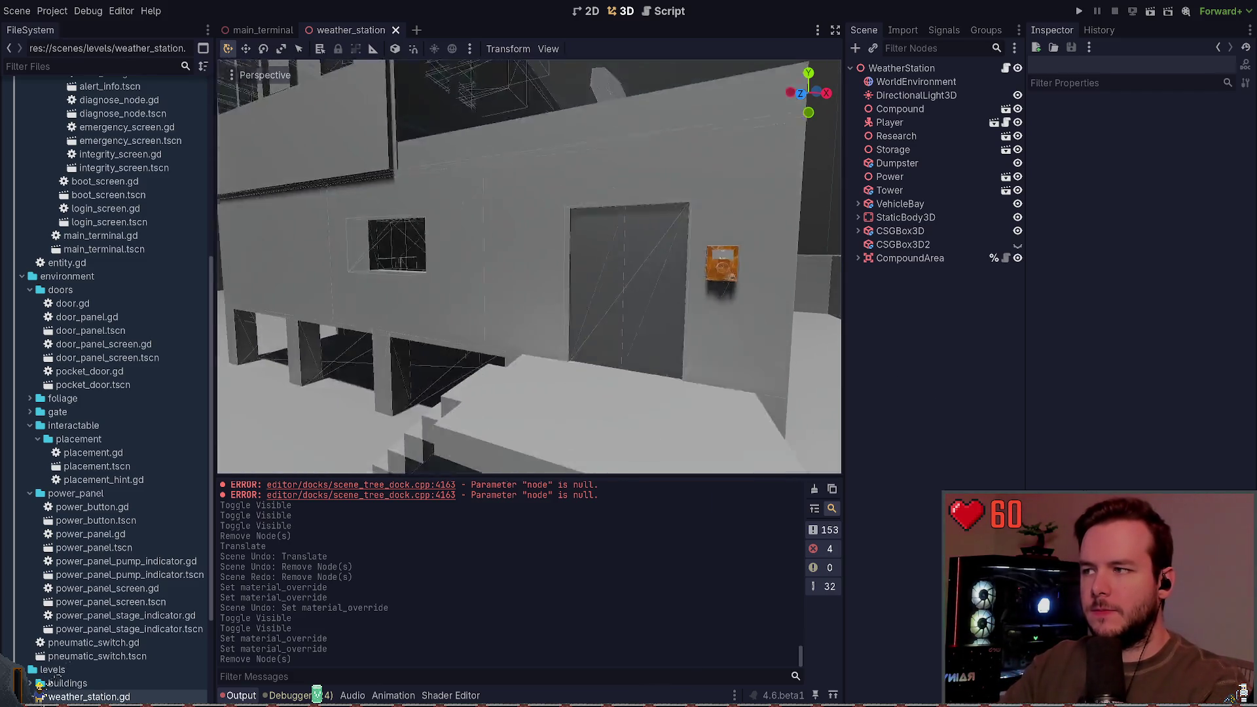
{"action": "left_click_drag", "start_coordinate": [529, 267], "coordinate": [871, 340]}
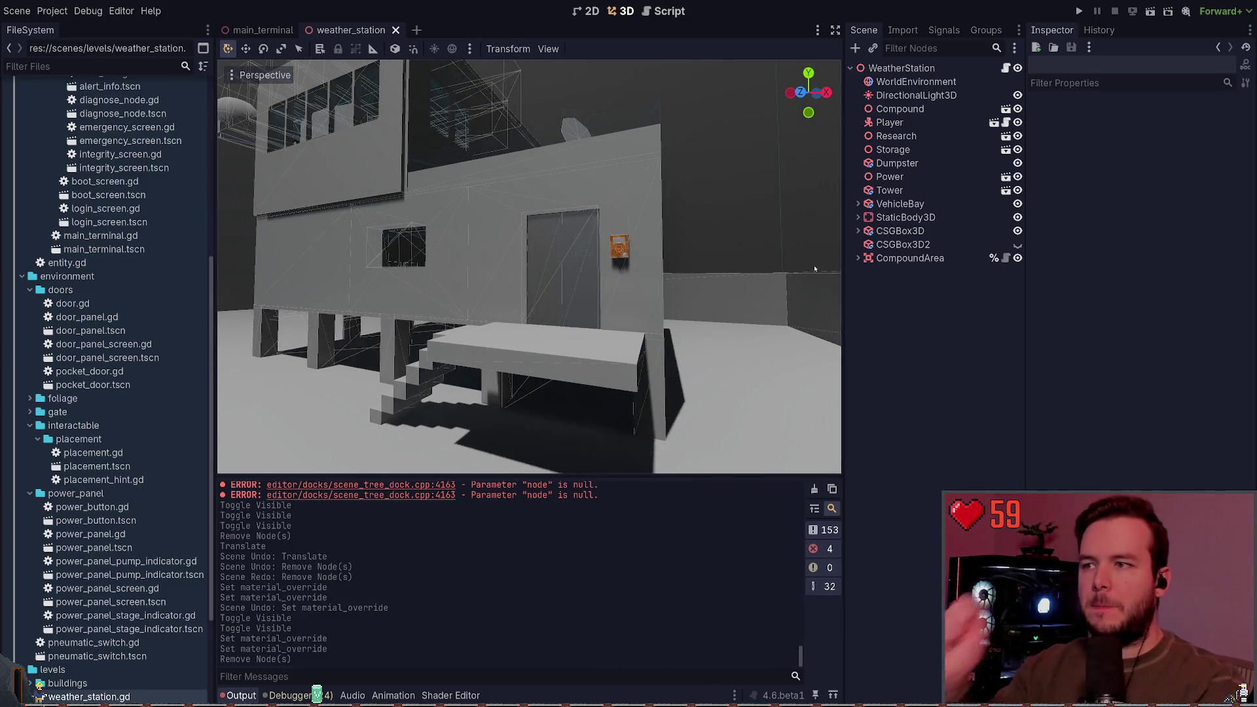
{"action": "left_click", "coordinate": [900, 108]}
{"action": "left_click", "coordinate": [934, 319]}
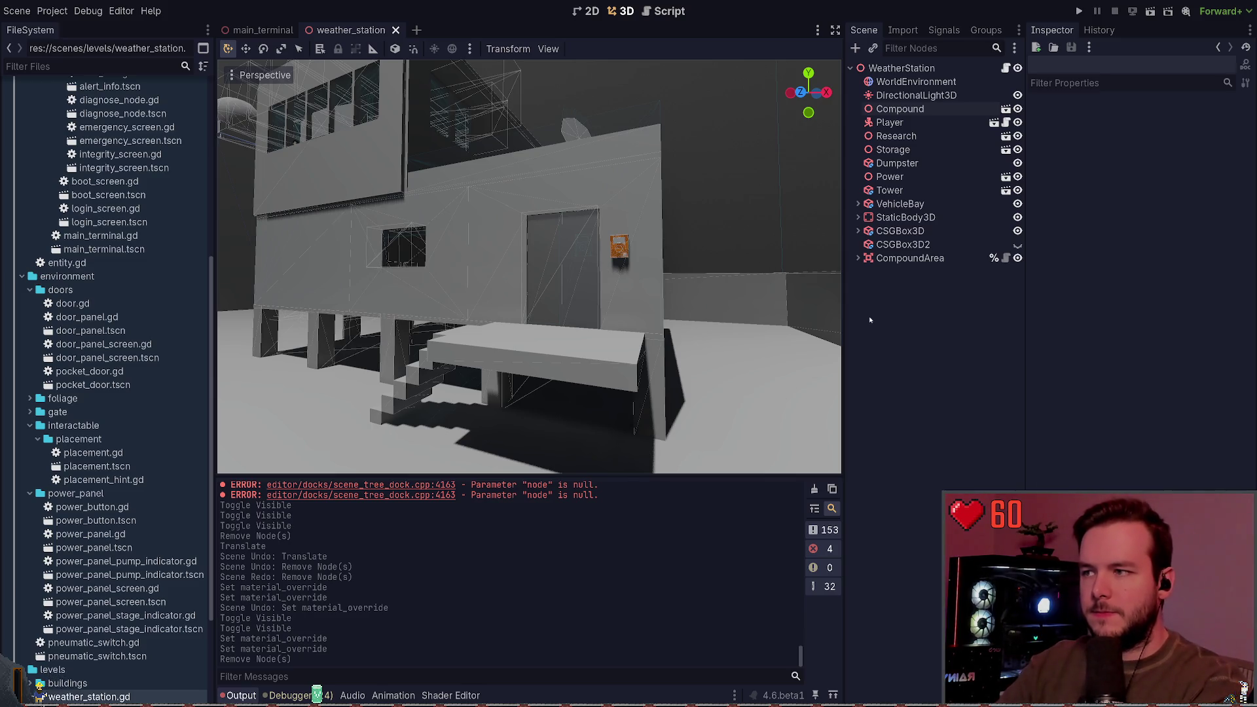
{"action": "key", "text": "w"}
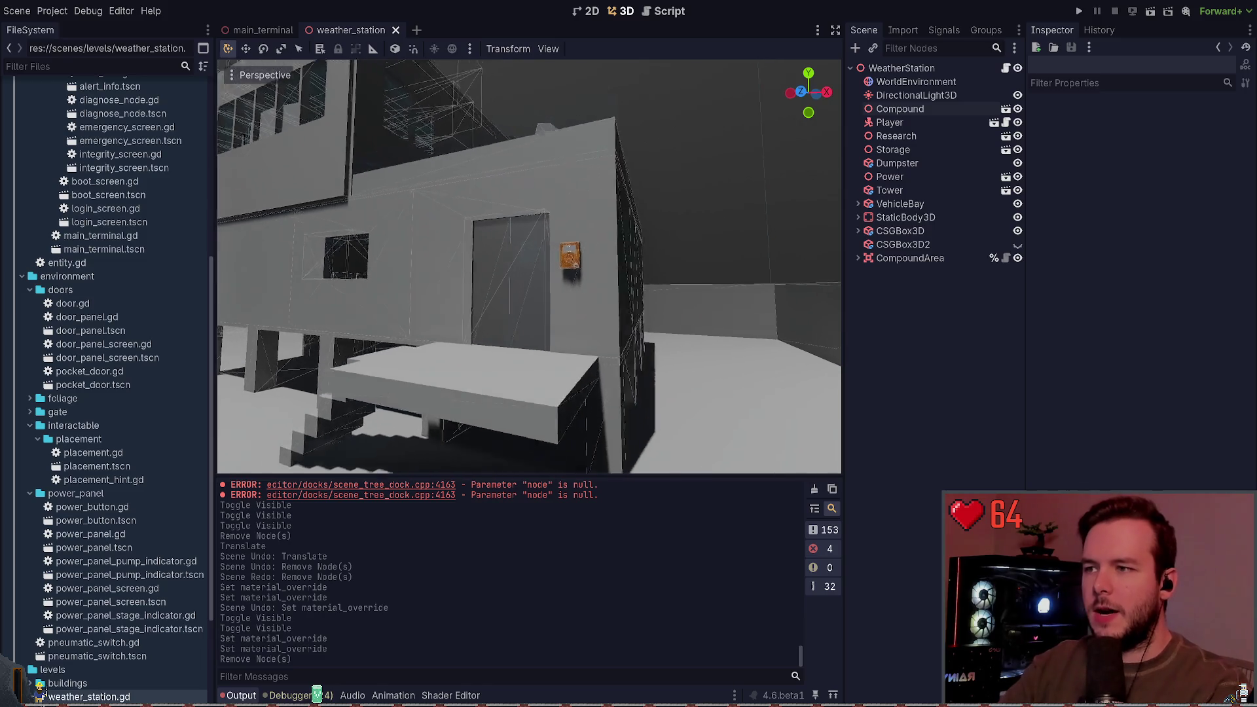
{"action": "key", "text": "w"}
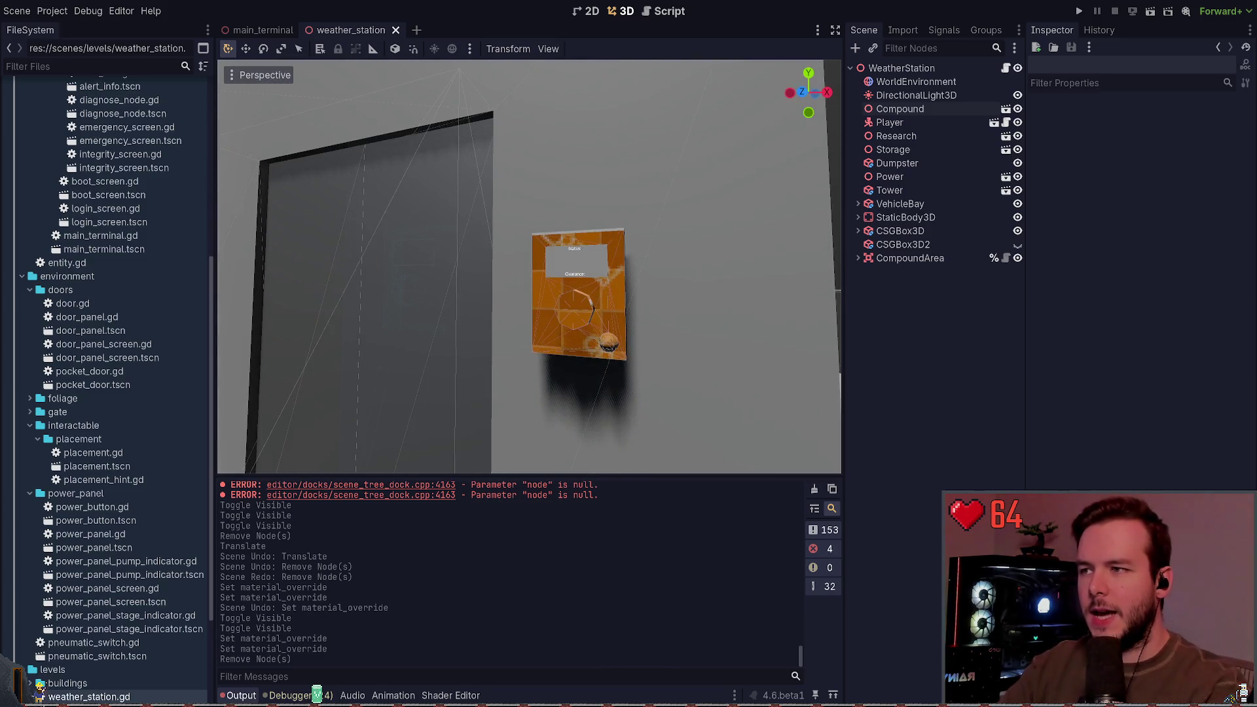
{"action": "key", "text": "s"}
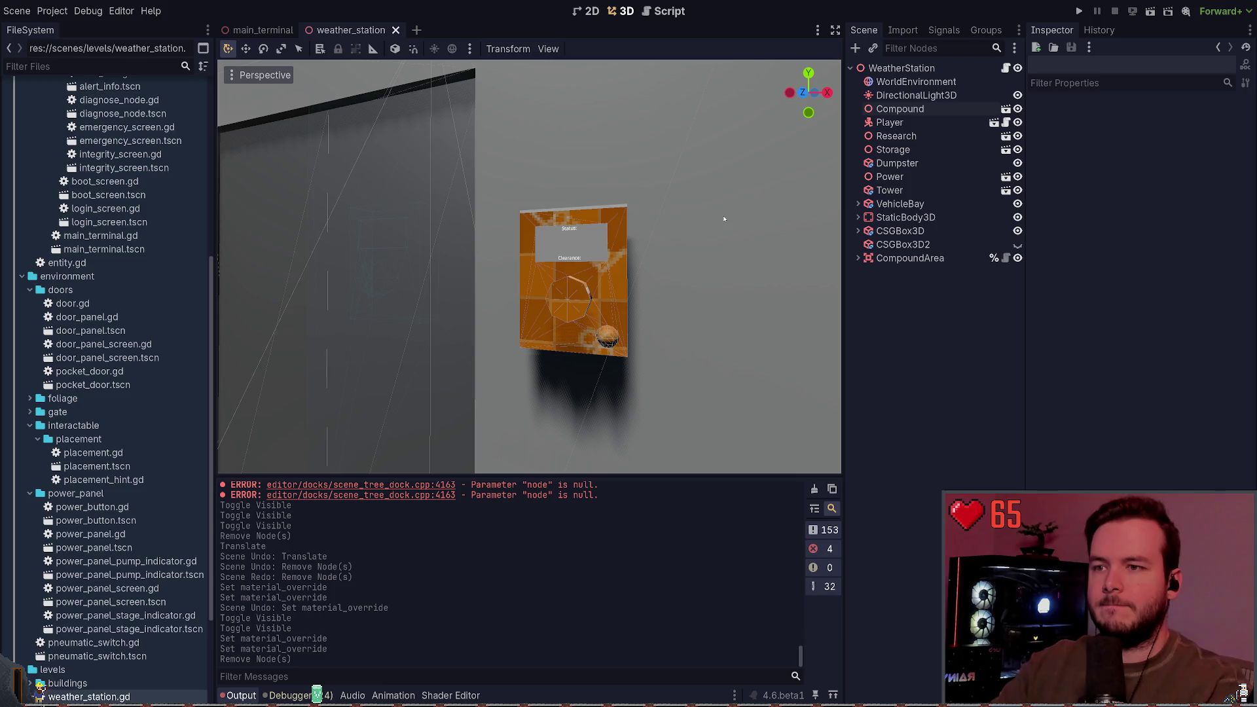
{"action": "key", "text": "s"}
{"action": "key", "text": "w"}
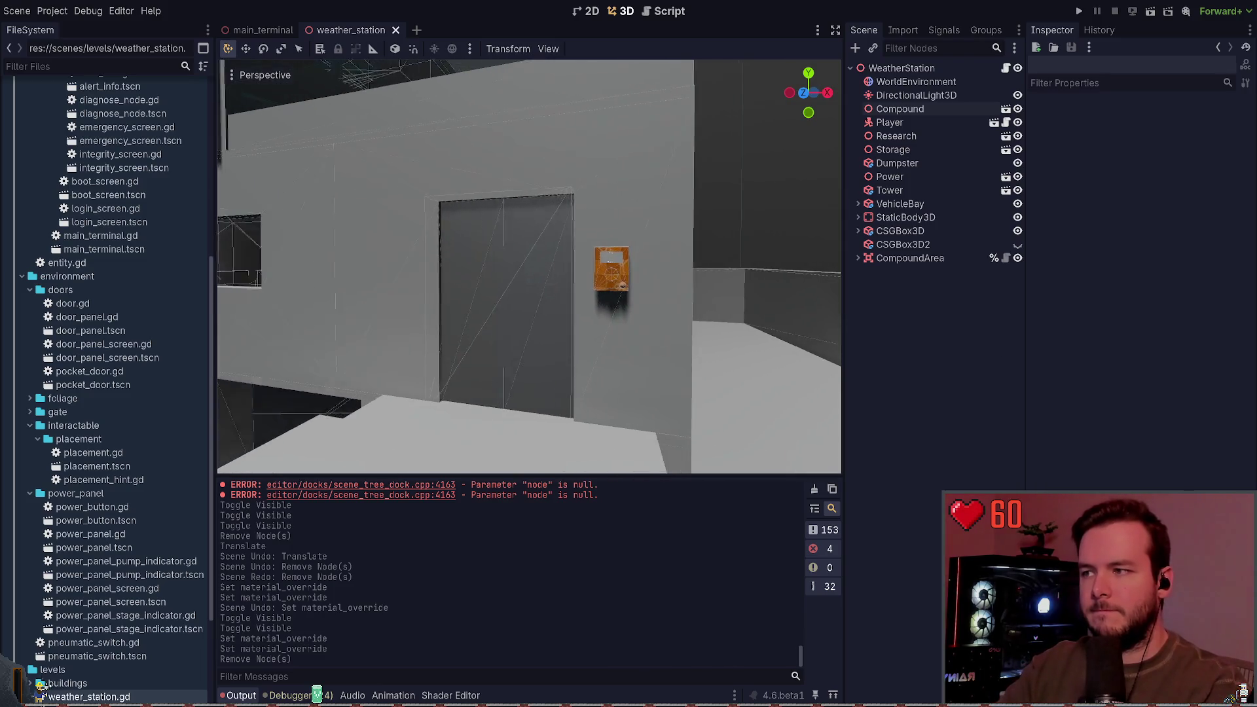
{"action": "left_click", "coordinate": [571, 277]}
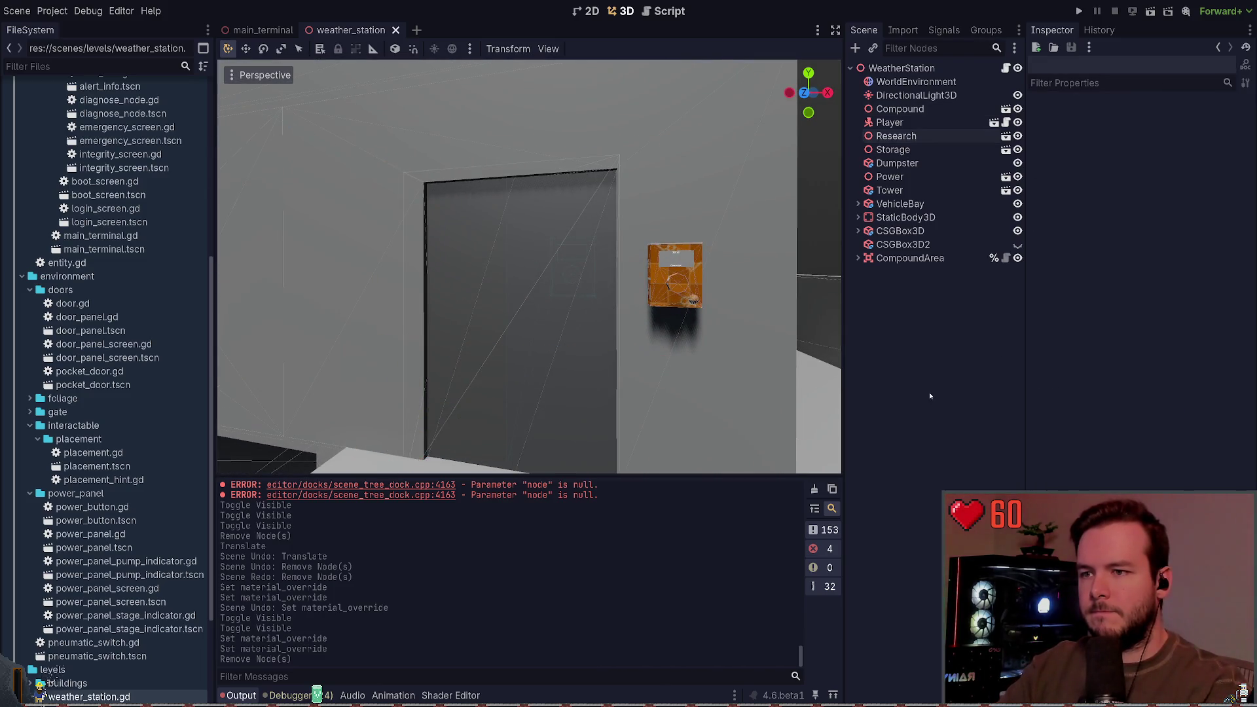
{"action": "key", "text": "s"}
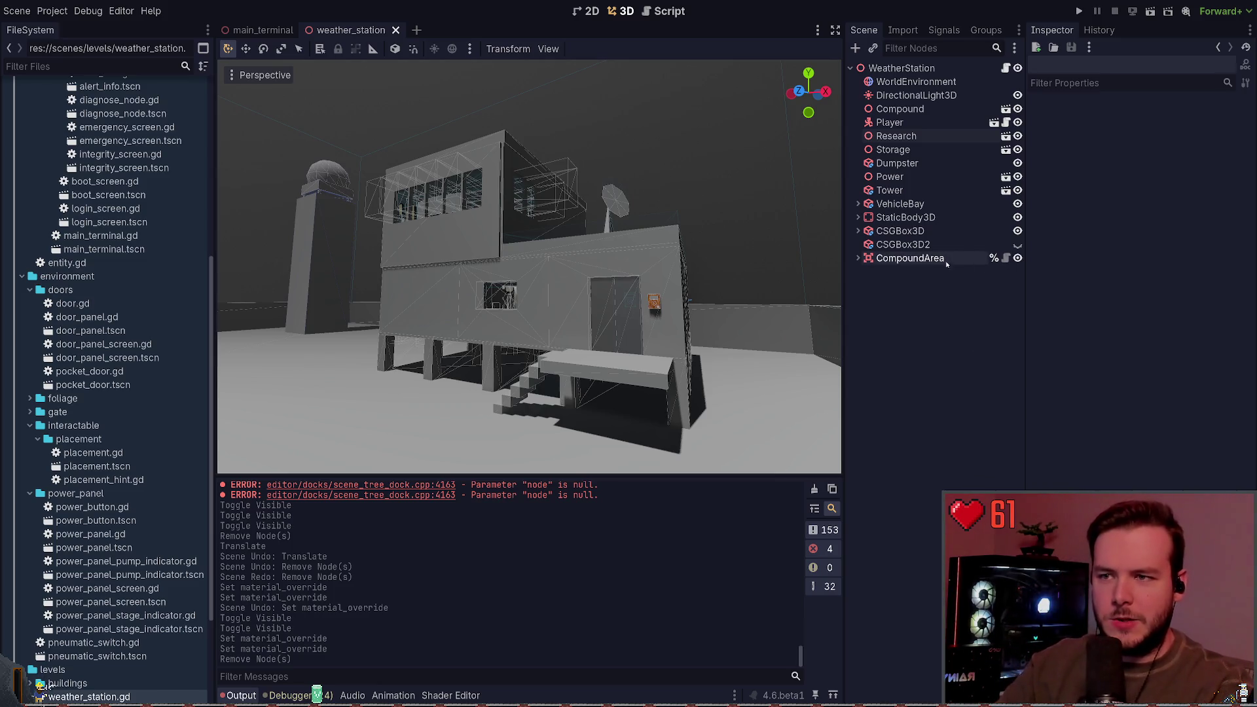
{"action": "left_click", "coordinate": [943, 135]}
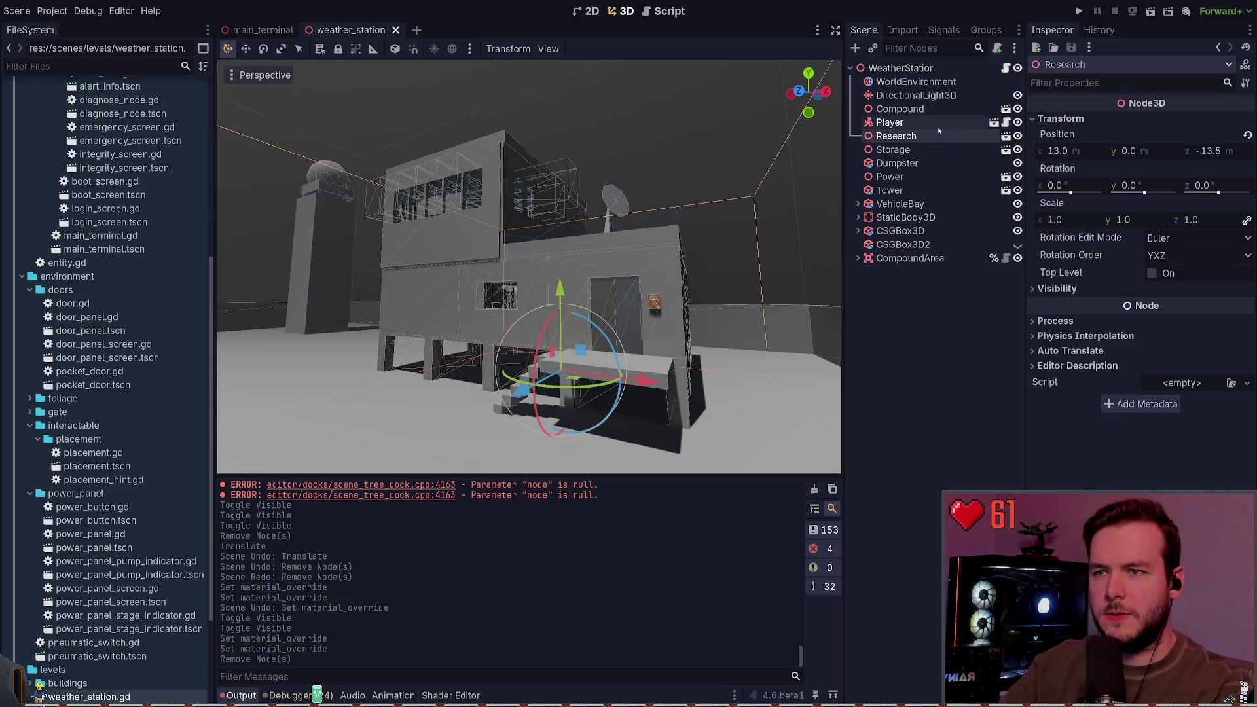
Select and deselect the Player and Research nodes, then fly past the building toward the hangar.
{"action": "left_click", "coordinate": [938, 123]}
{"action": "left_click", "coordinate": [937, 129]}
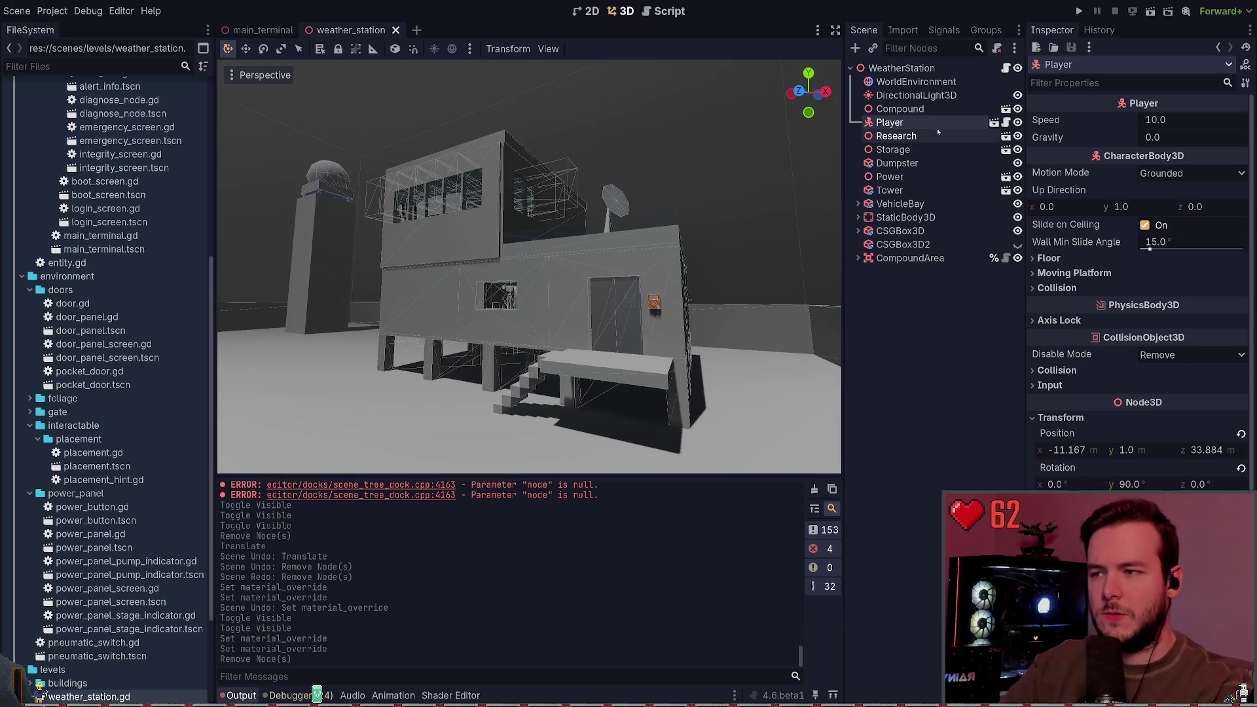
{"action": "left_click", "coordinate": [706, 123]}
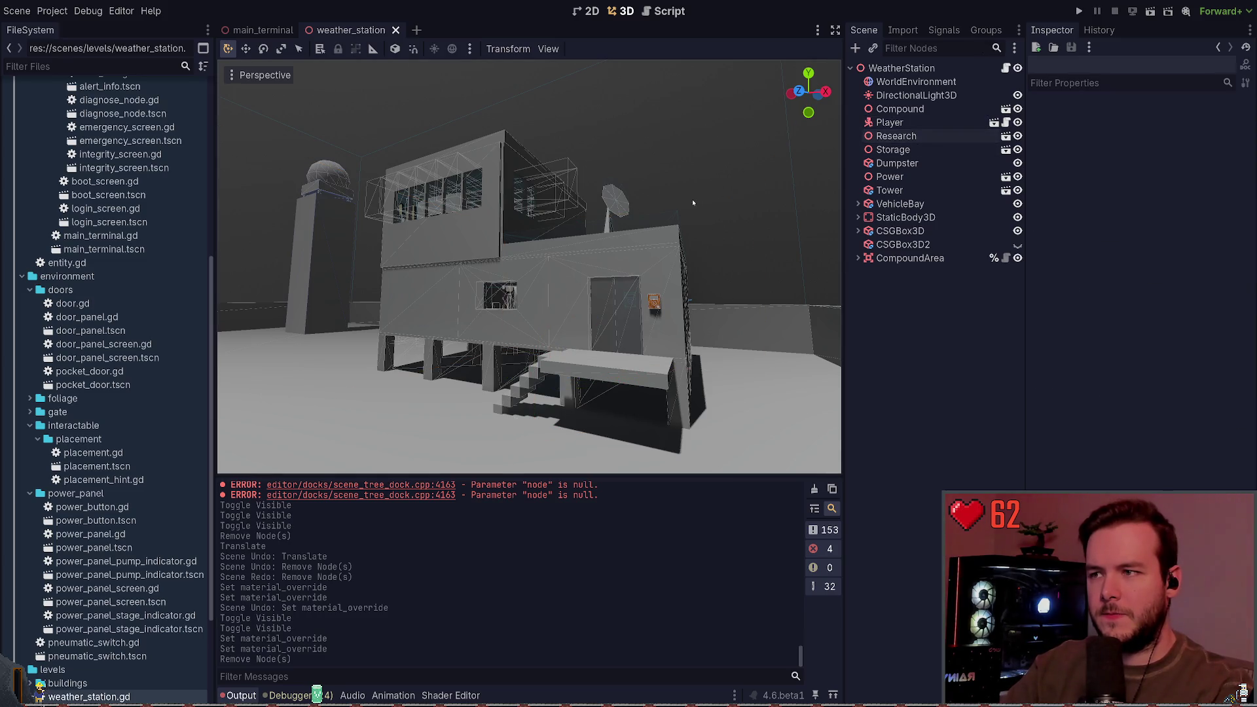
{"action": "key", "text": "w"}
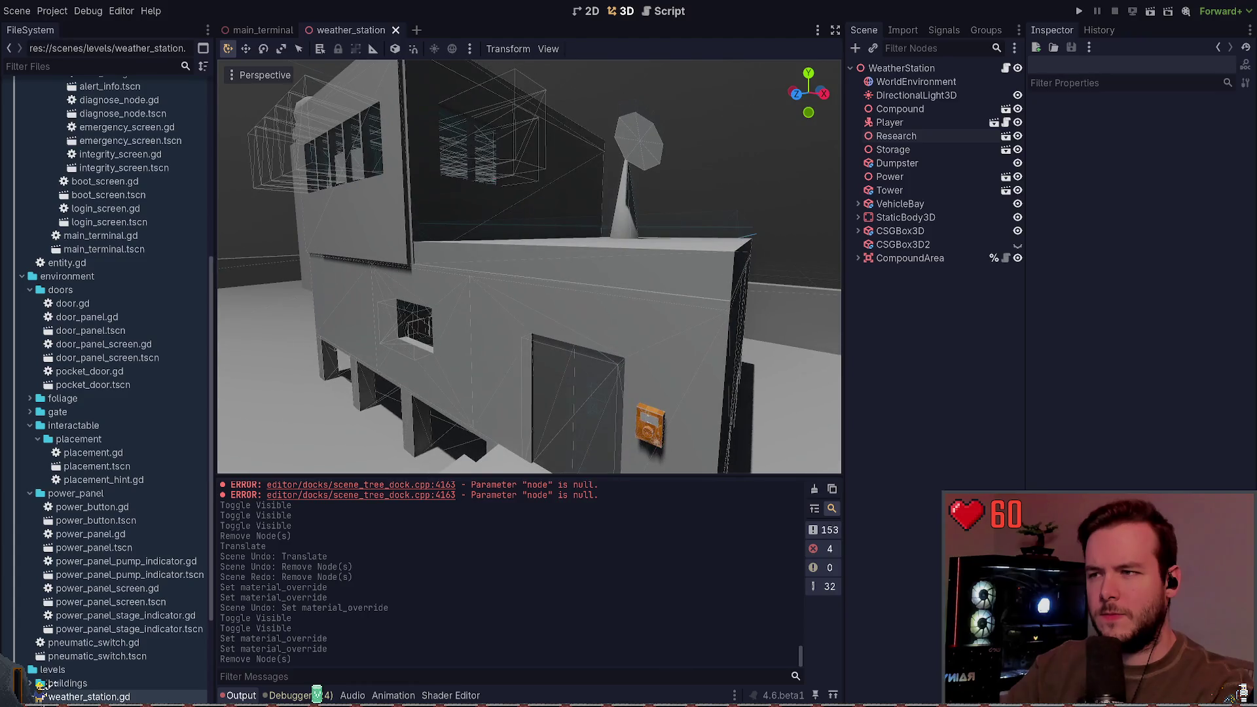
{"action": "key", "text": "w"}
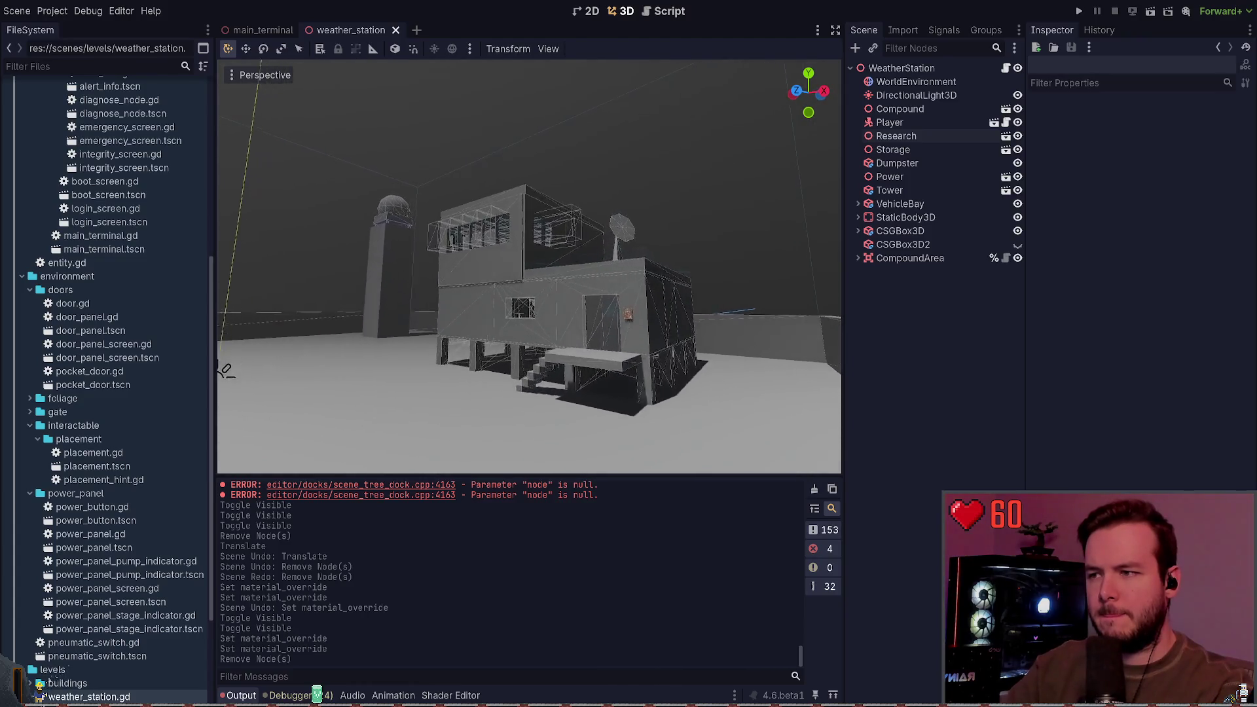
{"action": "key", "text": "w"}
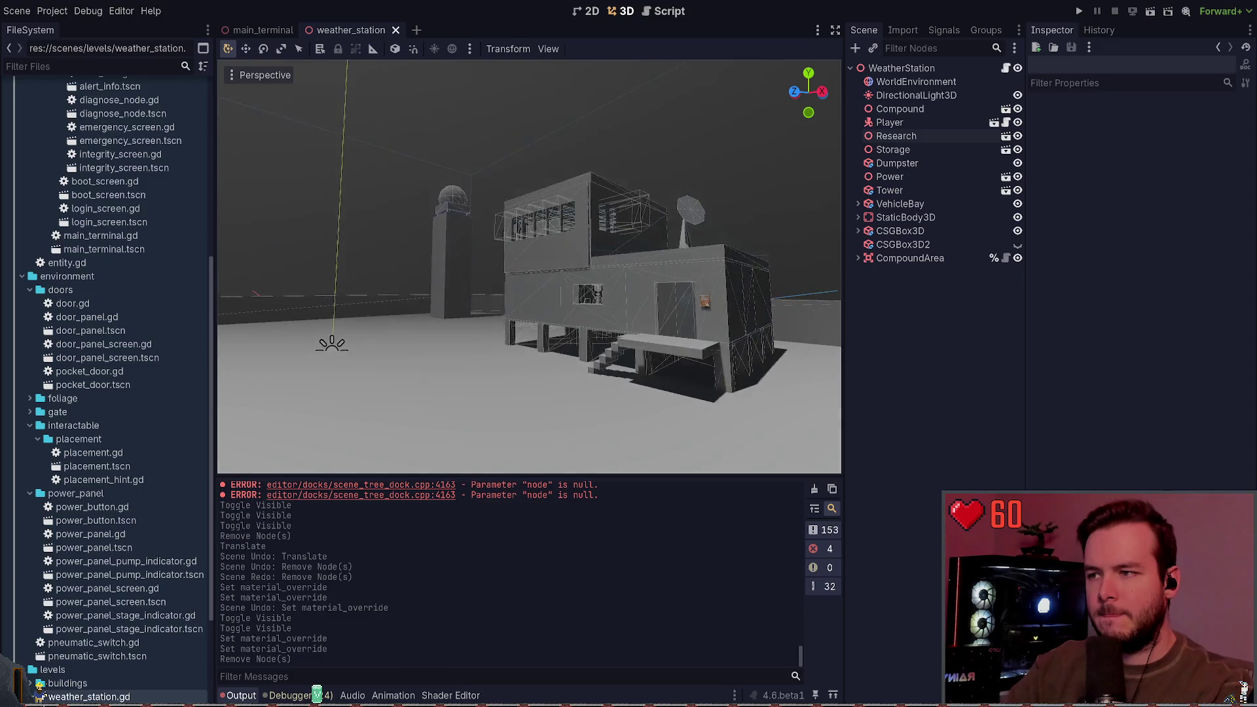
Fly closer to the weather station, then drop down the PowerShell terminal showing git status.
{"action": "key", "text": "w"}
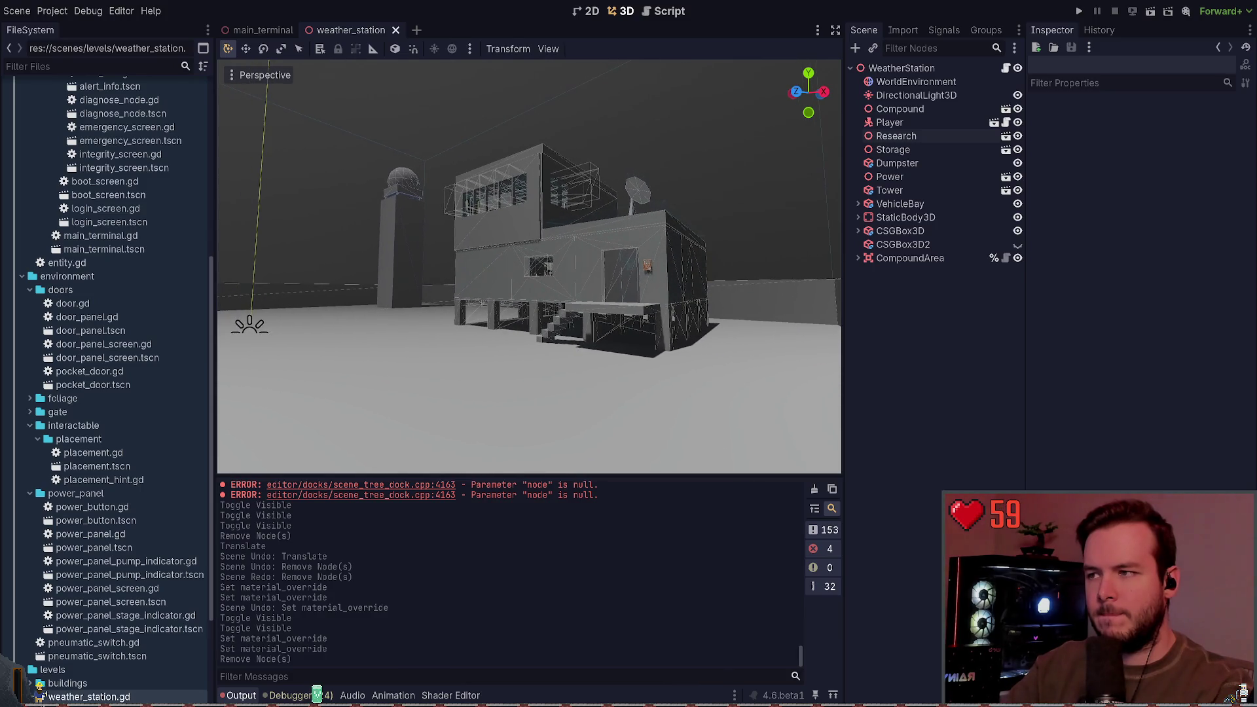
{"action": "key", "text": "w"}
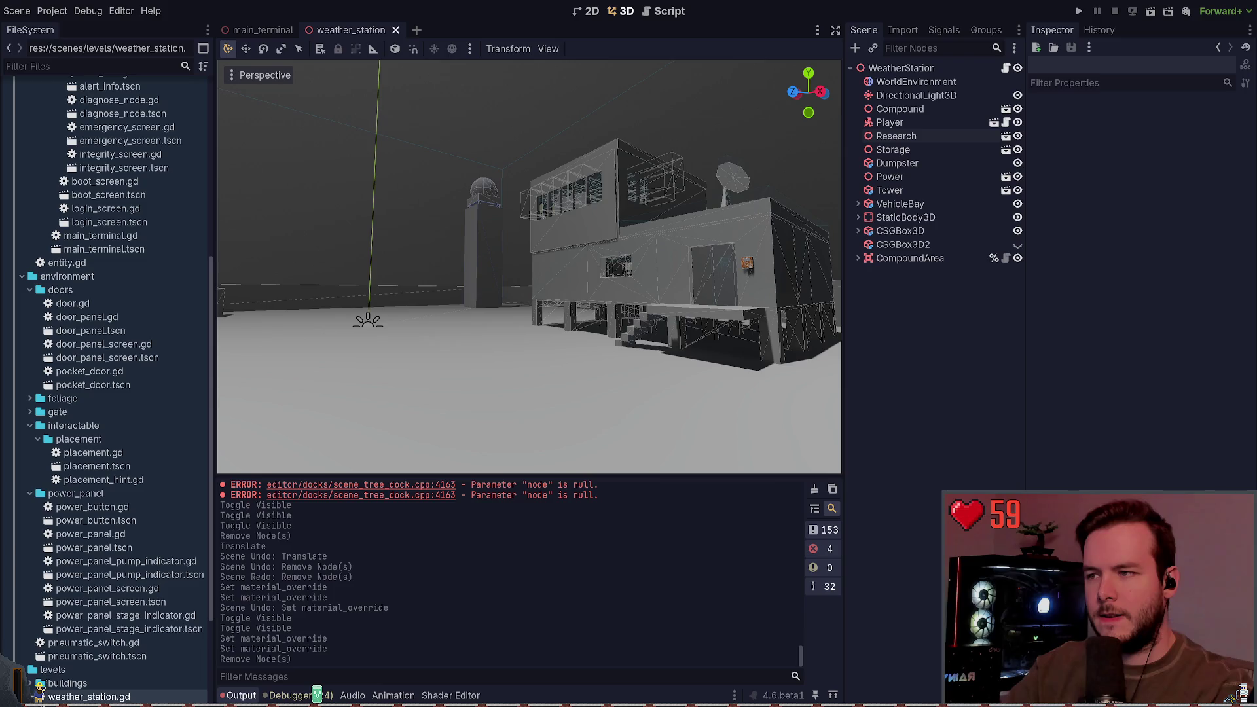
{"action": "key", "text": "w"}
{"action": "key", "text": "w"}
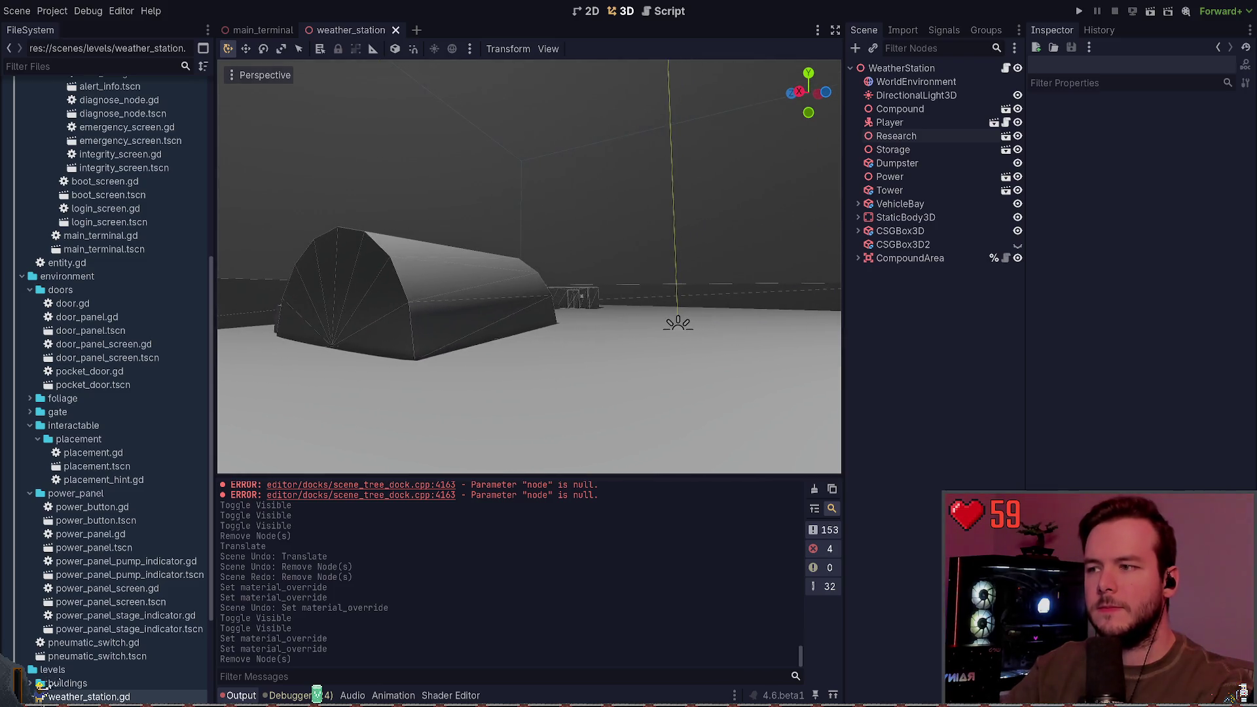
{"action": "key", "text": "w"}
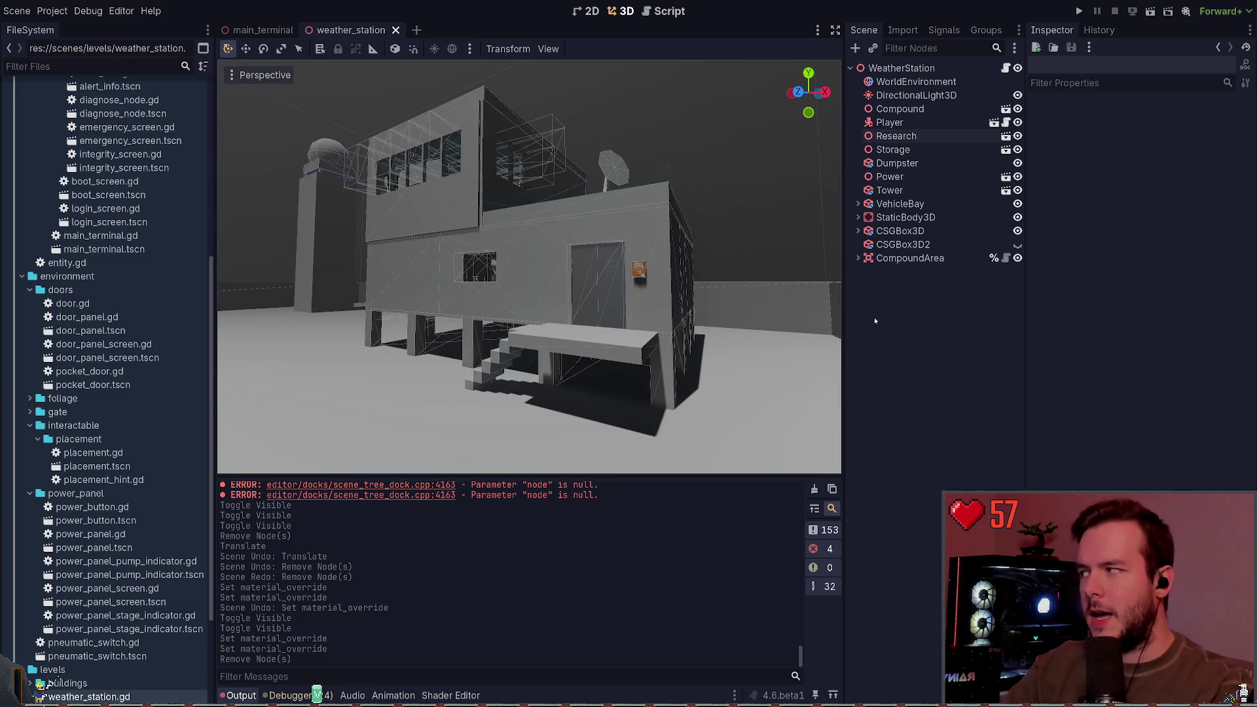
{"action": "key", "text": "super+grave"}
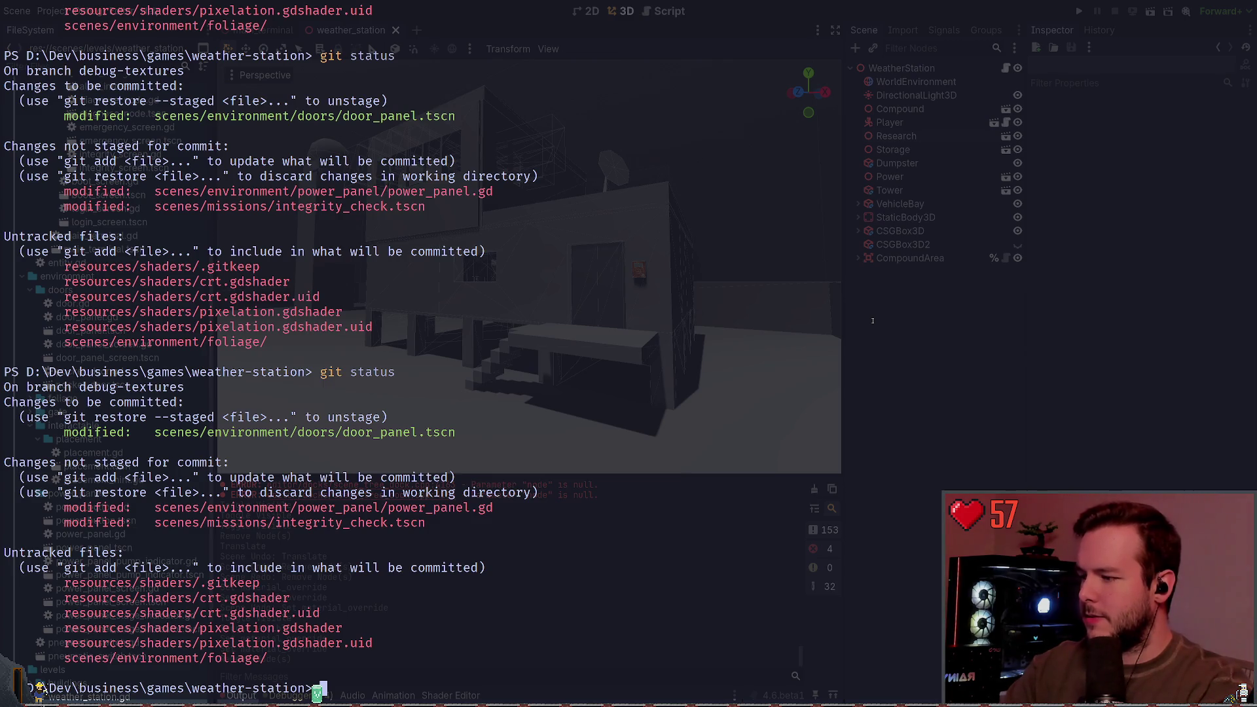
In the terminal, show the git diff of power_panel.gd.
{"action": "type", "text": "gi"}
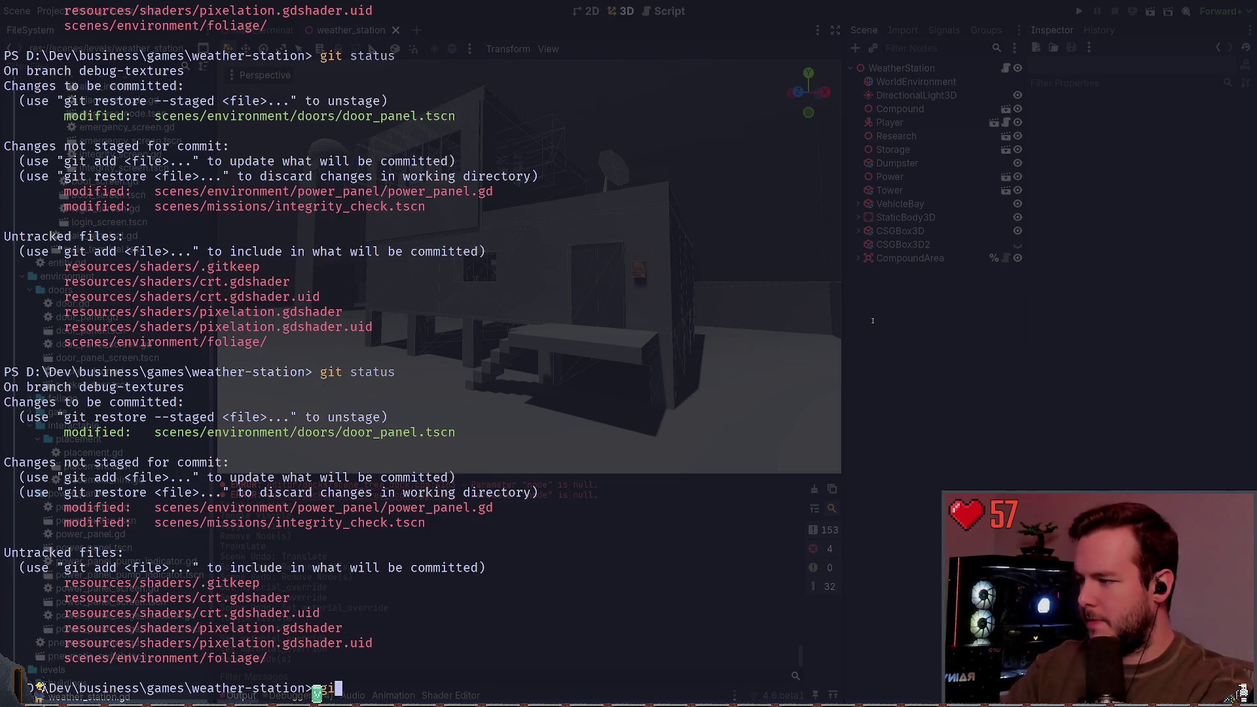
{"action": "type", "text": "t diff .\\scenes\\environment\\power_panel\\power_button.gd"}
{"action": "key", "text": "Tab"}
{"action": "key", "text": "BackSpace"}
{"action": "key", "text": "BackSpace"}
{"action": "key", "text": "BackSpace"}
{"action": "key", "text": "BackSpace"}
{"action": "key", "text": "BackSpace"}
{"action": "key", "text": "BackSpace"}
{"action": "type", "text": "p"}
{"action": "key", "text": "Tab"}
{"action": "key", "text": "Return"}
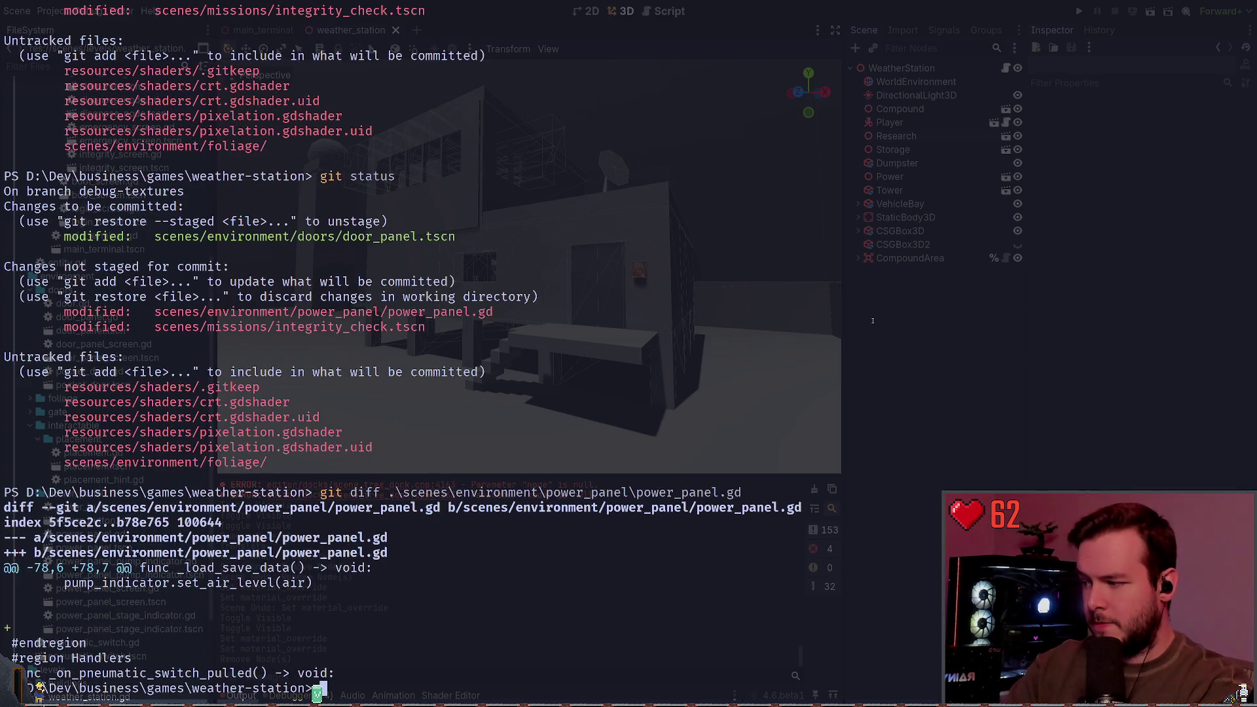
Discard the power_panel.gd changes with git restore and recheck git status.
{"action": "type", "text": "git restore"}
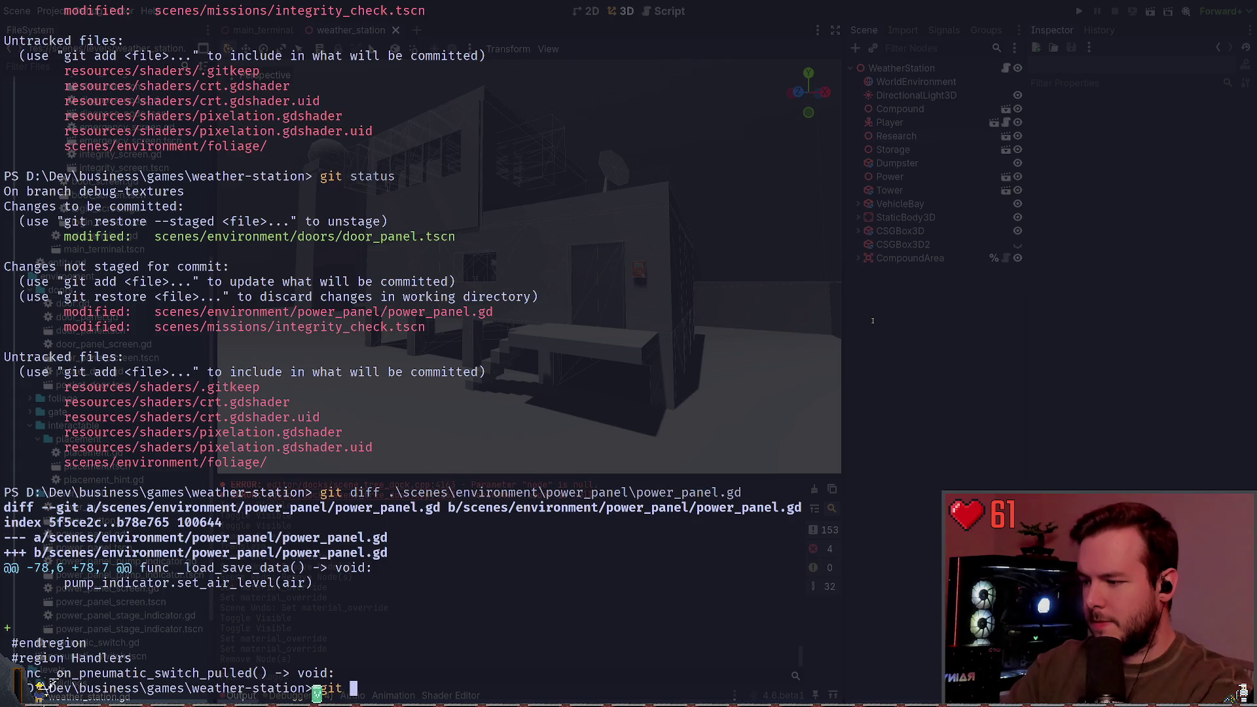
{"action": "key", "text": "Right"}
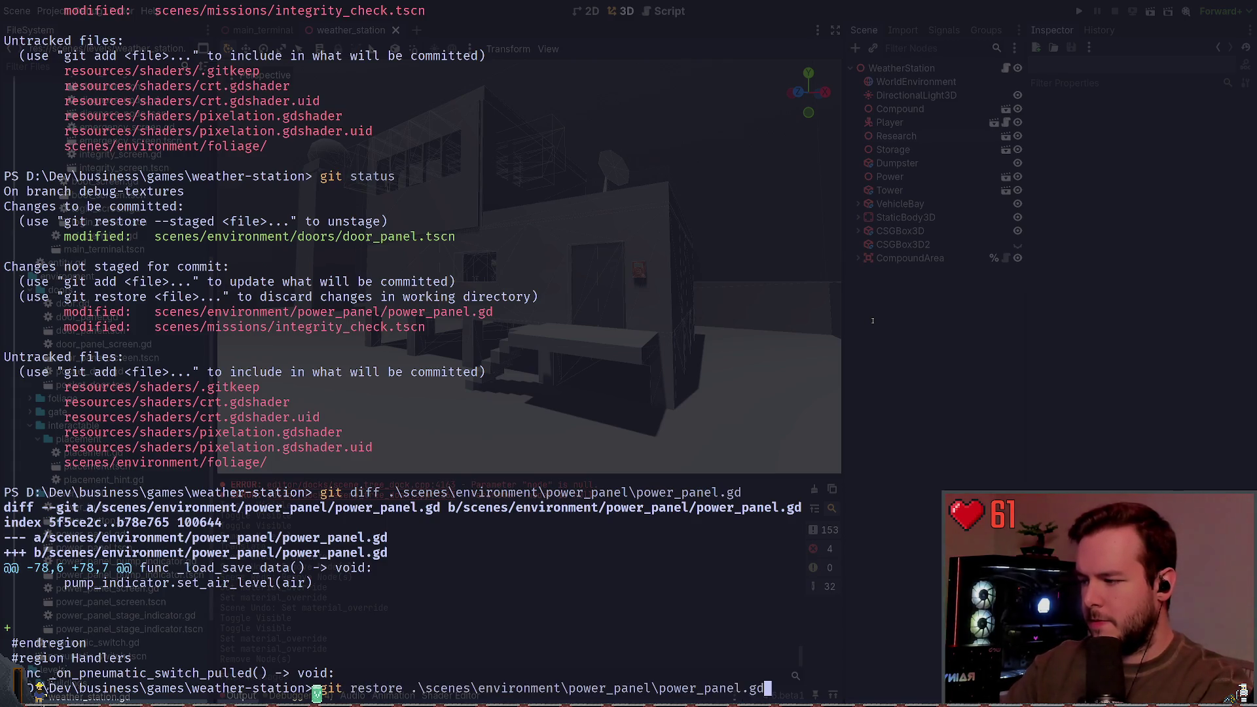
{"action": "key", "text": "Return"}
{"action": "type", "text": "git st"}
{"action": "key", "text": "BackSpace"}
{"action": "key", "text": "BackSpace"}
{"action": "key", "text": "BackSpace"}
{"action": "type", "text": "atus"}
{"action": "key", "text": "Return"}
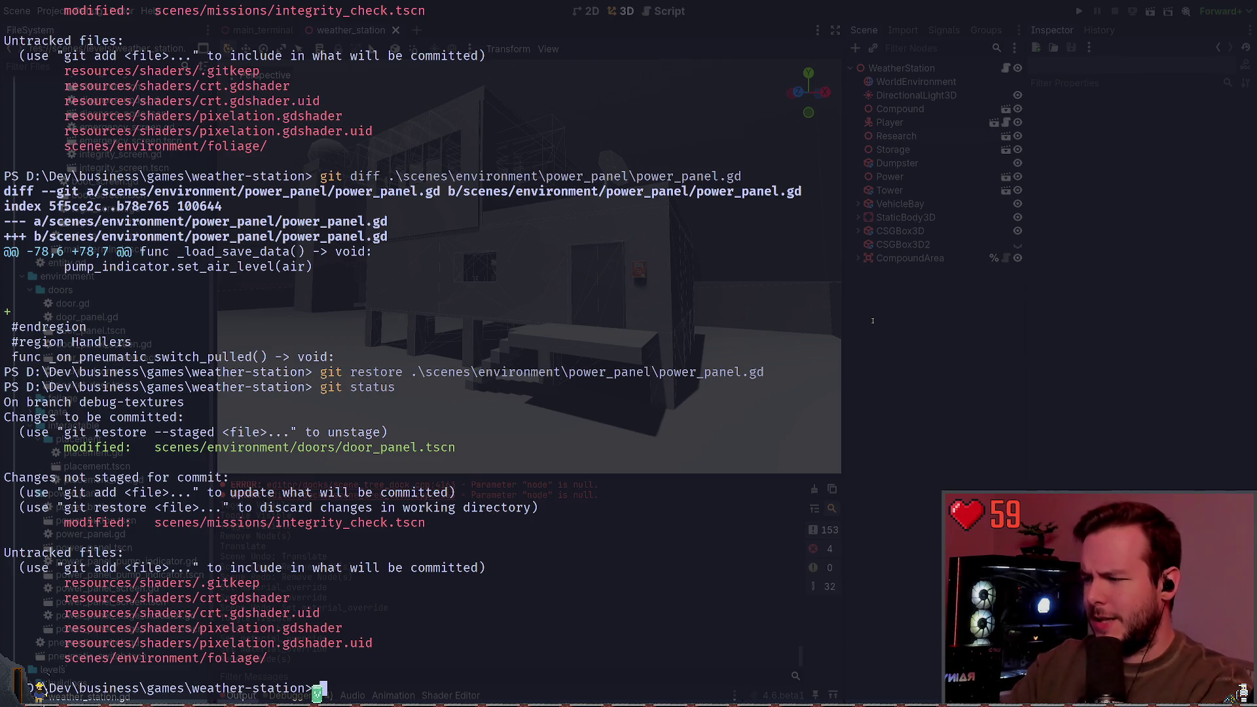
Cancel the half-typed git commands and hide the terminal overlay.
{"action": "type", "text": "git"}
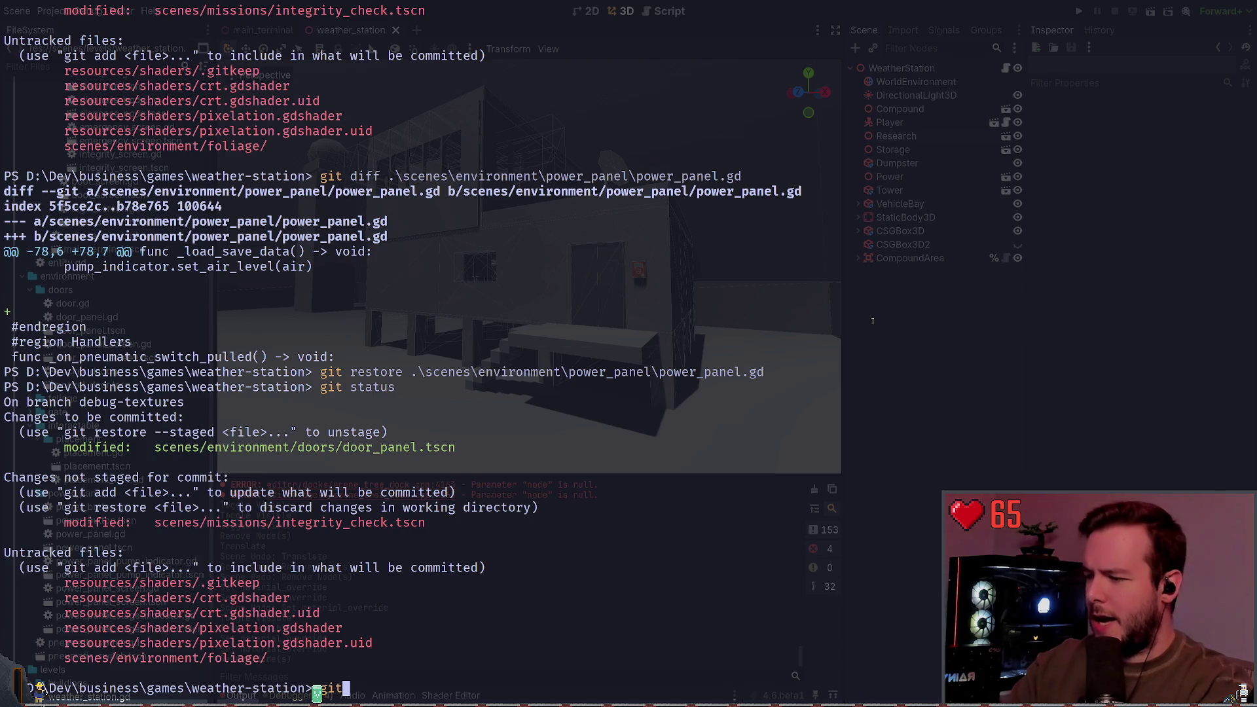
{"action": "type", "text": " diff sc"}
{"action": "key", "text": "ctrl+c"}
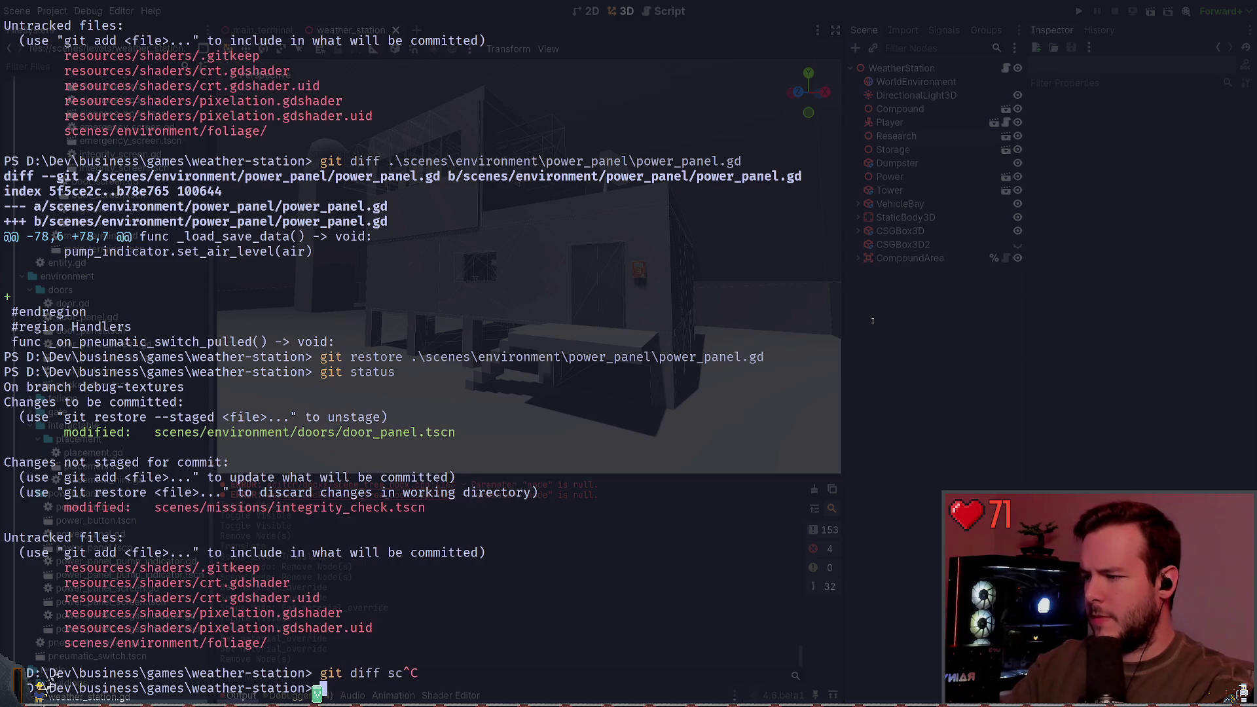
{"action": "type", "text": "git"}
{"action": "key", "text": "ctrl+c"}
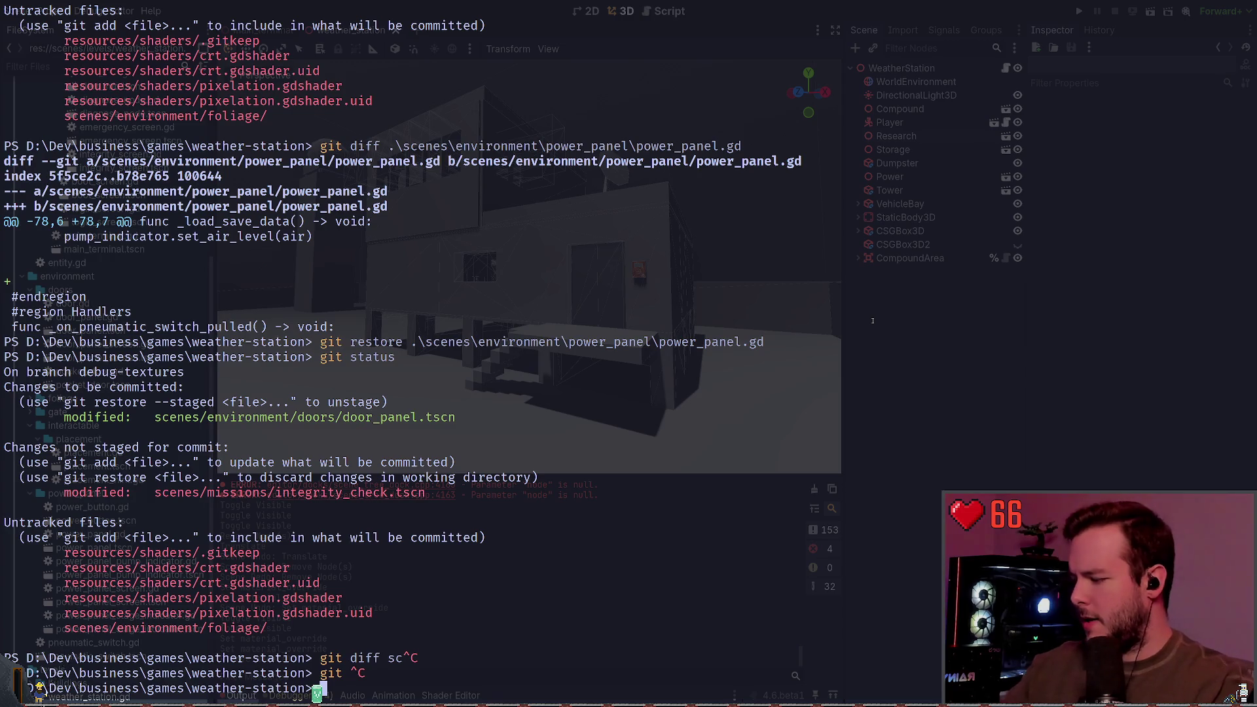
{"action": "key", "text": "super+grave"}
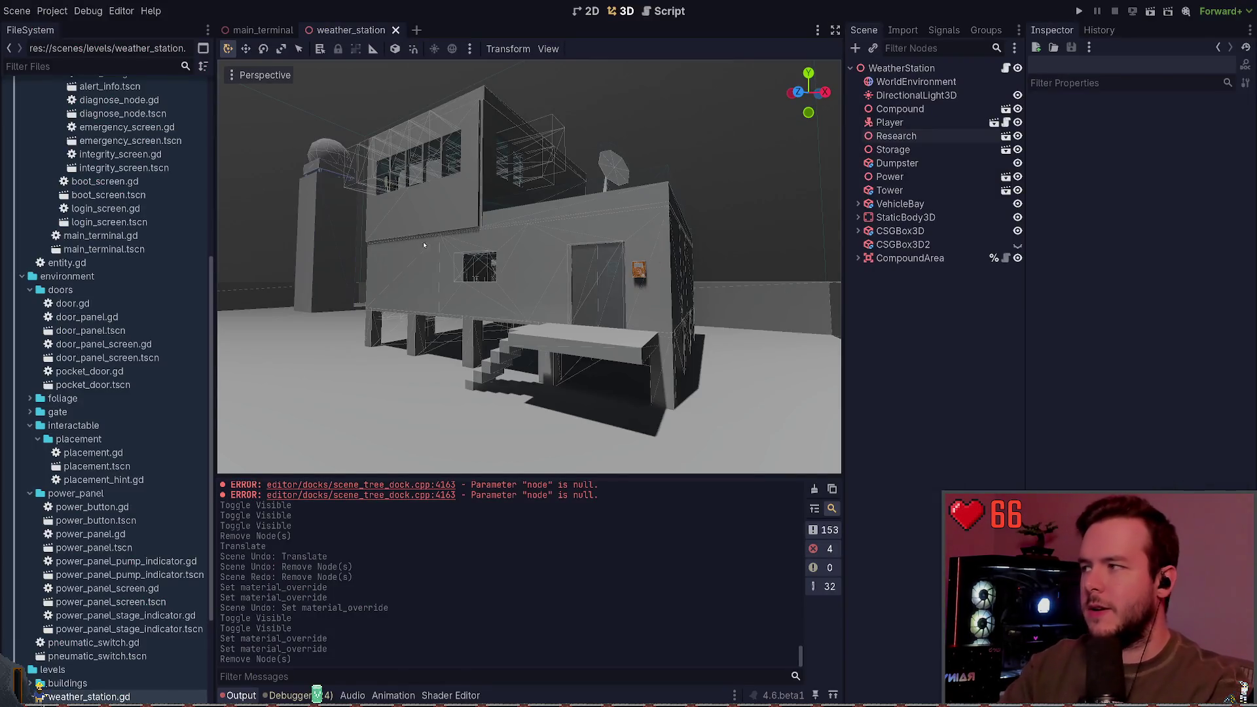
{"action": "scroll", "coordinate": [102, 349], "scroll_direction": "up", "scroll_amount": 10}
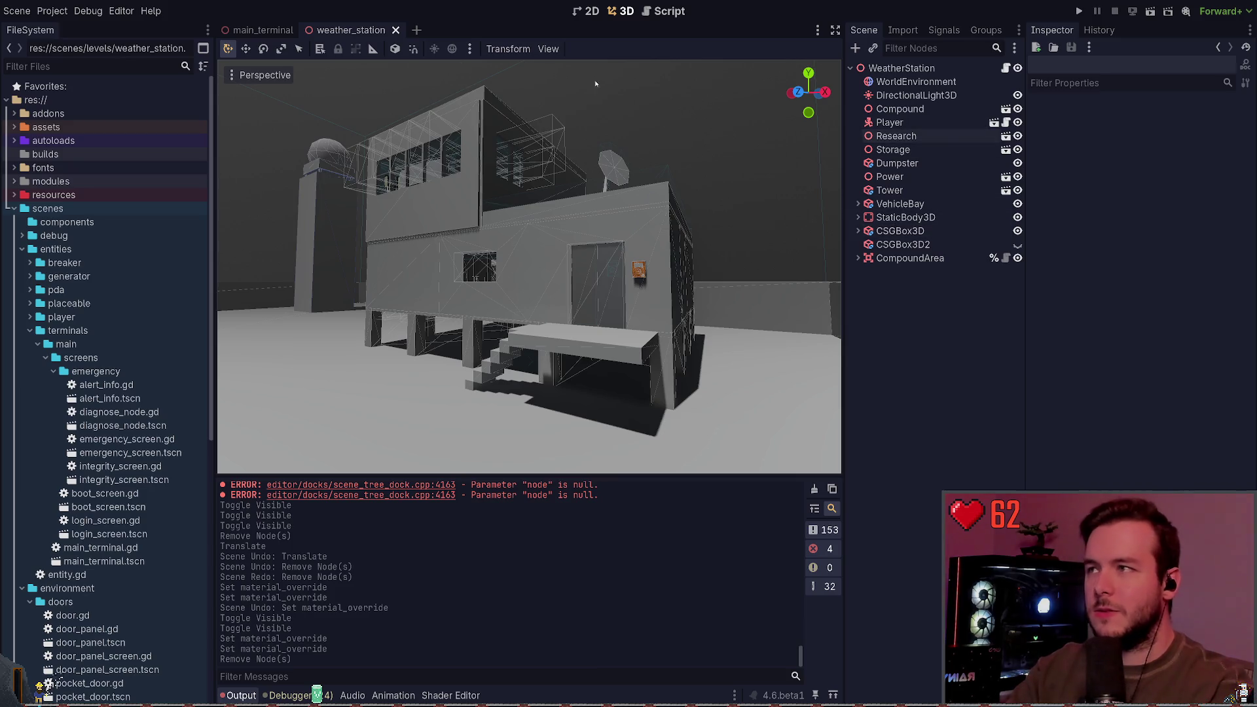
{"action": "mouse_move", "coordinate": [260, 40]}
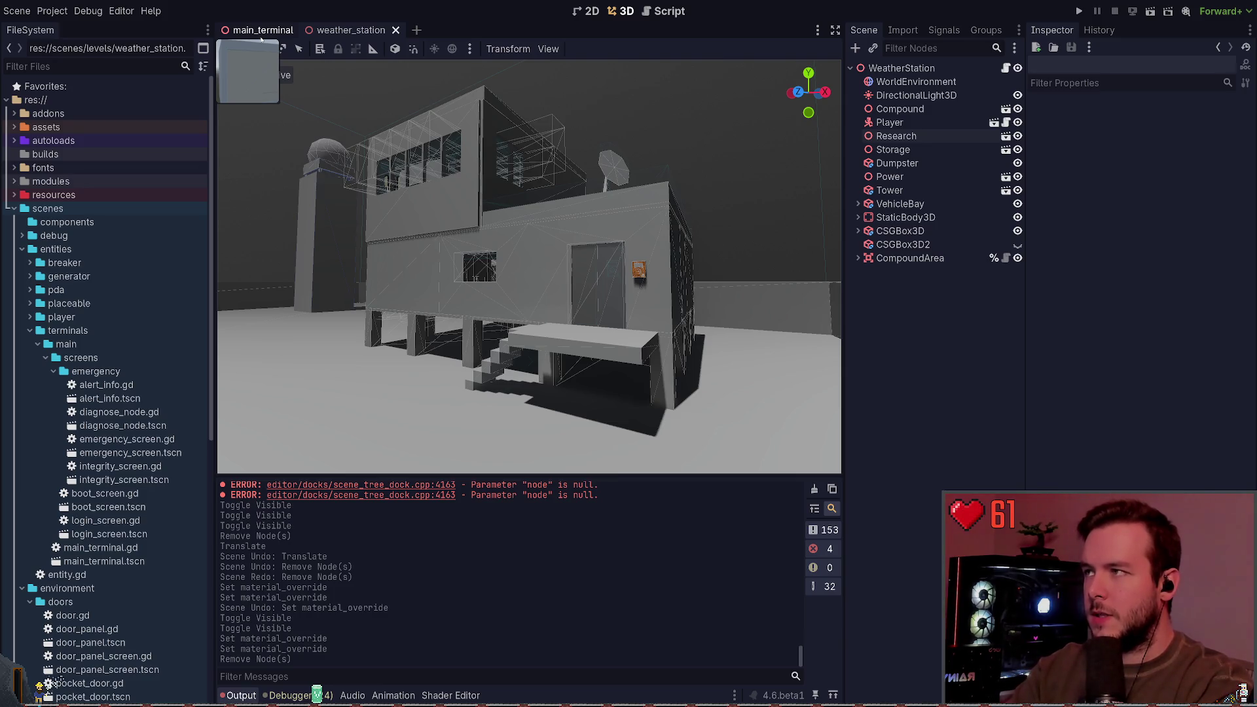
Reopen door_panel.tscn and expand DoorPanel's Material Override to view its orange albedo texture.
{"action": "key", "text": "ctrl+shift+o"}
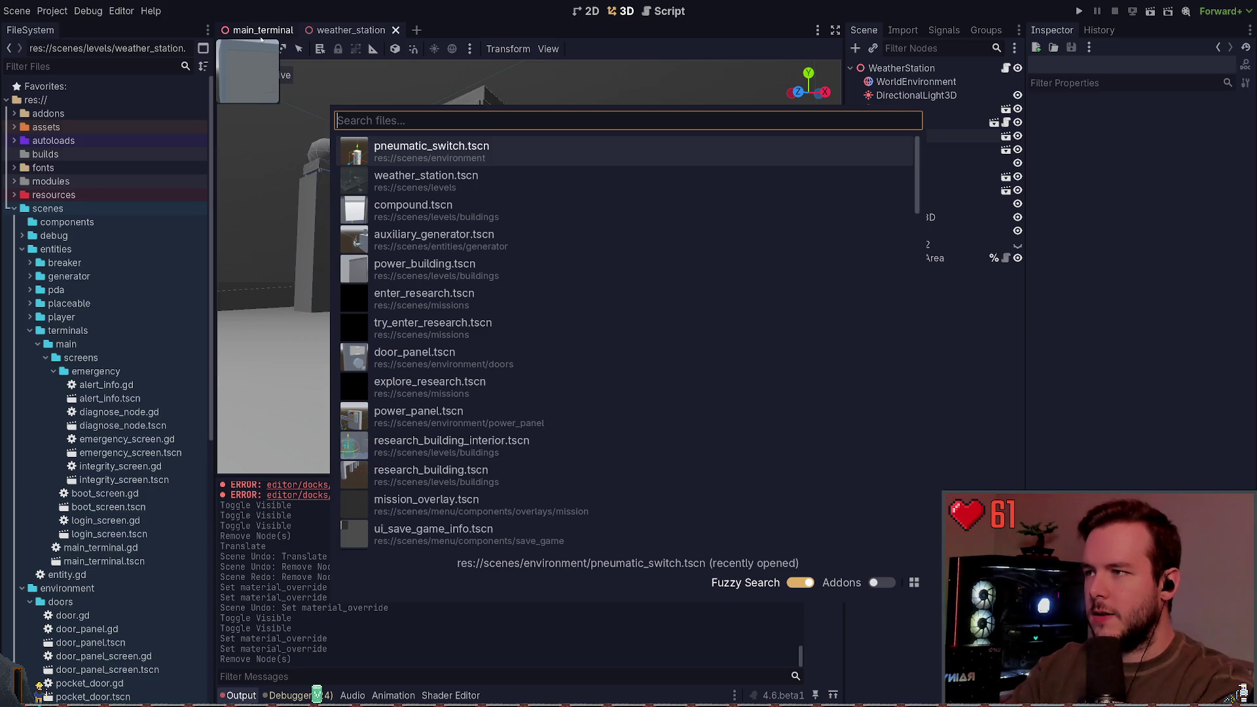
{"action": "type", "text": "door_p"}
{"action": "key", "text": "Return"}
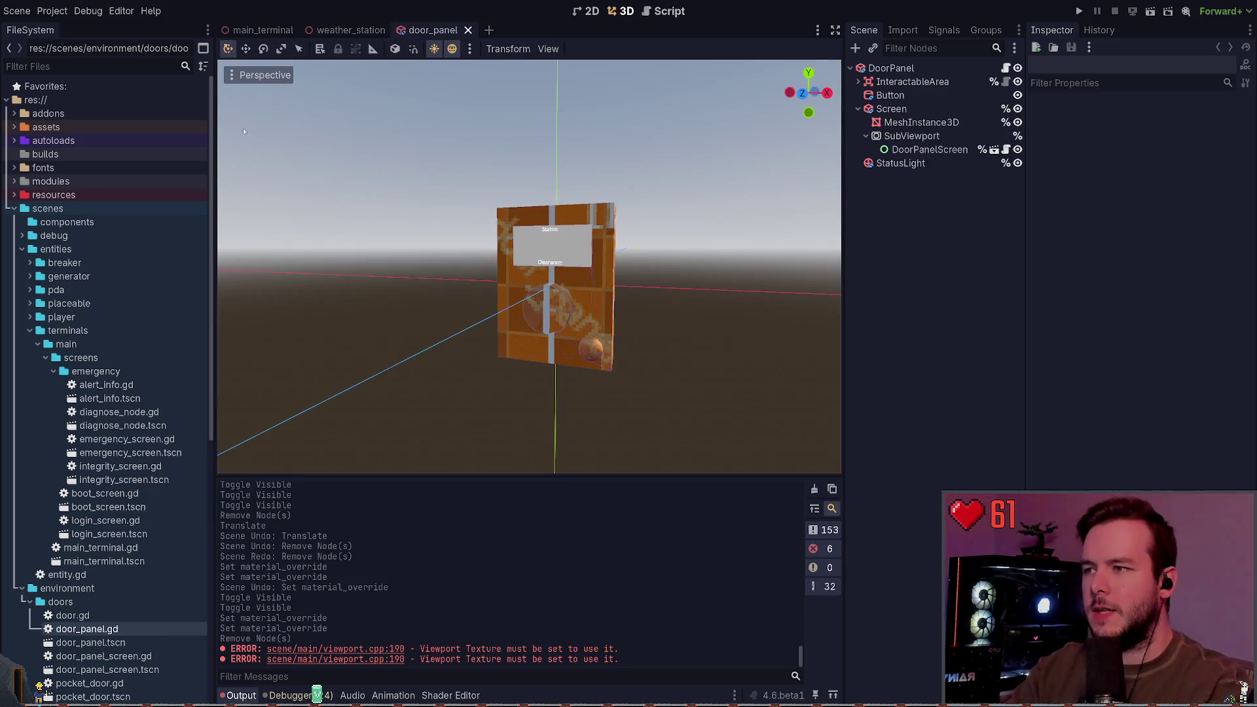
{"action": "left_click", "coordinate": [912, 68]}
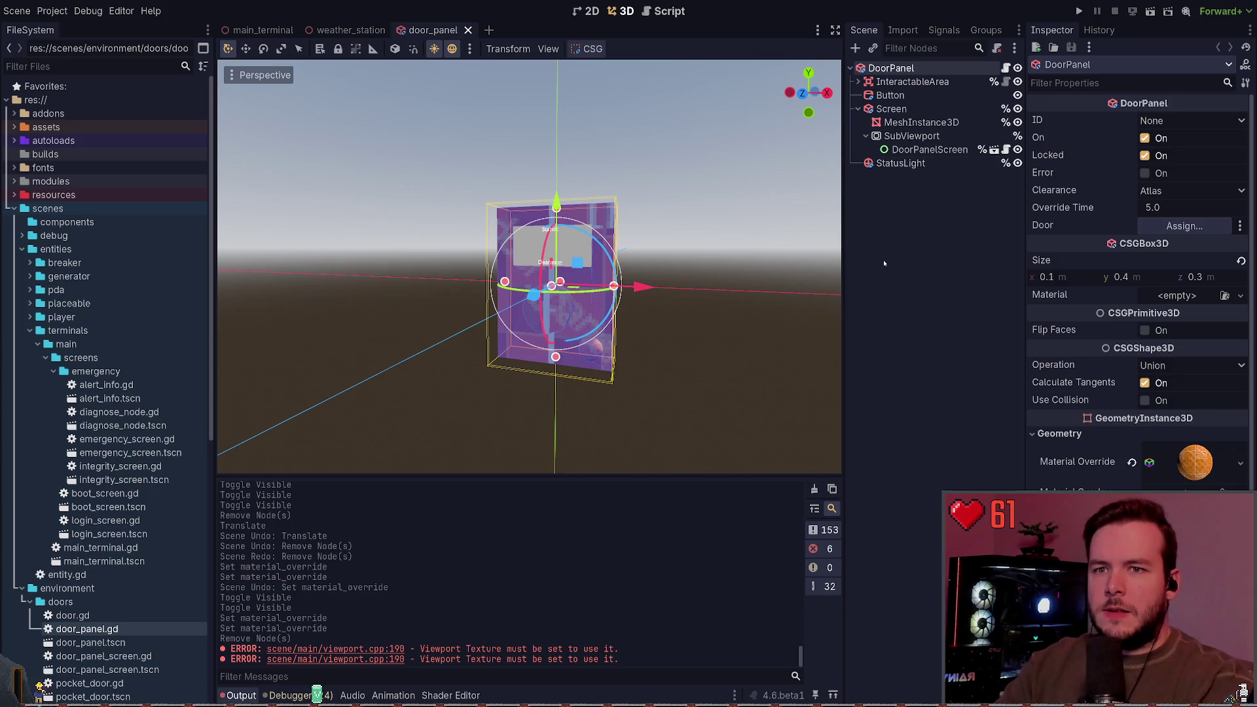
{"action": "left_click", "coordinate": [1187, 462]}
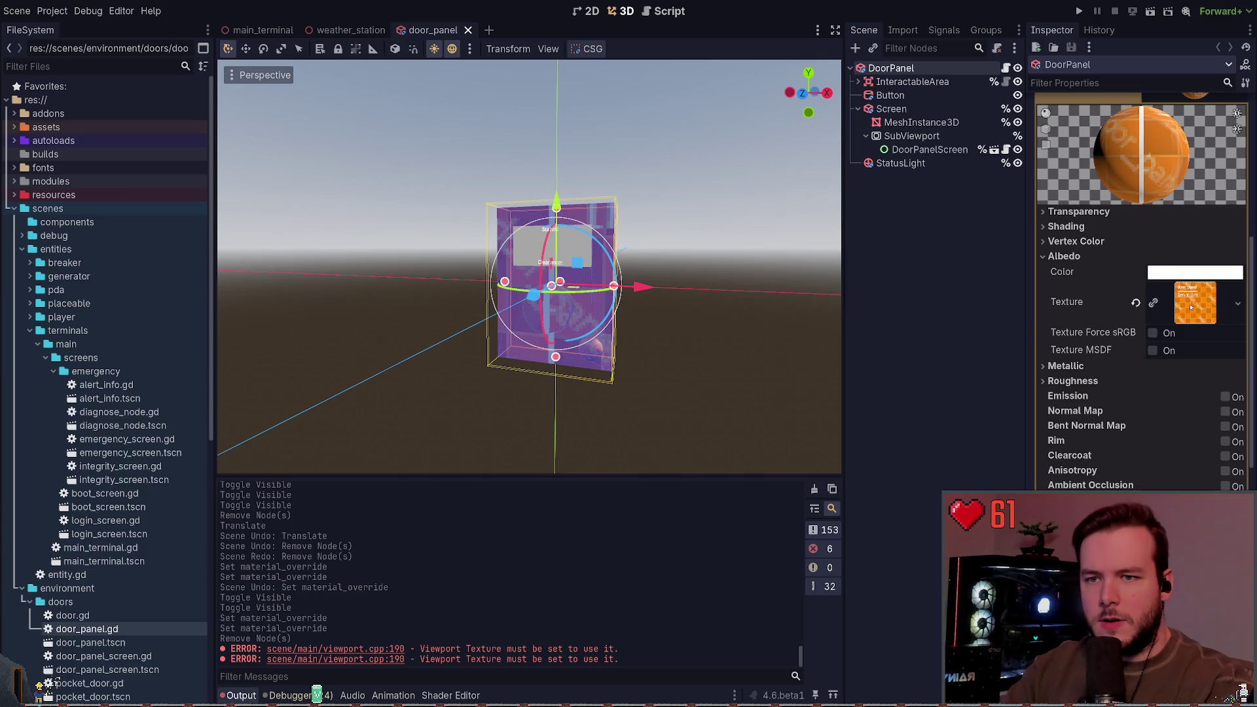